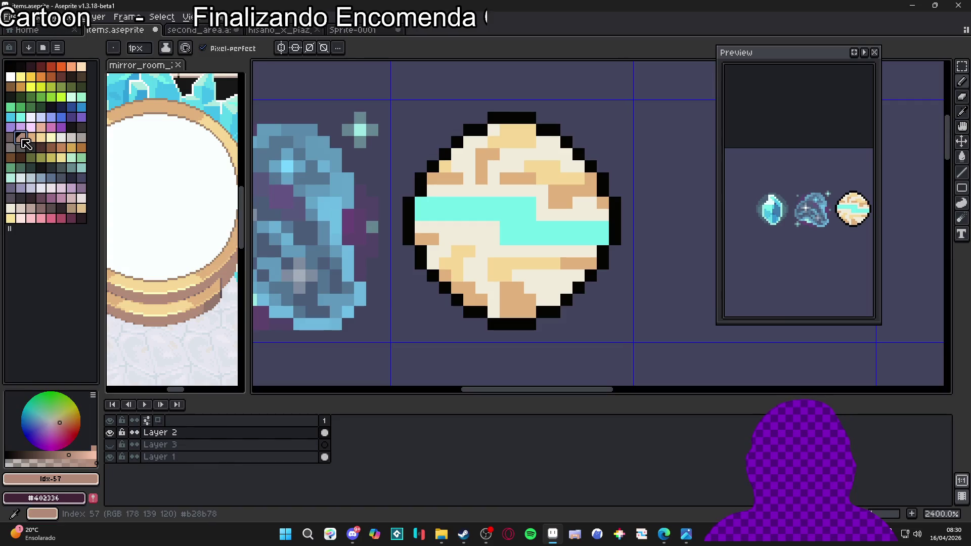
- Pick tan-brown #b28b78 and dot flecks onto the orb's lower part and bottom
{"action": "left_click", "coordinate": [139, 65]}
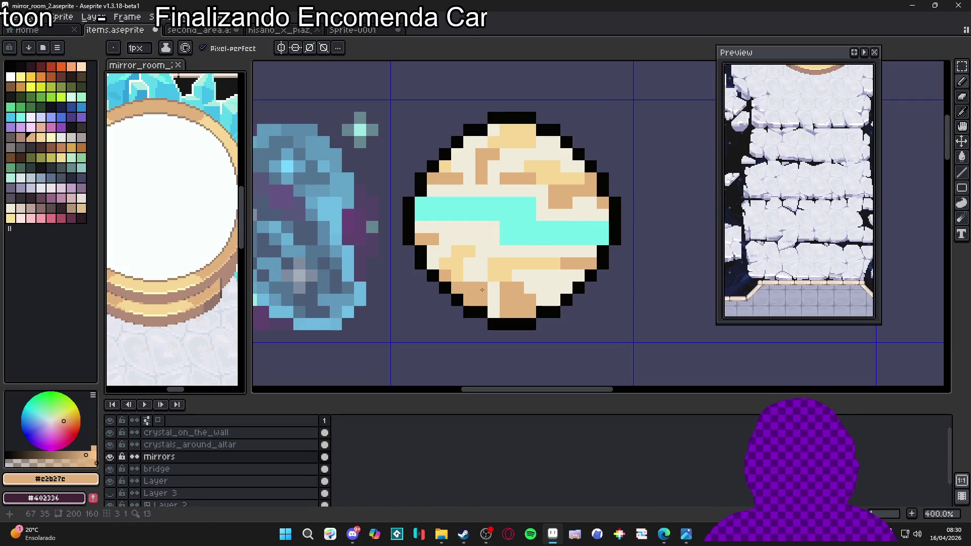
{"action": "left_click", "coordinate": [208, 283], "text": "alt"}
{"action": "left_click", "coordinate": [468, 287]}
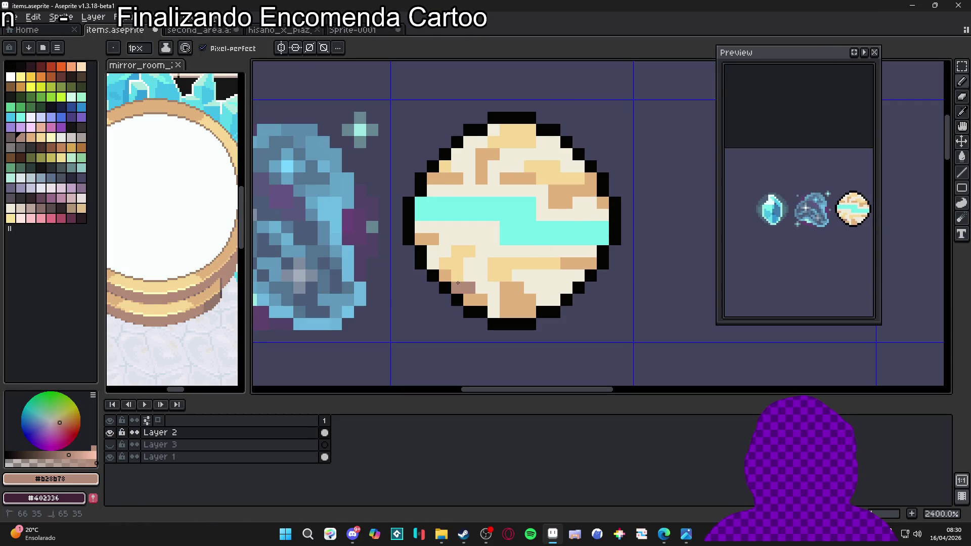
{"action": "left_click_drag", "start_coordinate": [506, 288], "coordinate": [524, 296]}
{"action": "left_click", "coordinate": [524, 296]}
- Add tan-brown flecks on the orb's right side, upper right and top, undoing a stray pixel
{"action": "left_click_drag", "start_coordinate": [567, 263], "coordinate": [579, 263]}
{"action": "mouse_move", "coordinate": [554, 190]}
{"action": "left_mouse_down"}
{"action": "mouse_move", "coordinate": [565, 188]}
{"action": "mouse_move", "coordinate": [565, 203]}
{"action": "mouse_move", "coordinate": [578, 190]}
{"action": "left_mouse_up"}
{"action": "left_click", "coordinate": [490, 191]}
{"action": "key", "text": "ctrl+z"}
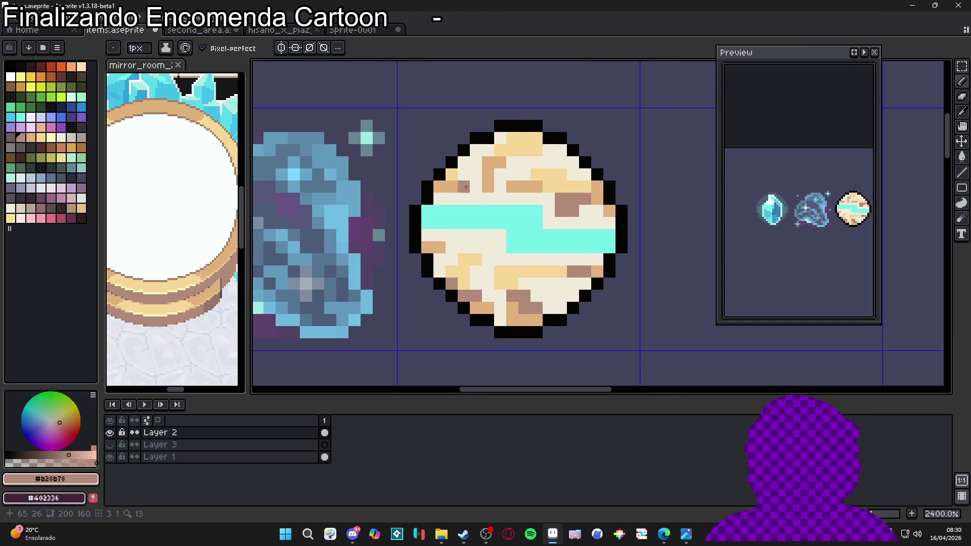
{"action": "left_click_drag", "start_coordinate": [486, 163], "coordinate": [499, 163]}
{"action": "left_click", "coordinate": [516, 187]}
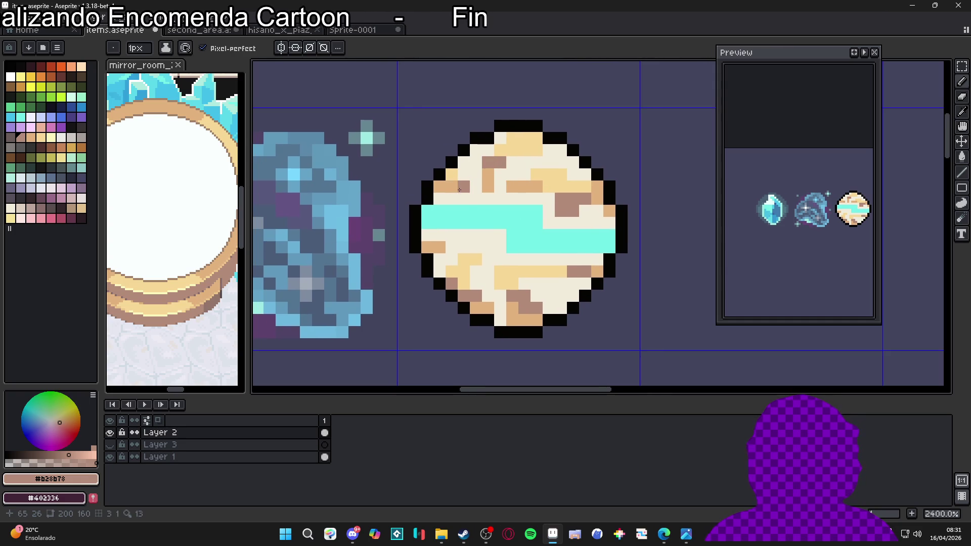
{"action": "scroll", "coordinate": [482, 226], "scroll_direction": "down", "scroll_amount": 5}
{"action": "scroll", "coordinate": [496, 241], "scroll_direction": "up", "scroll_amount": 2}
{"action": "scroll", "coordinate": [496, 242], "scroll_direction": "down", "scroll_amount": 1}
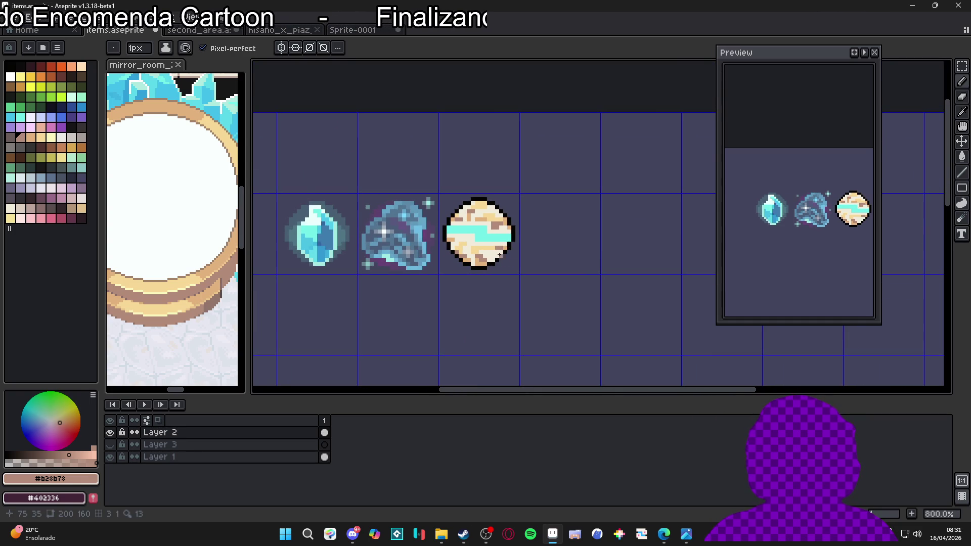
- Pick the black outline colour and cut jagged notches into the orb's bottom, undoing a stray pixel
{"action": "scroll", "coordinate": [496, 255], "scroll_direction": "up", "scroll_amount": 3}
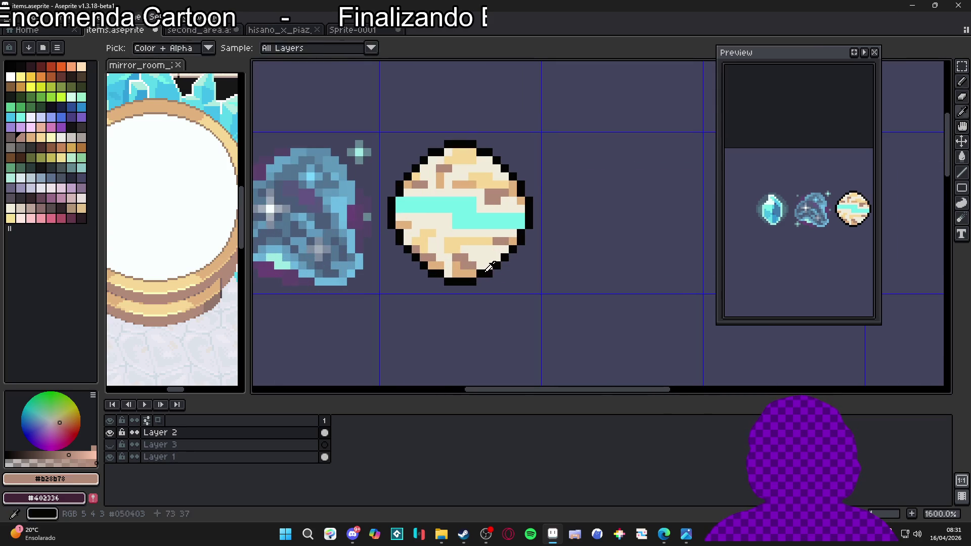
{"action": "left_click", "coordinate": [455, 278], "text": "alt"}
{"action": "left_click", "coordinate": [456, 273]}
{"action": "left_click_drag", "start_coordinate": [448, 266], "coordinate": [447, 273]}
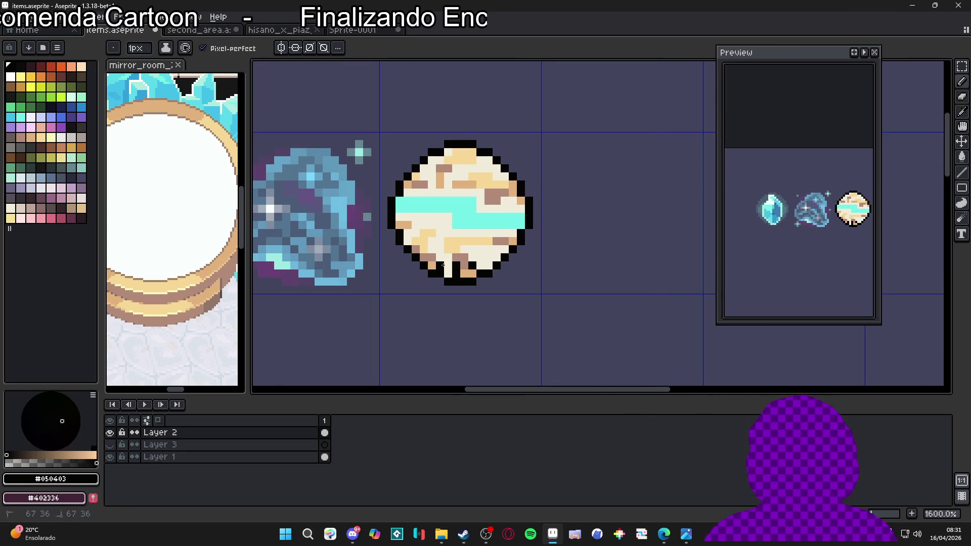
{"action": "left_click", "coordinate": [437, 248]}
{"action": "key", "text": "ctrl+z"}
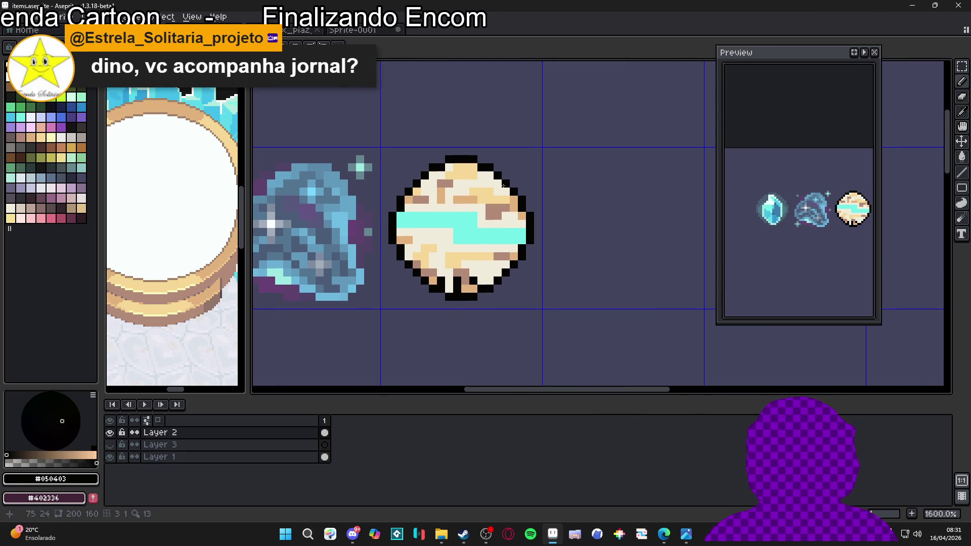
- Thicken the orb's black outline on its upper-right, lower-right and upper-left edges, plus a bottom crack
{"action": "left_click", "coordinate": [505, 200]}
{"action": "left_click", "coordinate": [499, 201]}
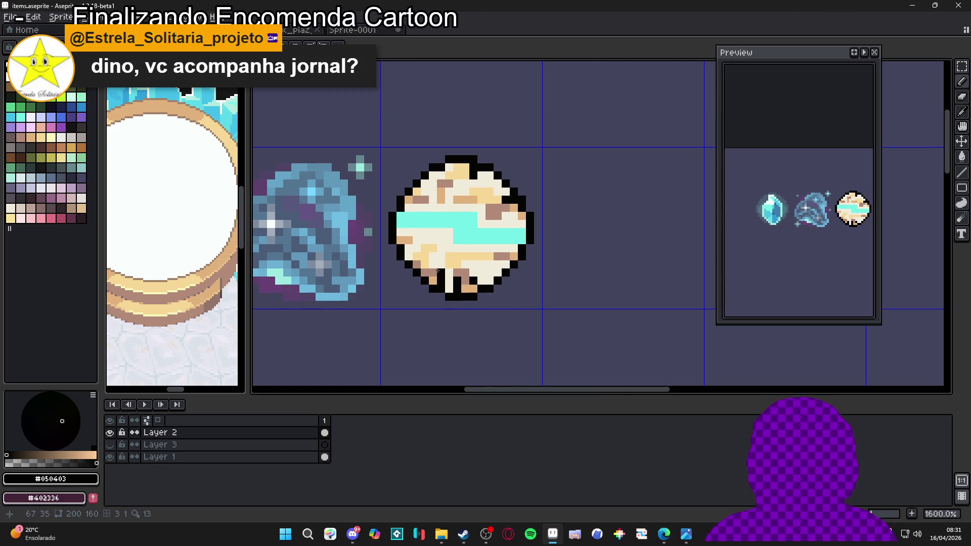
{"action": "left_click_drag", "start_coordinate": [451, 291], "coordinate": [454, 274]}
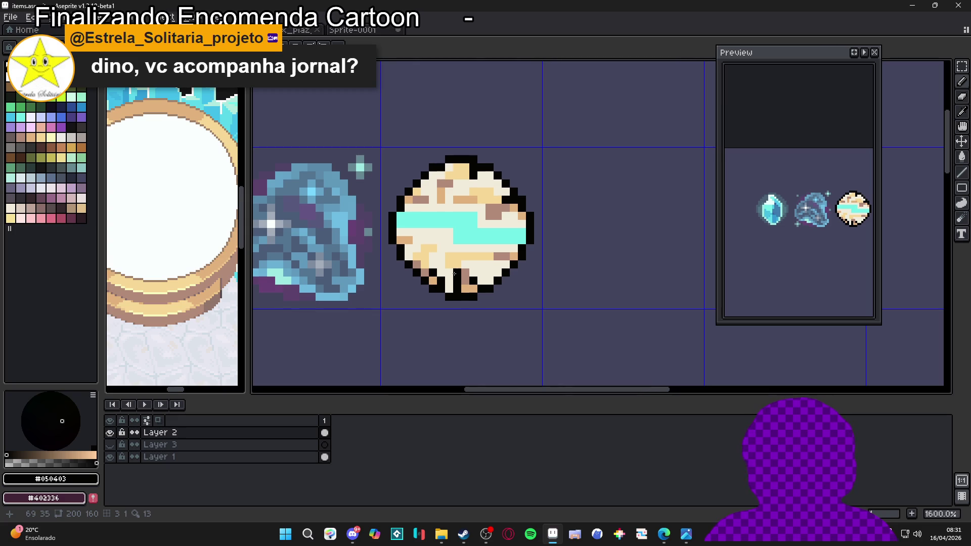
{"action": "scroll", "coordinate": [458, 273], "scroll_direction": "right", "scroll_amount": 1}
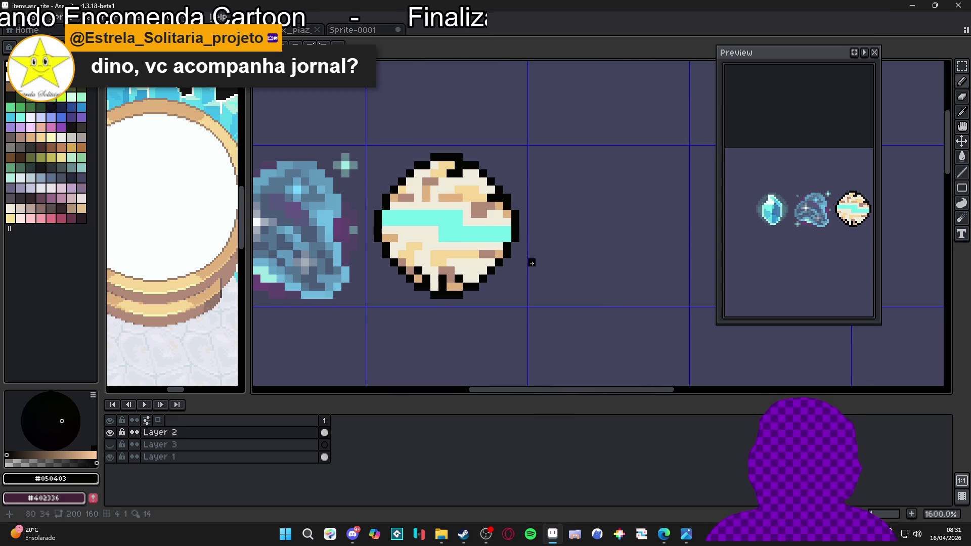
{"action": "left_click_drag", "start_coordinate": [496, 256], "coordinate": [482, 255]}
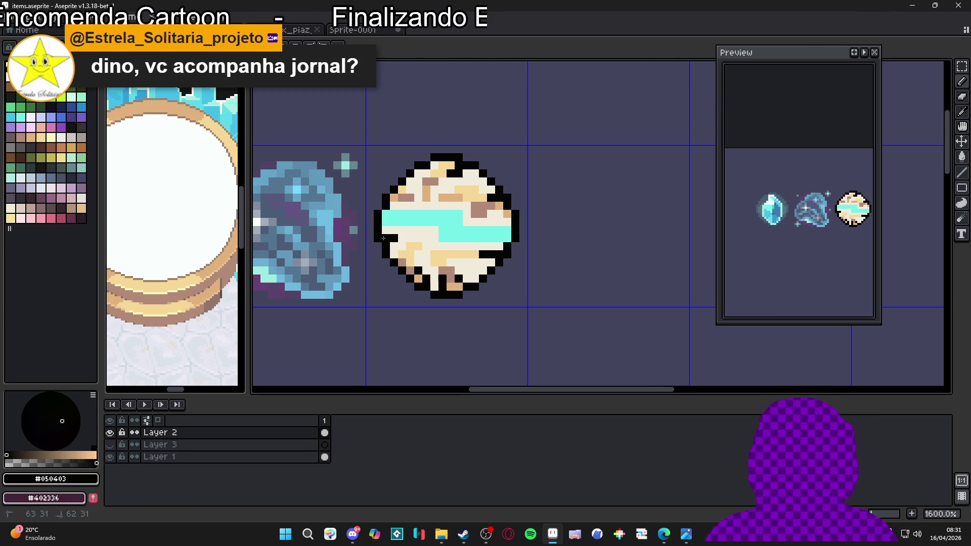
{"action": "left_click", "coordinate": [403, 196]}
{"action": "left_click_drag", "start_coordinate": [410, 196], "coordinate": [412, 197]}
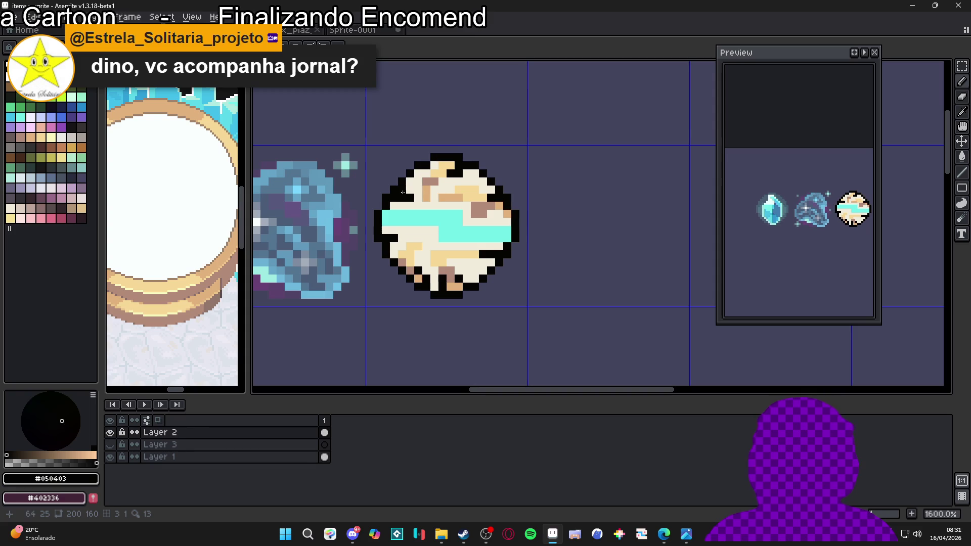
{"action": "scroll", "coordinate": [465, 223], "scroll_direction": "down", "scroll_amount": 3}
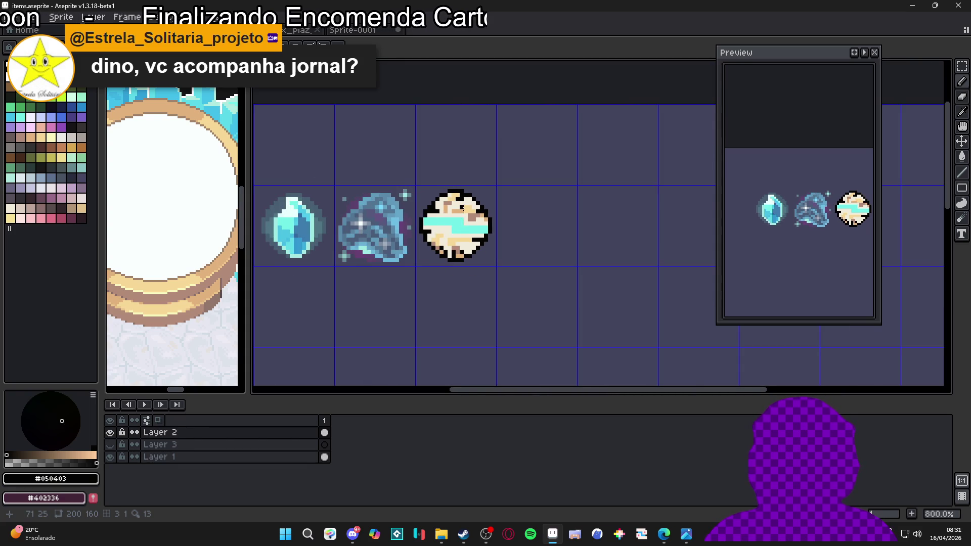
- Touch up the cyan band with cream and light mint pixels, undoing a couple of strokes
{"action": "scroll", "coordinate": [462, 208], "scroll_direction": "up", "scroll_amount": 3}
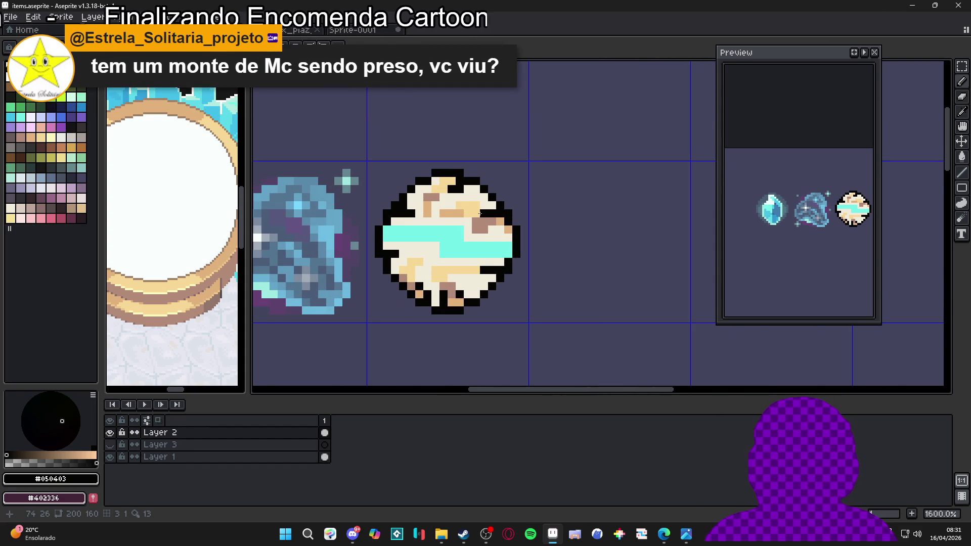
{"action": "scroll", "coordinate": [483, 215], "scroll_direction": "down", "scroll_amount": 3}
{"action": "scroll", "coordinate": [474, 225], "scroll_direction": "up", "scroll_amount": 3}
{"action": "left_click", "coordinate": [449, 241], "text": "alt"}
{"action": "left_click", "coordinate": [470, 221]}
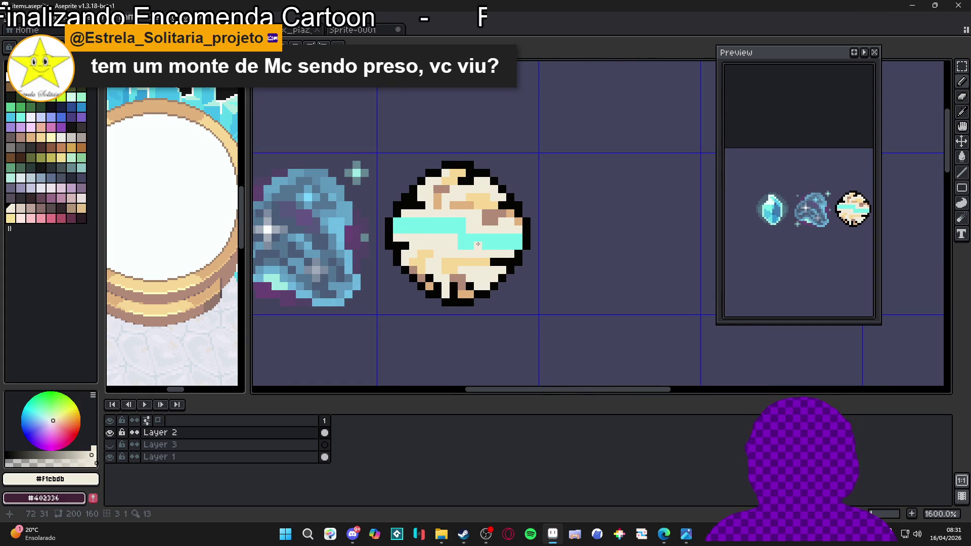
{"action": "left_click", "coordinate": [466, 237], "text": "alt"}
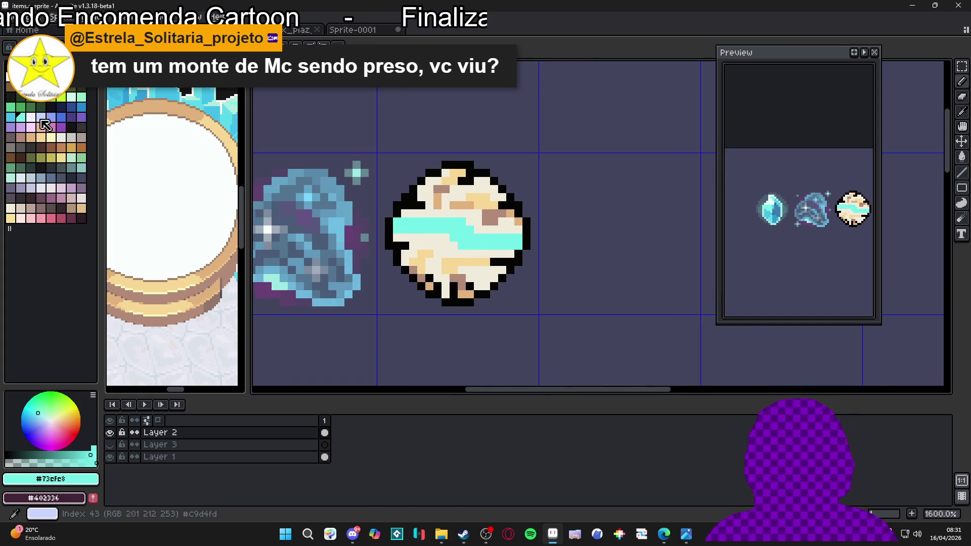
{"action": "left_click", "coordinate": [71, 100]}
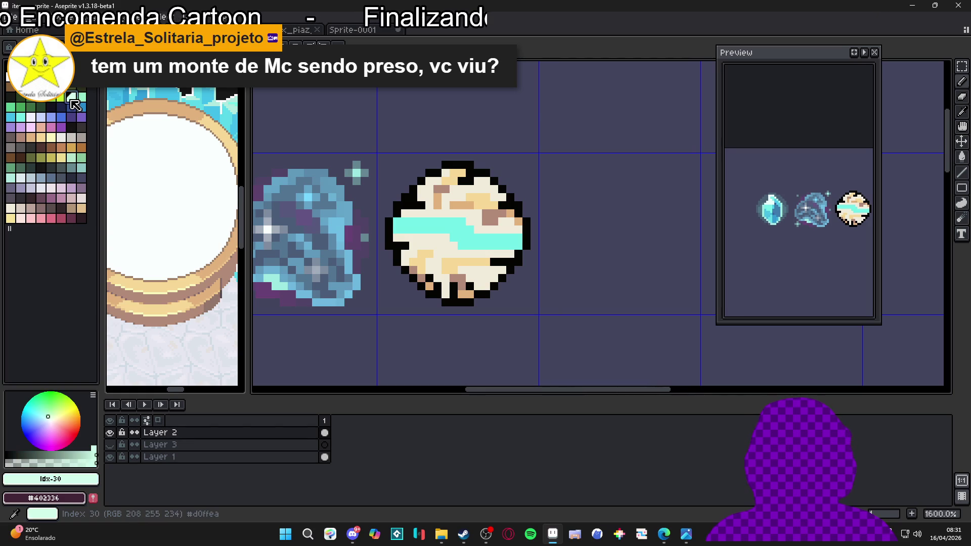
{"action": "left_click_drag", "start_coordinate": [455, 230], "coordinate": [437, 225]}
{"action": "key", "text": "ctrl+z"}
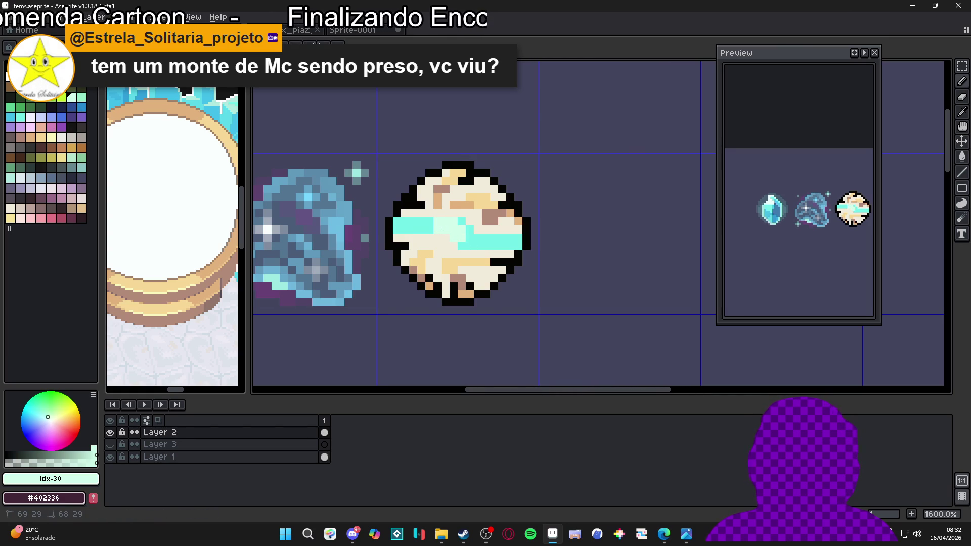
{"action": "left_click_drag", "start_coordinate": [478, 241], "coordinate": [473, 243]}
{"action": "left_click", "coordinate": [470, 246]}
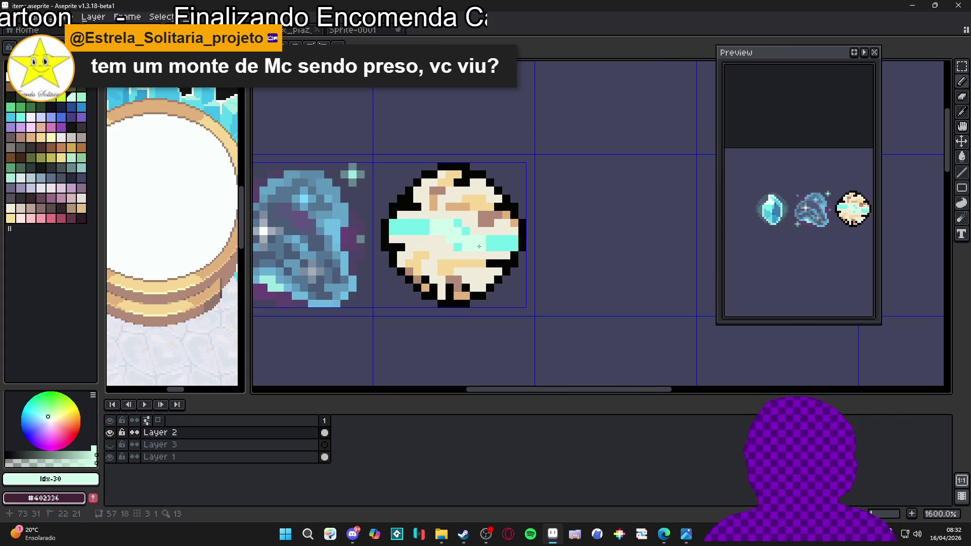
{"action": "key", "text": "ctrl+z"}
{"action": "key", "text": "ctrl+z"}
{"action": "key", "text": "ctrl+z"}
{"action": "key", "text": "ctrl+z"}
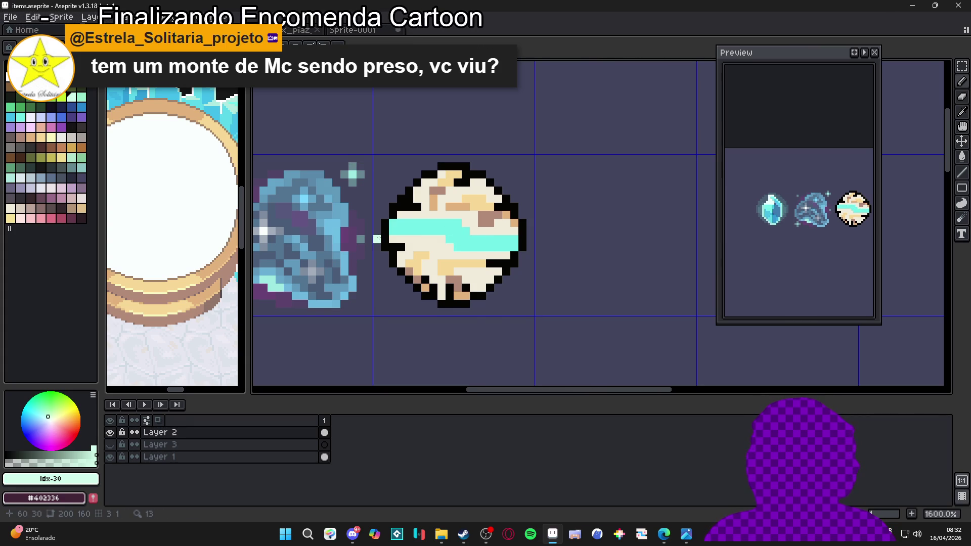
- Draw a thin black line across the middle of the cyan band with a few extra black pixels
{"action": "scroll", "coordinate": [378, 238], "scroll_direction": "up", "scroll_amount": 2}
{"action": "left_click", "coordinate": [393, 234], "text": "alt"}
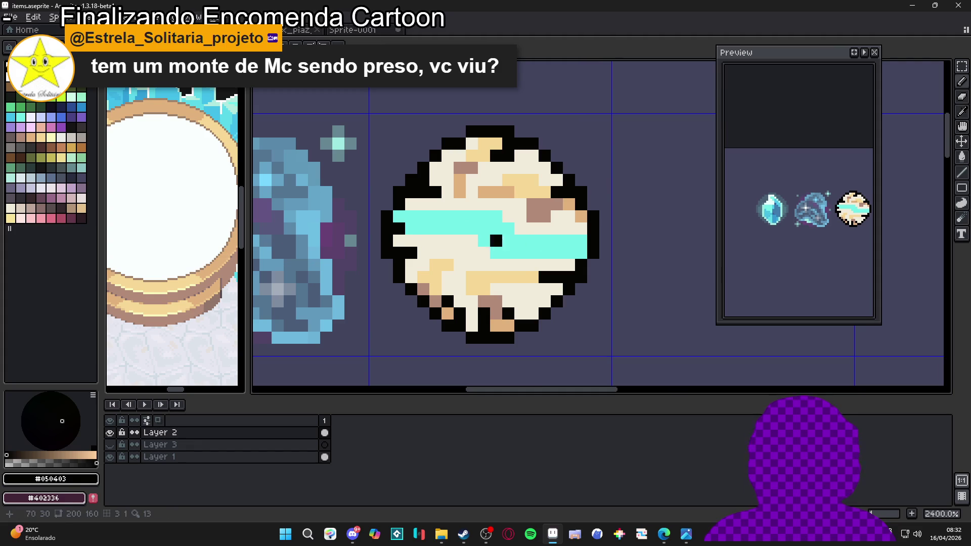
{"action": "left_click_drag", "start_coordinate": [581, 253], "coordinate": [495, 258]}
{"action": "left_click", "coordinate": [484, 241]}
{"action": "left_click", "coordinate": [508, 229]}
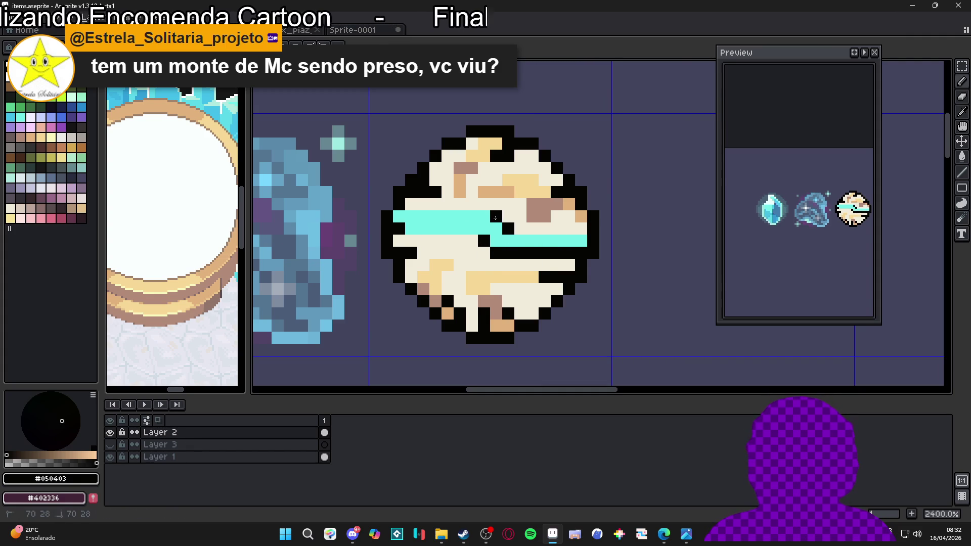
{"action": "scroll", "coordinate": [496, 217], "scroll_direction": "down", "scroll_amount": 3}
{"action": "left_click_drag", "start_coordinate": [503, 234], "coordinate": [504, 257]}
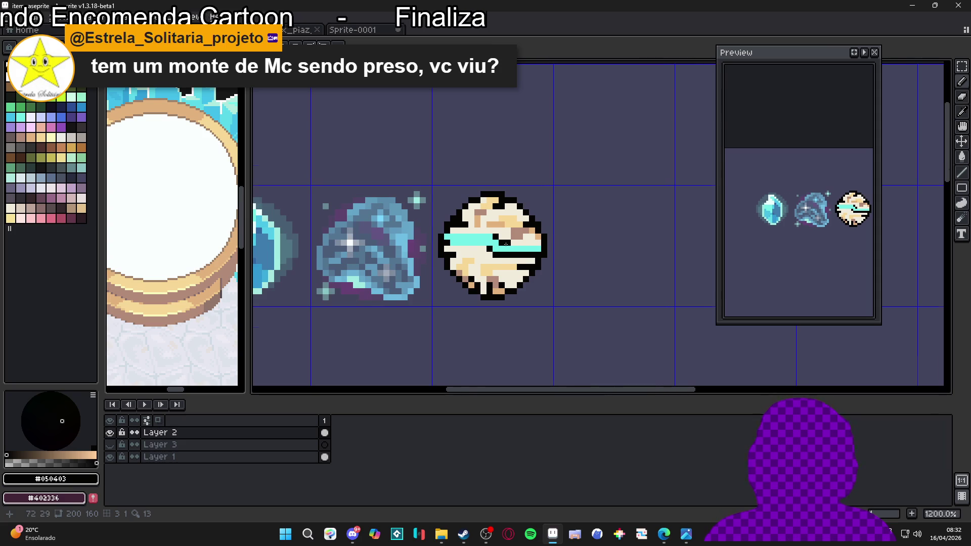
- Paint darker blue pixels around the band's break, in a row below it, and at its left end
{"action": "scroll", "coordinate": [506, 244], "scroll_direction": "up", "scroll_amount": 1}
{"action": "left_click", "coordinate": [81, 167]}
{"action": "left_click", "coordinate": [81, 106]}
{"action": "left_click", "coordinate": [497, 242]}
{"action": "left_click", "coordinate": [485, 229]}
{"action": "left_click", "coordinate": [485, 266]}
{"action": "left_click", "coordinate": [473, 254]}
{"action": "left_click", "coordinate": [497, 265]}
{"action": "left_click_drag", "start_coordinate": [509, 266], "coordinate": [521, 266]}
{"action": "left_click", "coordinate": [444, 252]}
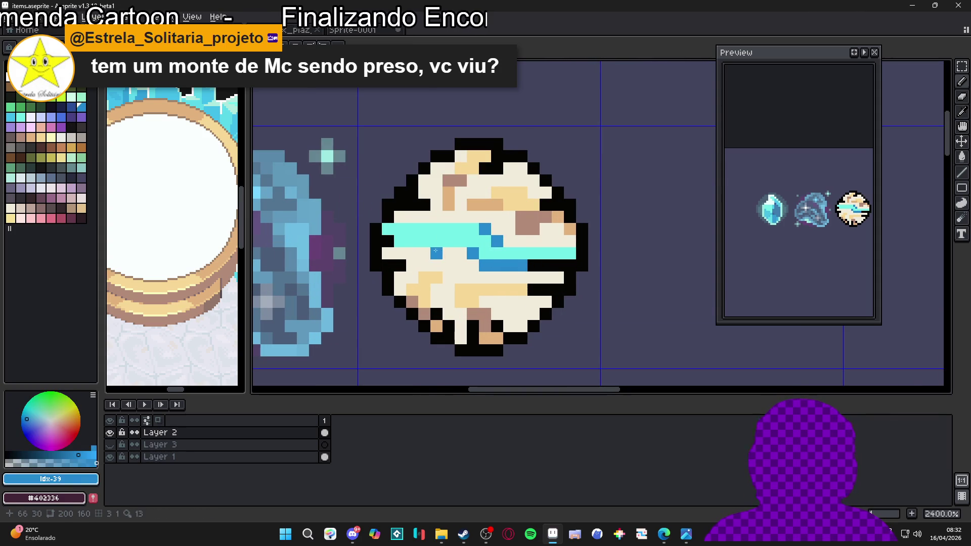
{"action": "left_click_drag", "start_coordinate": [394, 242], "coordinate": [400, 241]}
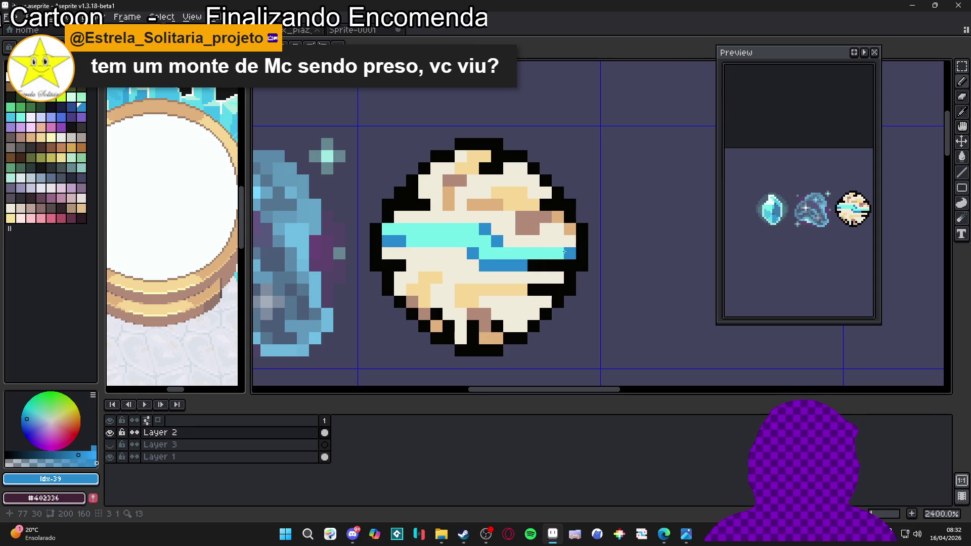
- Shade the orb's top, upper-left and lower-right edges muted brown and streak the blue band
{"action": "scroll", "coordinate": [564, 254], "scroll_direction": "down", "scroll_amount": 5}
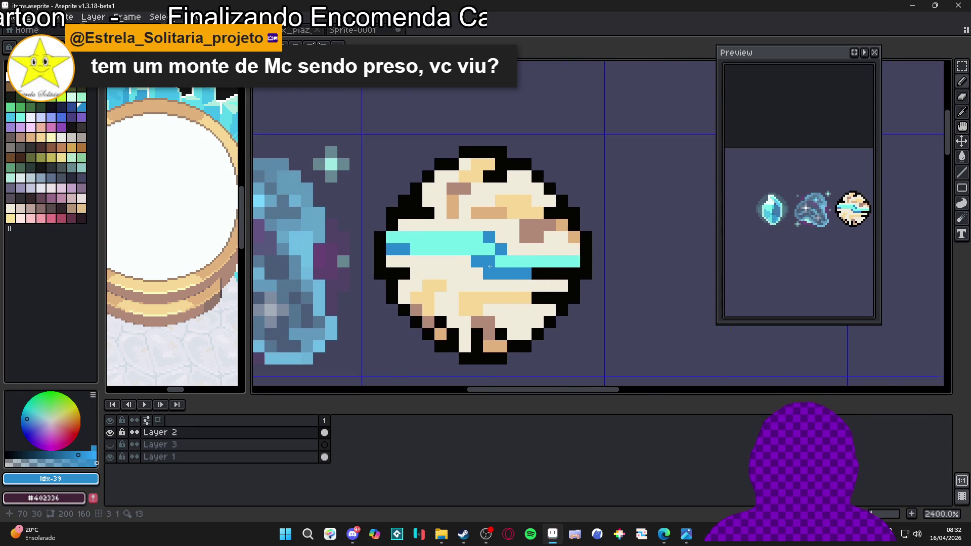
{"action": "scroll", "coordinate": [493, 264], "scroll_direction": "down", "scroll_amount": 2}
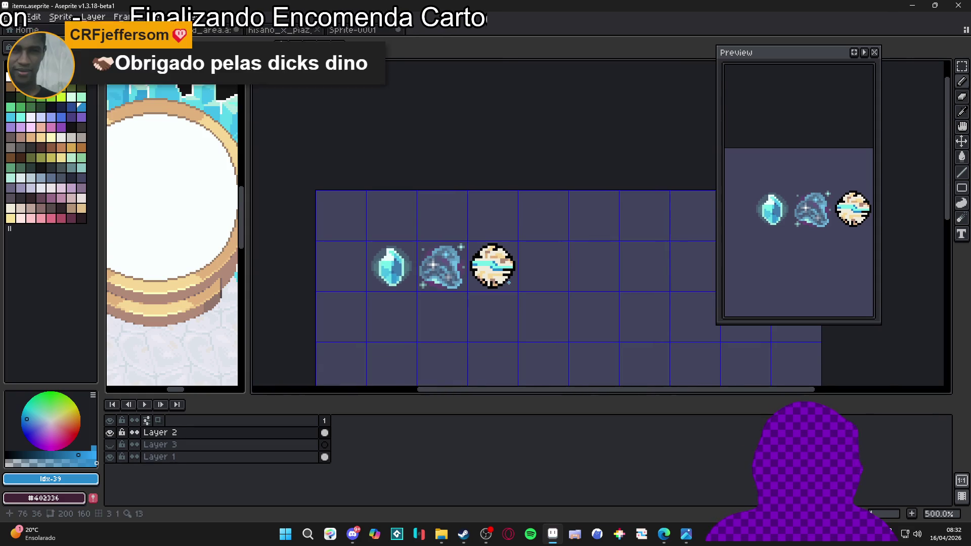
{"action": "scroll", "coordinate": [509, 282], "scroll_direction": "up", "scroll_amount": 2}
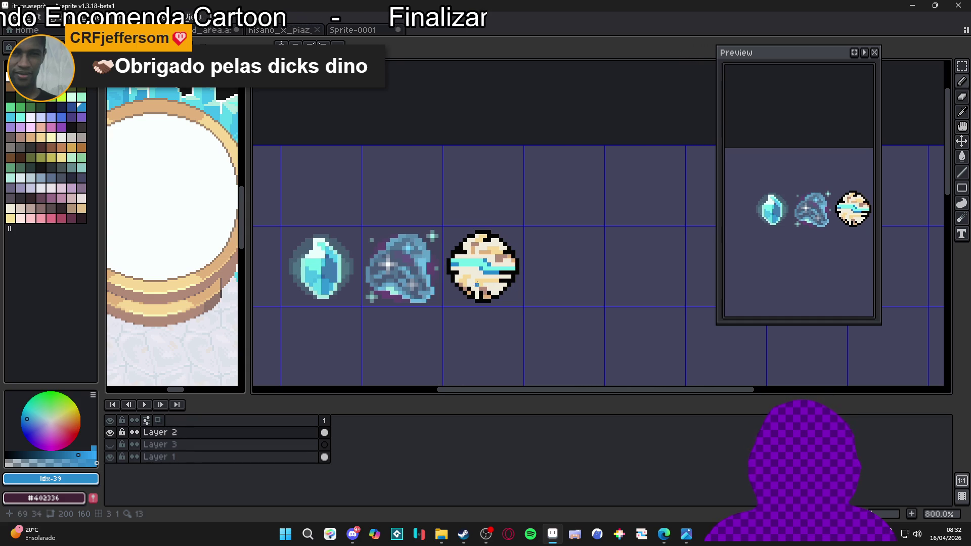
{"action": "scroll", "coordinate": [458, 281], "scroll_direction": "up", "scroll_amount": 3}
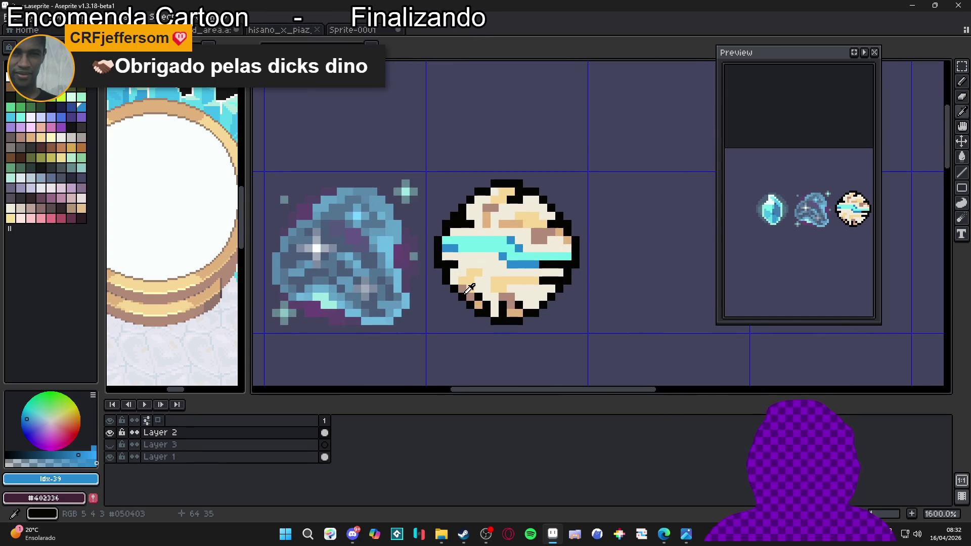
{"action": "left_click", "coordinate": [468, 291], "text": "alt"}
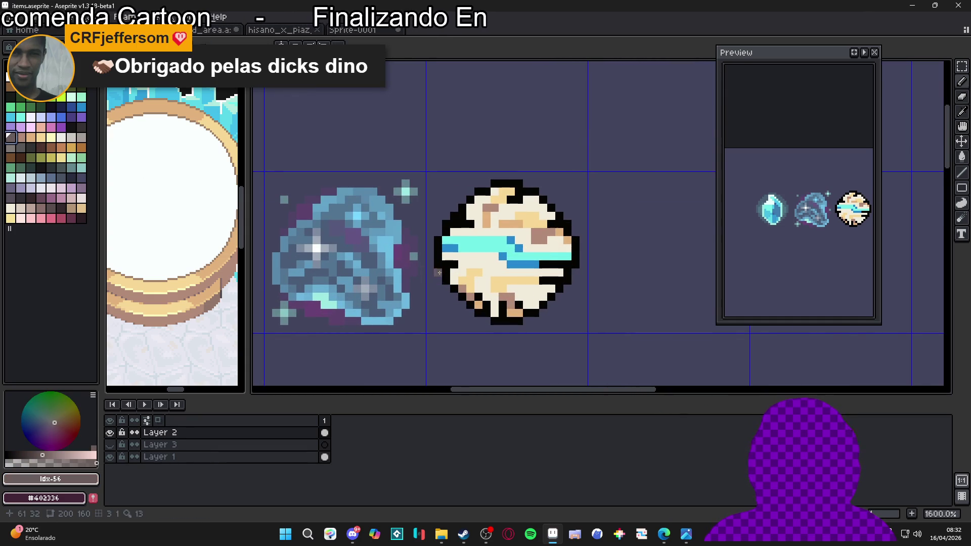
{"action": "left_click", "coordinate": [544, 231]}
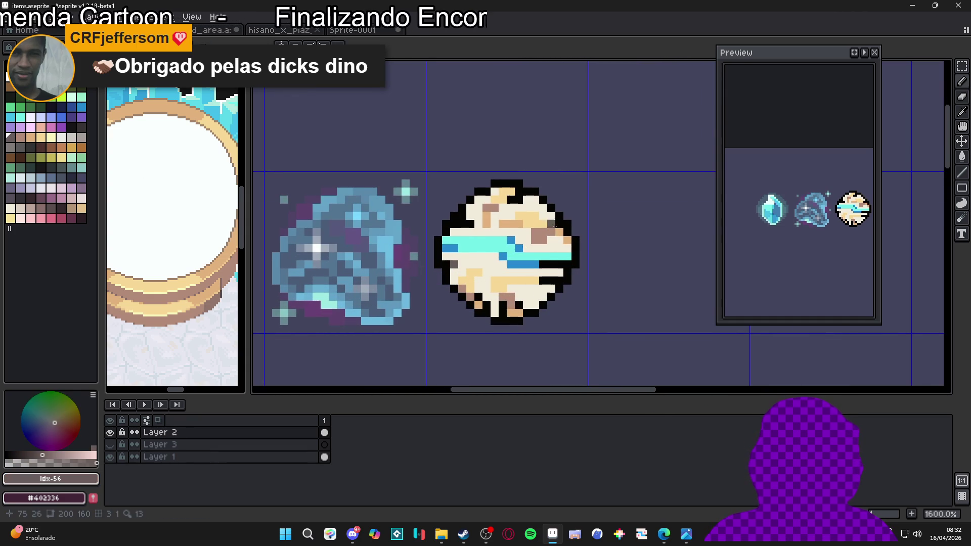
{"action": "left_click", "coordinate": [517, 198]}
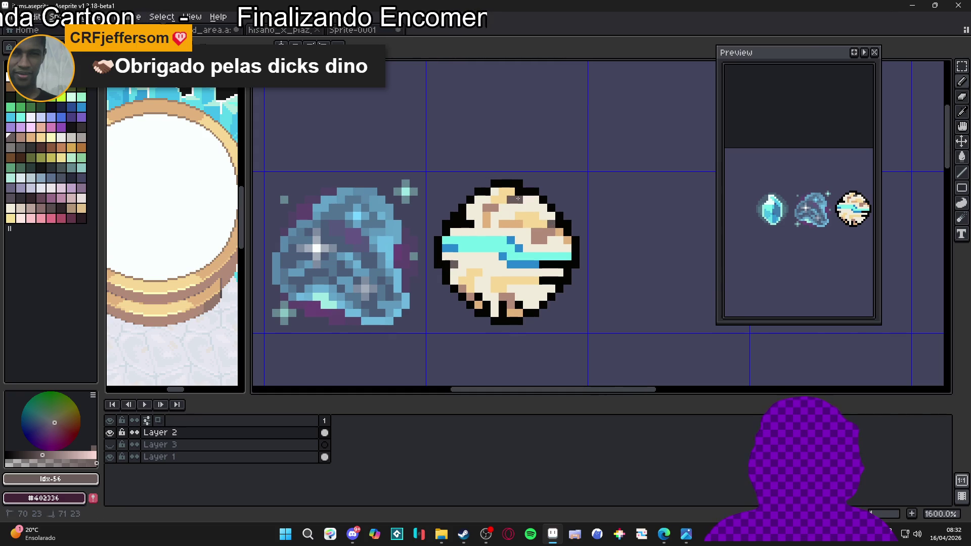
{"action": "left_click", "coordinate": [473, 223]}
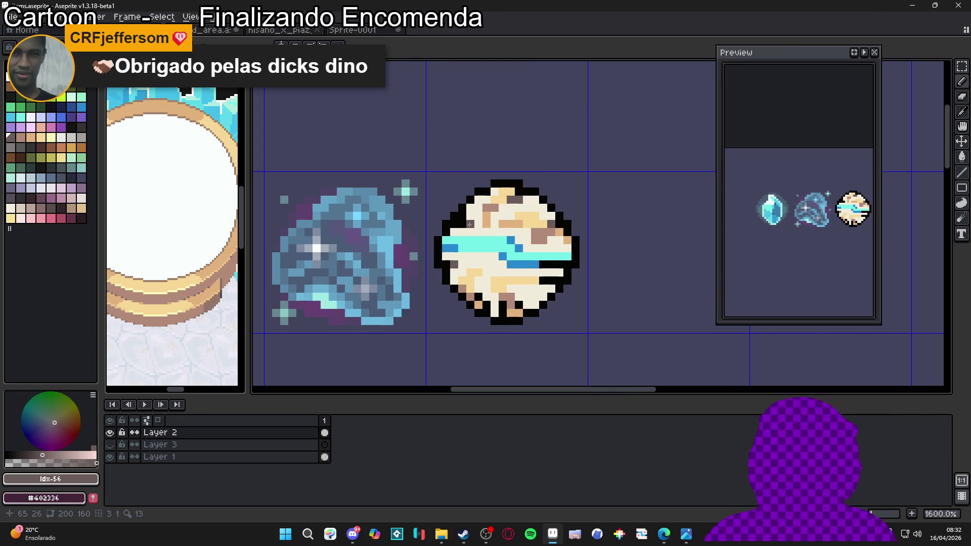
{"action": "left_click", "coordinate": [549, 281]}
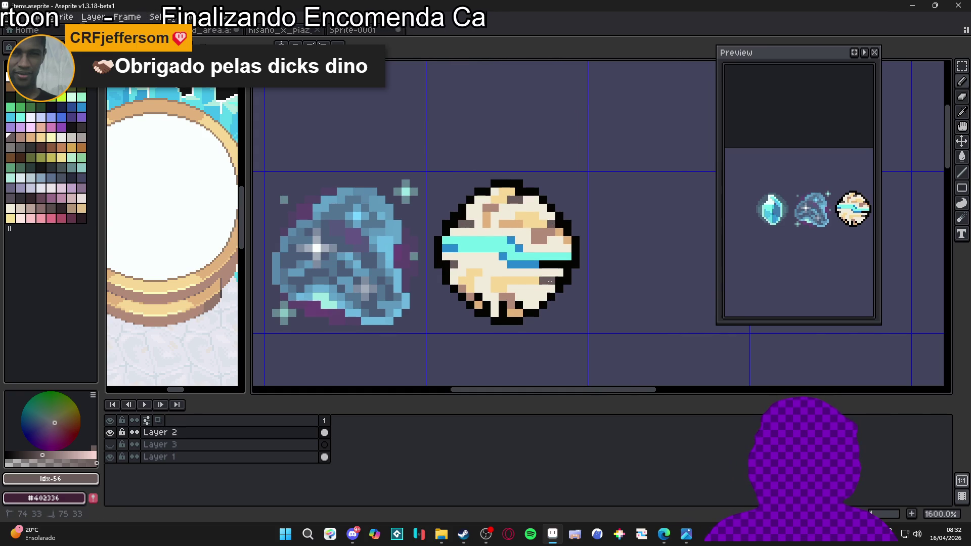
{"action": "left_click_drag", "start_coordinate": [543, 264], "coordinate": [557, 261]}
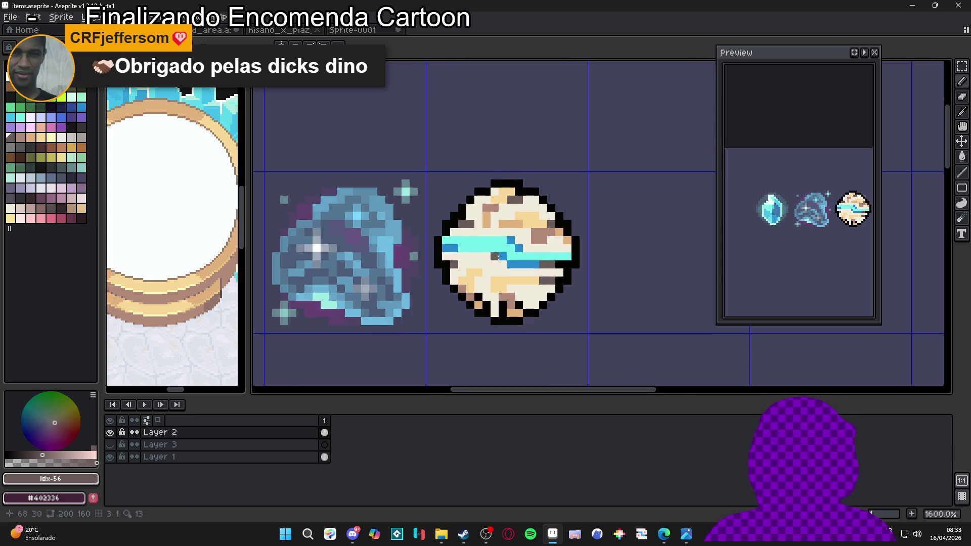
{"action": "scroll", "coordinate": [539, 292], "scroll_direction": "down", "scroll_amount": 3}
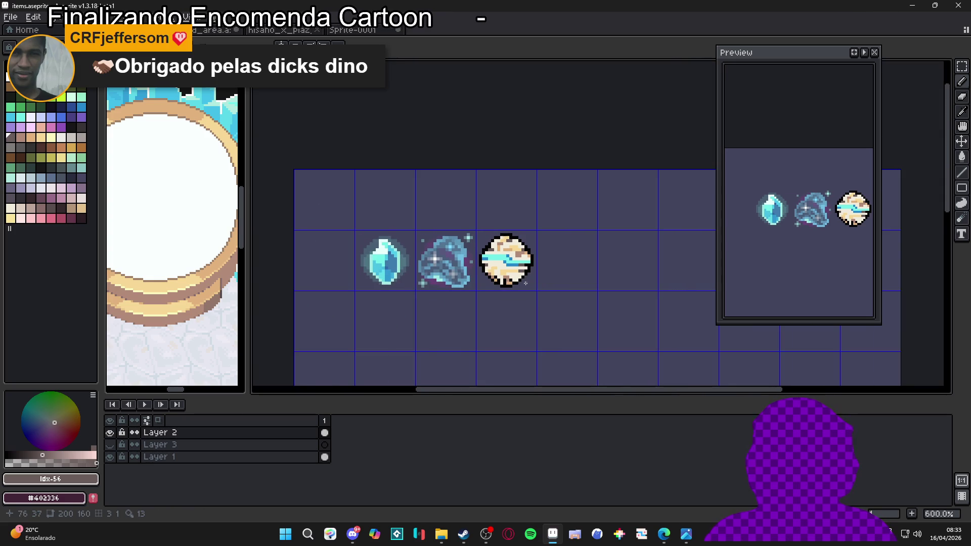
- Paint pale cyan sampled from the sprite along the orb's left edge
{"action": "scroll", "coordinate": [525, 282], "scroll_direction": "down", "scroll_amount": 1}
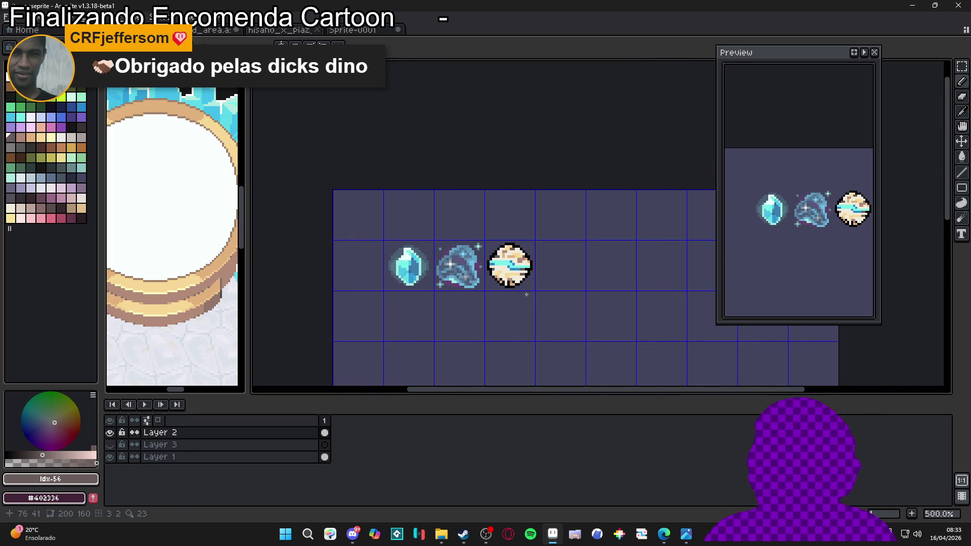
{"action": "scroll", "coordinate": [526, 294], "scroll_direction": "down", "scroll_amount": 3}
{"action": "scroll", "coordinate": [541, 264], "scroll_direction": "up", "scroll_amount": 3}
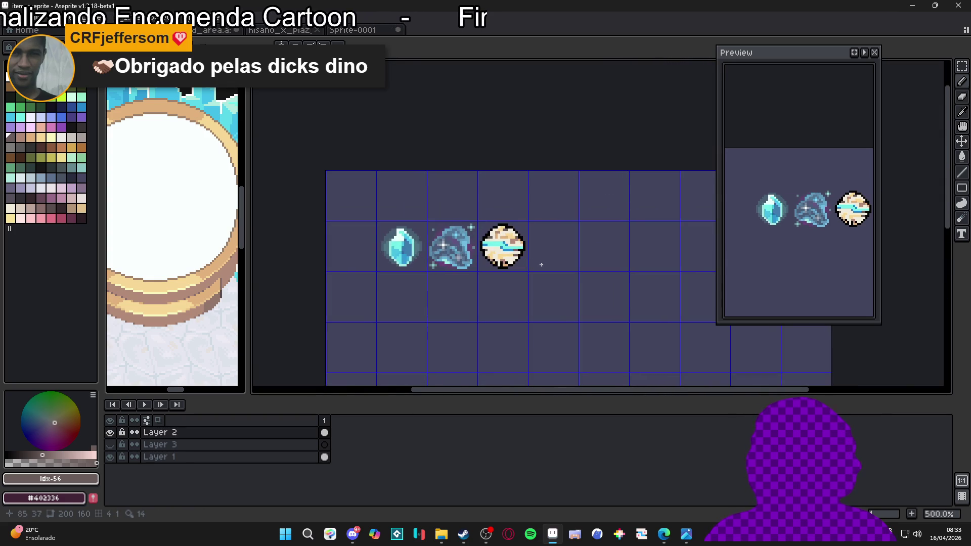
{"action": "scroll", "coordinate": [544, 269], "scroll_direction": "down", "scroll_amount": 2}
{"action": "scroll", "coordinate": [535, 276], "scroll_direction": "up", "scroll_amount": 3}
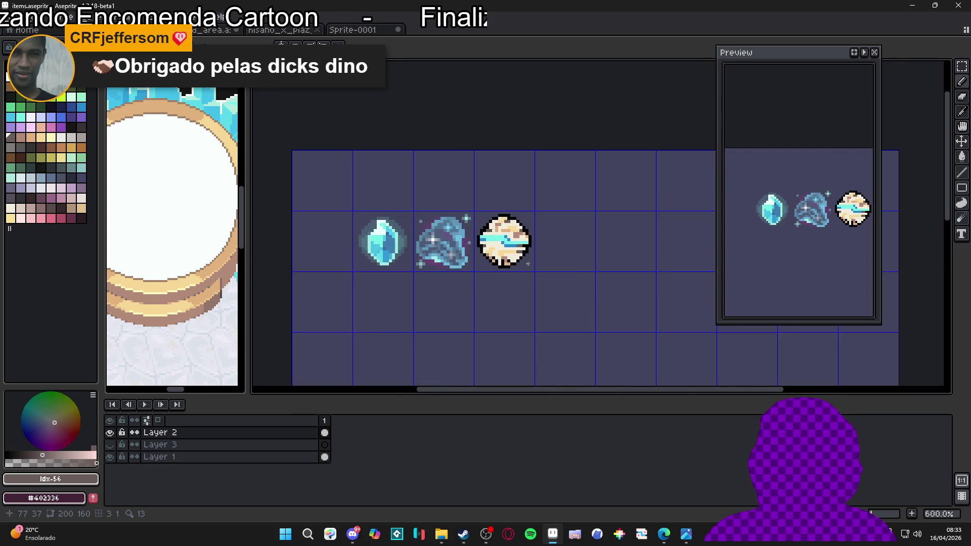
{"action": "scroll", "coordinate": [516, 247], "scroll_direction": "down", "scroll_amount": 2}
{"action": "scroll", "coordinate": [512, 243], "scroll_direction": "up", "scroll_amount": 3}
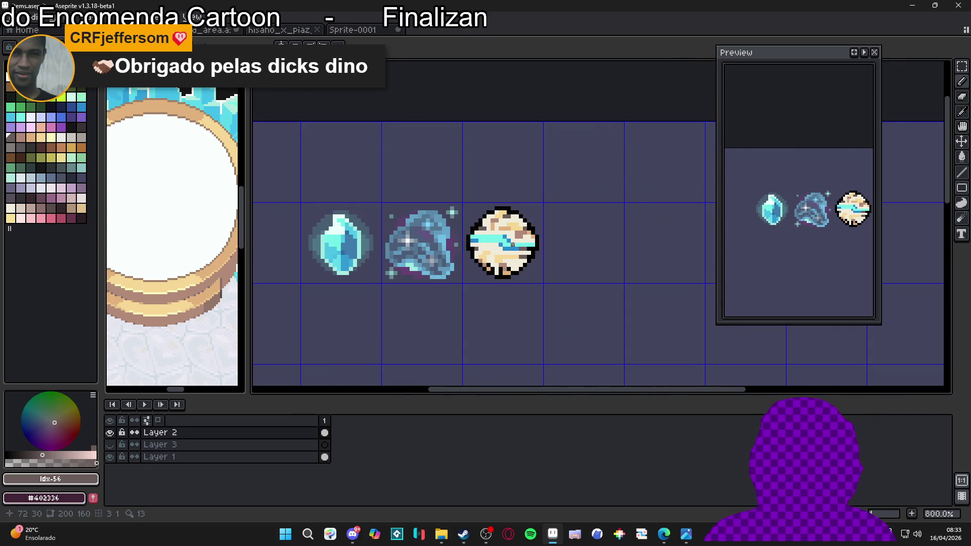
{"action": "key", "text": "m"}
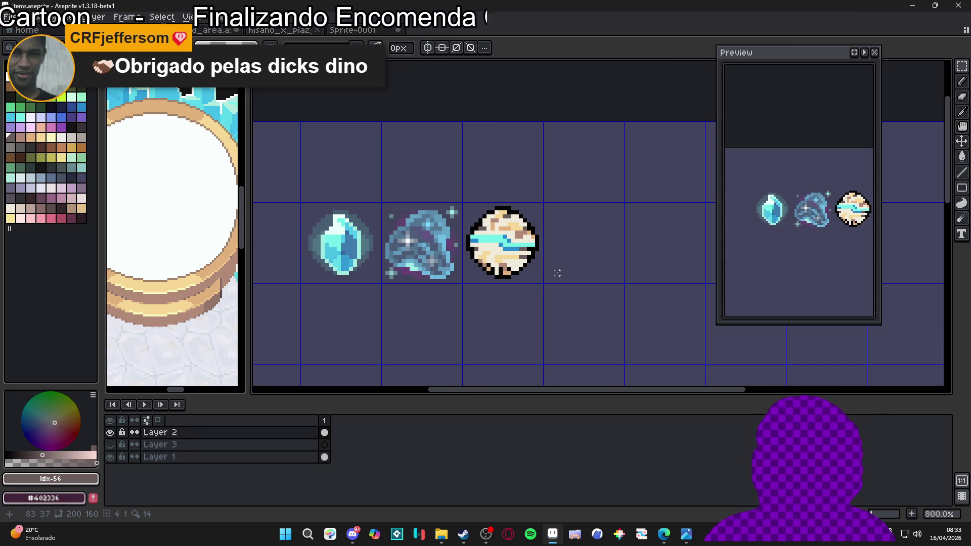
{"action": "scroll", "coordinate": [557, 273], "scroll_direction": "down", "scroll_amount": 2}
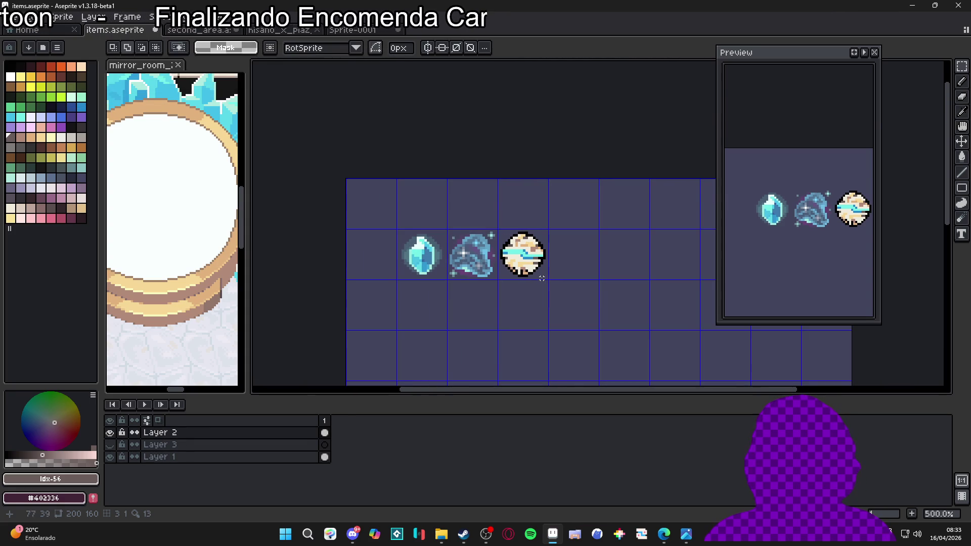
{"action": "scroll", "coordinate": [516, 258], "scroll_direction": "up", "scroll_amount": 5}
{"action": "key", "text": "b"}
{"action": "left_click", "coordinate": [439, 258], "text": "alt"}
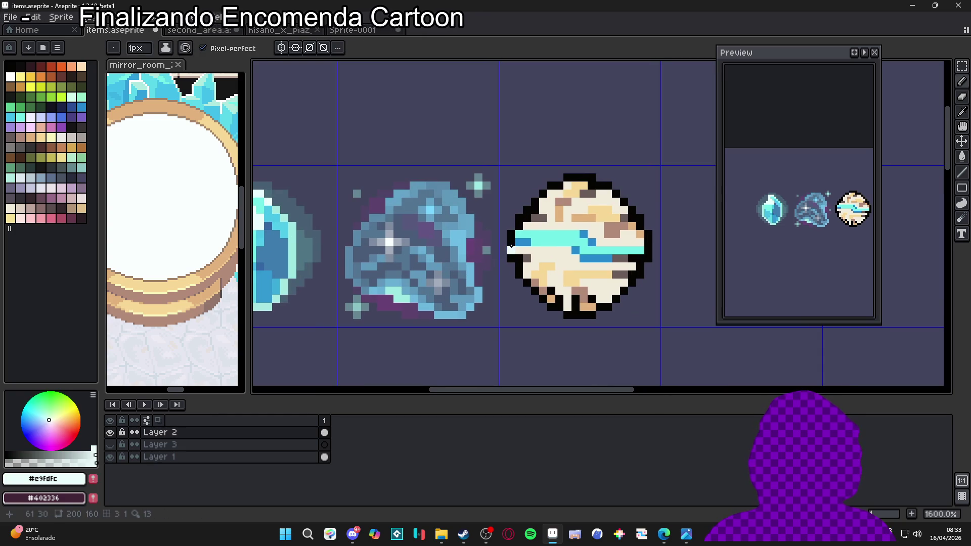
{"action": "left_click_drag", "start_coordinate": [510, 236], "coordinate": [511, 235]}
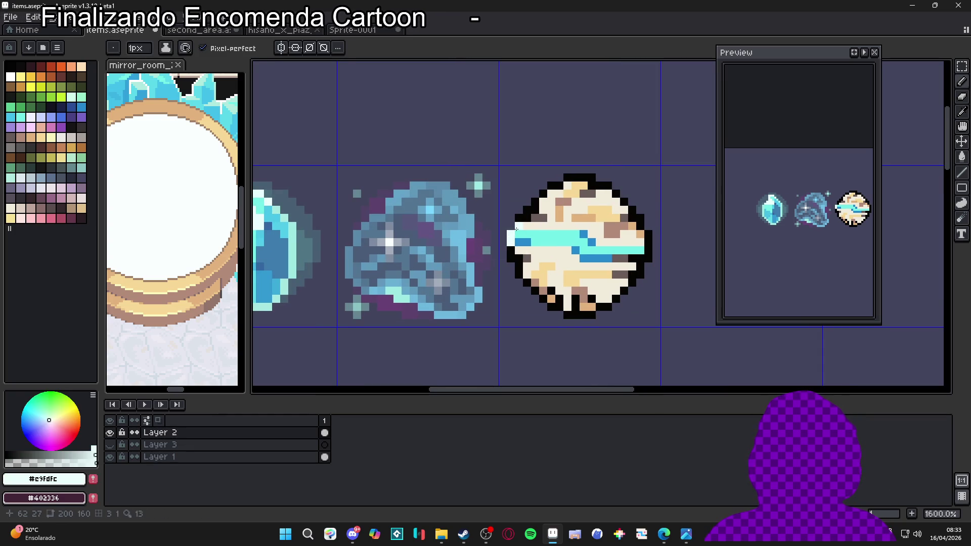
{"action": "scroll", "coordinate": [647, 268], "scroll_direction": "down", "scroll_amount": 3}
{"action": "scroll", "coordinate": [647, 269], "scroll_direction": "up", "scroll_amount": 3}
{"action": "scroll", "coordinate": [646, 269], "scroll_direction": "down", "scroll_amount": 4}
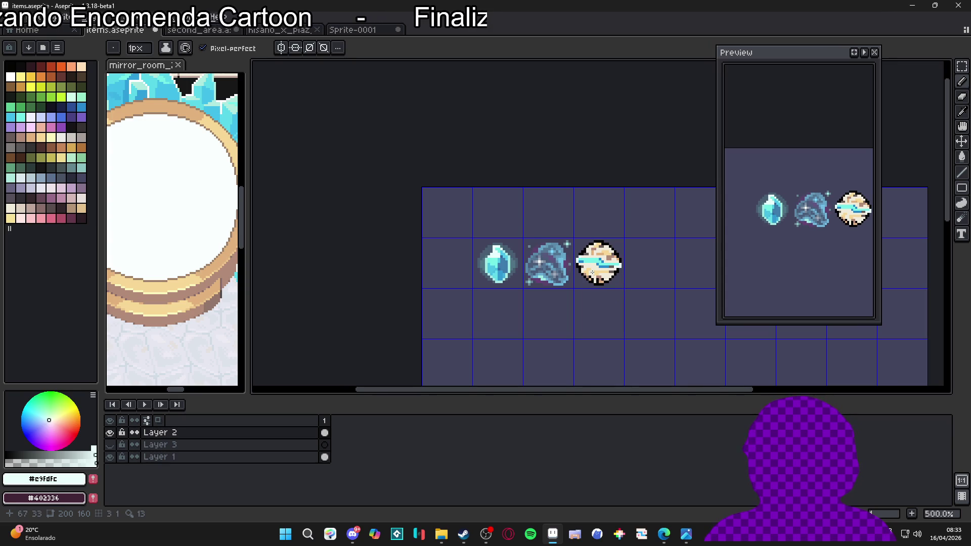
{"action": "scroll", "coordinate": [594, 275], "scroll_direction": "up", "scroll_amount": 4}
- Pick cyan #73efe8 and a light palette colour, then paint a short highlight across the band
{"action": "left_click", "coordinate": [20, 117]}
{"action": "left_click", "coordinate": [71, 97]}
{"action": "scroll", "coordinate": [613, 257], "scroll_direction": "up", "scroll_amount": 1}
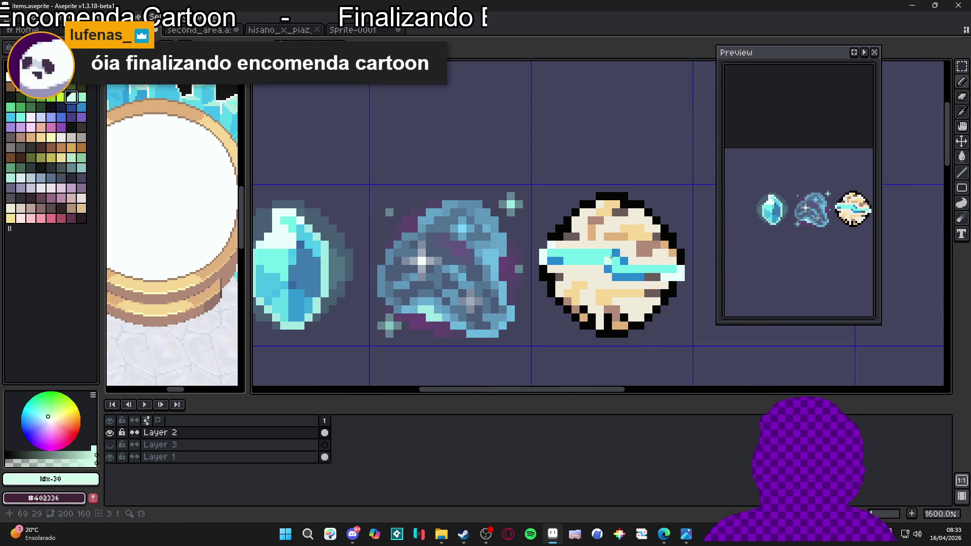
{"action": "left_click", "coordinate": [606, 259]}
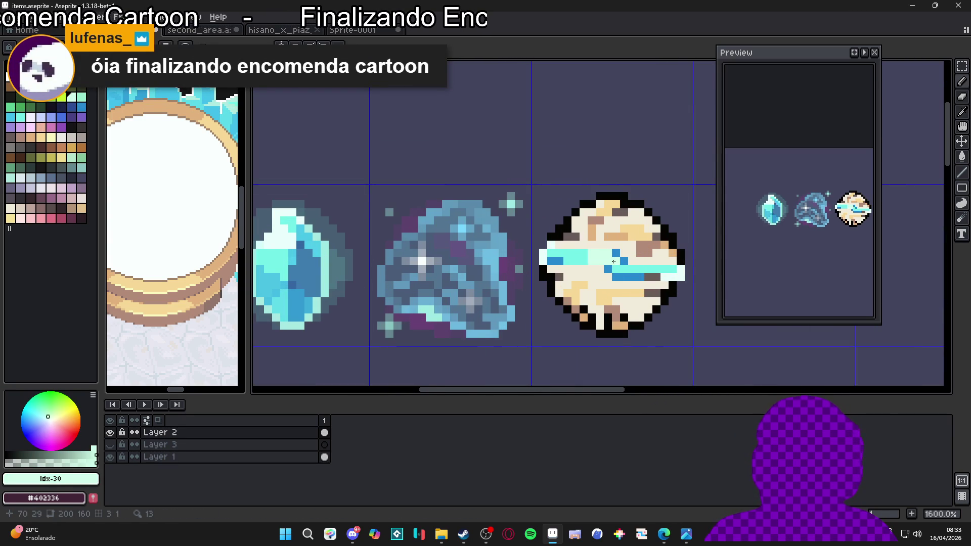
{"action": "left_click_drag", "start_coordinate": [615, 266], "coordinate": [634, 265]}
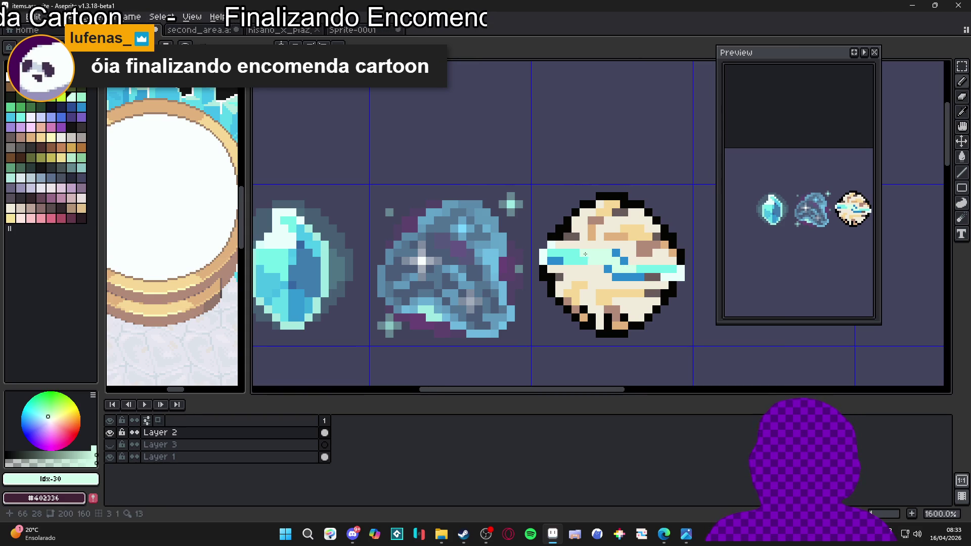
{"action": "left_click_drag", "start_coordinate": [590, 257], "coordinate": [572, 267]}
- Sample the orb's colours, then repaint the dark blue strip and left band pixels light blue
{"action": "scroll", "coordinate": [578, 246], "scroll_direction": "up", "scroll_amount": 2}
{"action": "left_click", "coordinate": [561, 244], "text": "alt"}
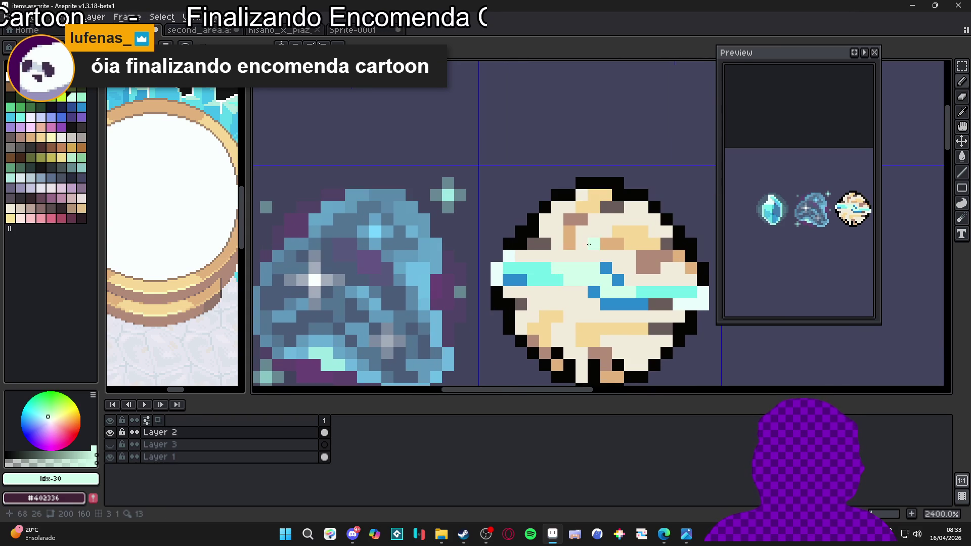
{"action": "left_click", "coordinate": [559, 247], "text": "alt"}
{"action": "left_click", "coordinate": [574, 221], "text": "alt"}
{"action": "scroll", "coordinate": [607, 263], "scroll_direction": "down", "scroll_amount": 5}
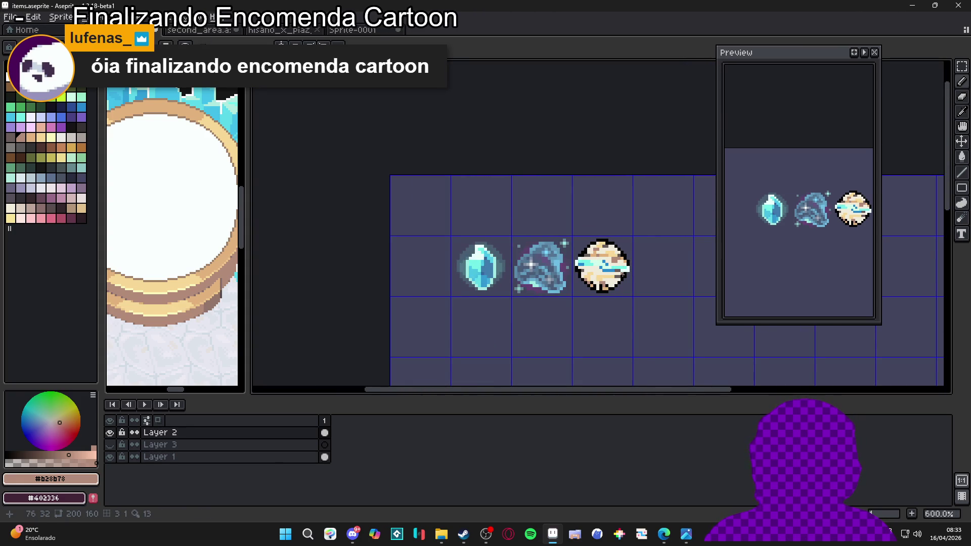
{"action": "scroll", "coordinate": [600, 280], "scroll_direction": "up", "scroll_amount": 4}
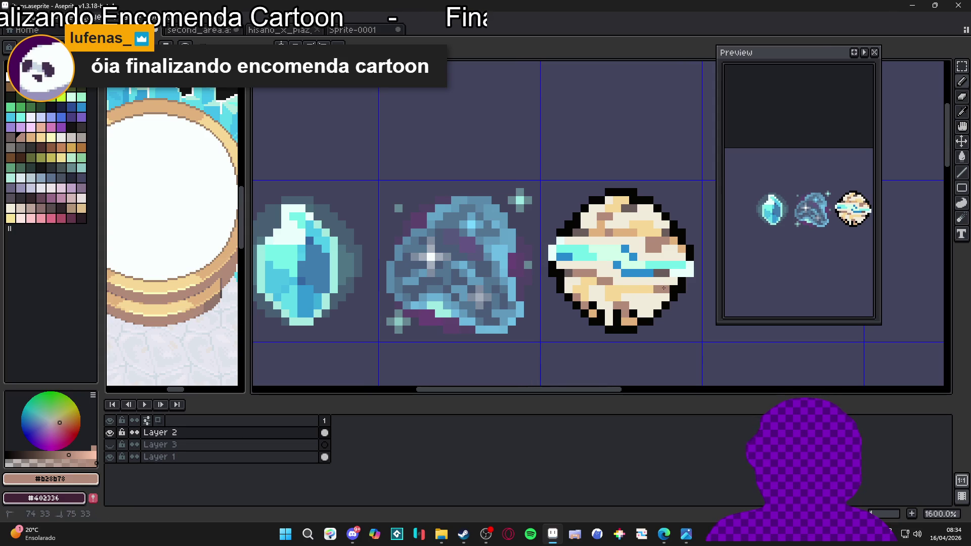
{"action": "left_click", "coordinate": [651, 267], "text": "alt"}
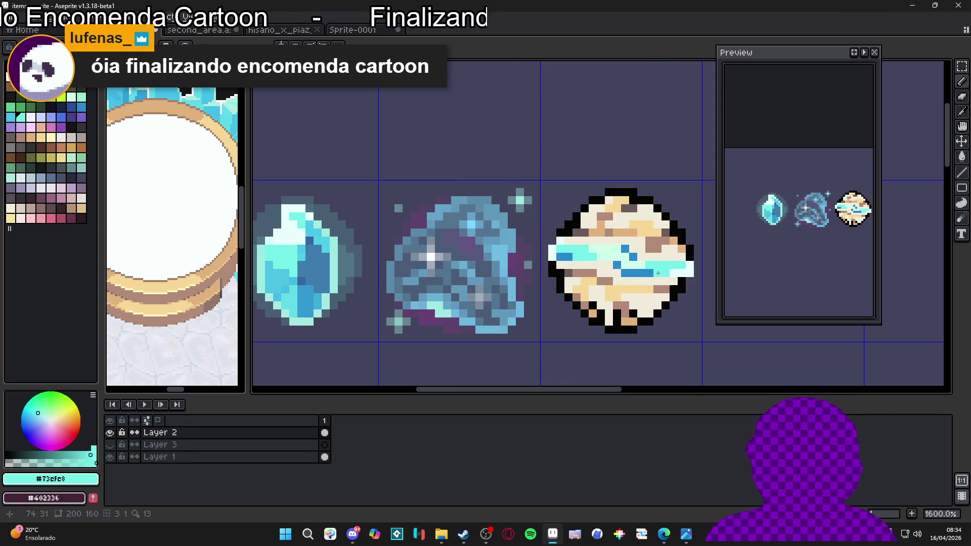
{"action": "scroll", "coordinate": [658, 273], "scroll_direction": "up", "scroll_amount": 2}
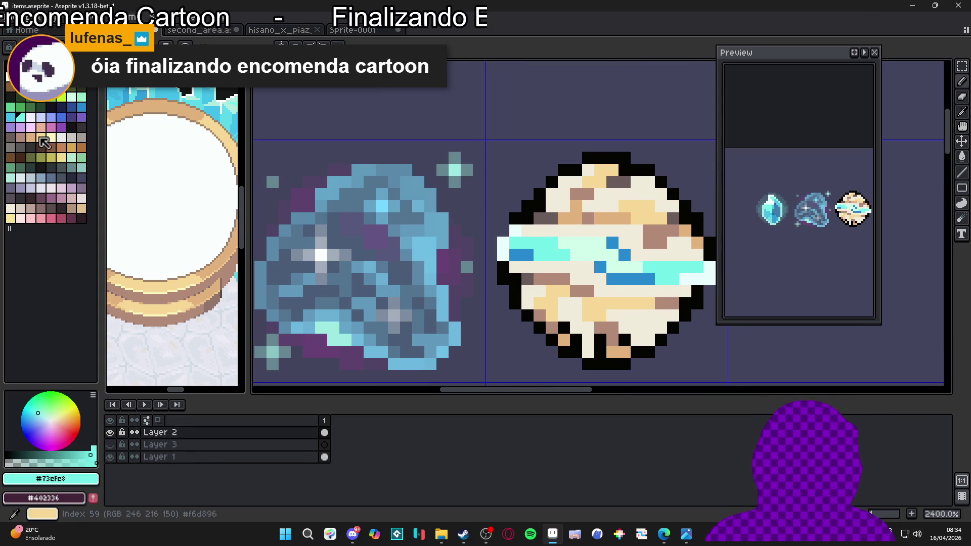
{"action": "left_click", "coordinate": [14, 120]}
{"action": "left_click", "coordinate": [612, 243]}
{"action": "left_click_drag", "start_coordinate": [612, 280], "coordinate": [642, 281]}
{"action": "left_click", "coordinate": [526, 255]}
{"action": "left_click", "coordinate": [516, 255]}
{"action": "scroll", "coordinate": [545, 262], "scroll_direction": "down", "scroll_amount": 7}
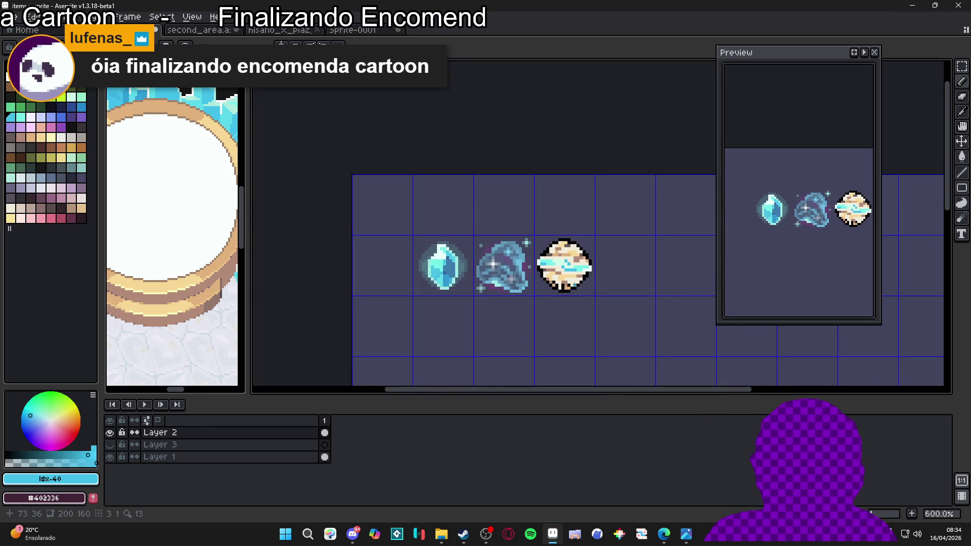
{"action": "scroll", "coordinate": [559, 248], "scroll_direction": "up", "scroll_amount": 7}
- Sample dark brown #695b59 and add dark brown pixels and a short stroke to the orb
{"action": "left_click", "coordinate": [555, 253], "text": "alt"}
{"action": "left_click", "coordinate": [584, 256]}
{"action": "left_click", "coordinate": [572, 256]}
{"action": "left_click_drag", "start_coordinate": [596, 269], "coordinate": [607, 272]}
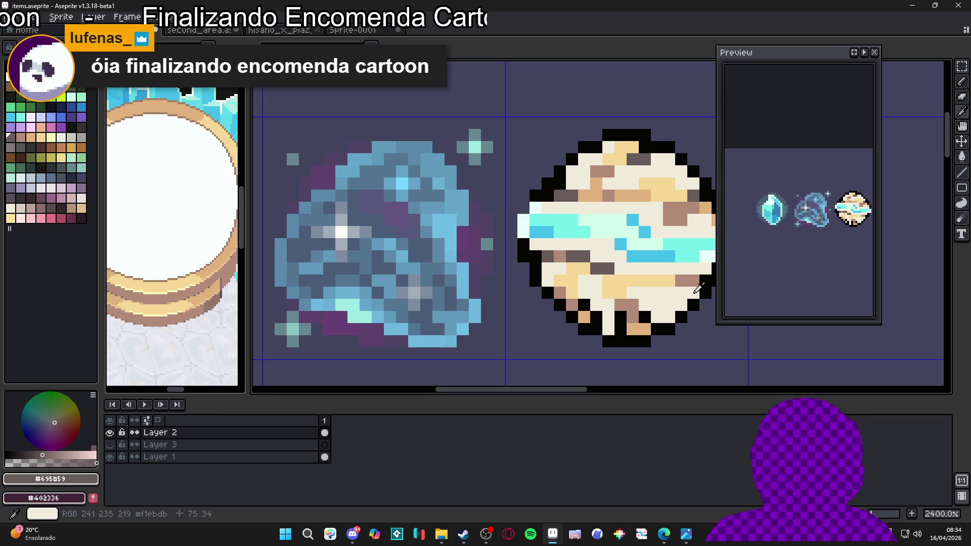
{"action": "left_click", "coordinate": [559, 256], "text": "alt"}
{"action": "scroll", "coordinate": [552, 292], "scroll_direction": "down", "scroll_amount": 5}
{"action": "mouse_move", "coordinate": [553, 292]}
{"action": "left_mouse_down"}
{"action": "mouse_move", "coordinate": [495, 279]}
{"action": "mouse_move", "coordinate": [458, 294]}
{"action": "left_mouse_up"}
- Select the orb with the rectangular marquee and shift it by one grid cell
{"action": "key", "text": "m"}
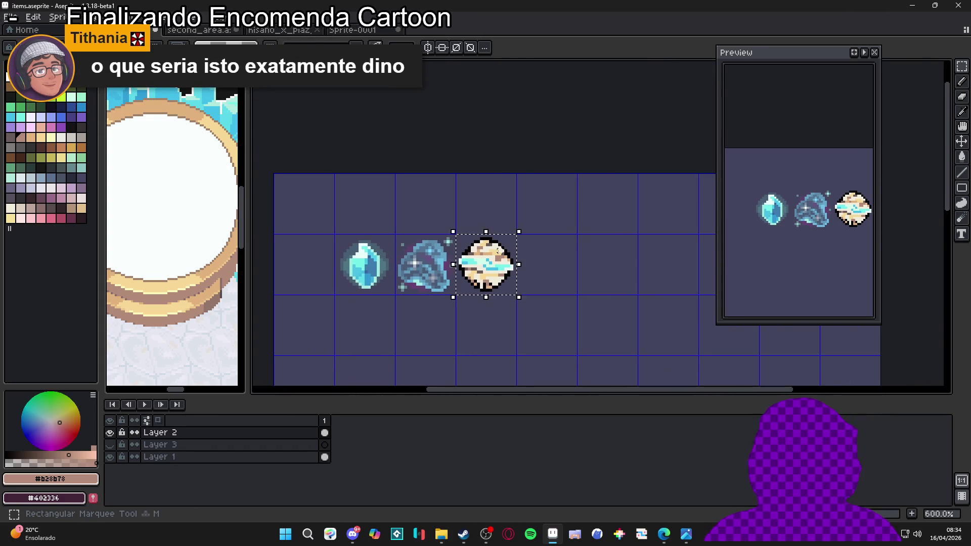
{"action": "key", "text": "shift+Up"}
{"action": "key", "text": "shift+Up"}
{"action": "key", "text": "shift+Down"}
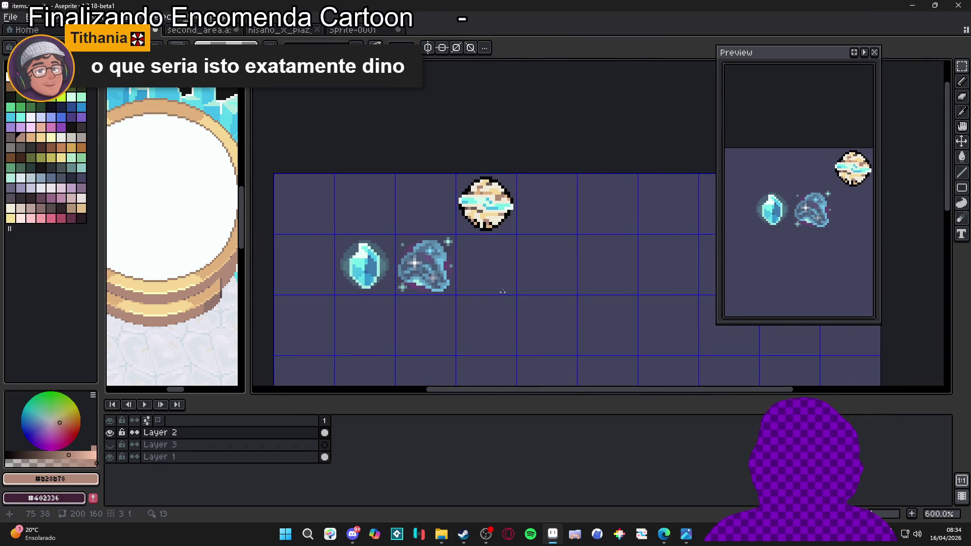
{"action": "scroll", "coordinate": [489, 225], "scroll_direction": "up", "scroll_amount": 2}
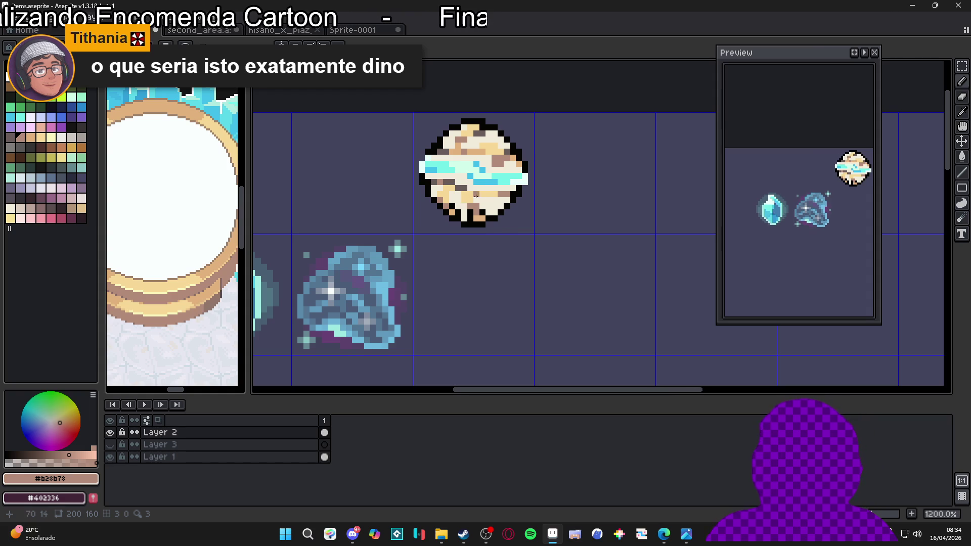
- Sample cream #f6d896 from the orb and enlarge the brush to a big circle
{"action": "left_click", "coordinate": [468, 203], "text": "alt"}
{"action": "scroll", "coordinate": [465, 213], "scroll_direction": "down", "scroll_amount": 4}
{"action": "scroll", "coordinate": [476, 303], "scroll_direction": "up", "scroll_amount": 5}
{"action": "scroll", "coordinate": [475, 303], "scroll_direction": "down", "scroll_amount": 4}
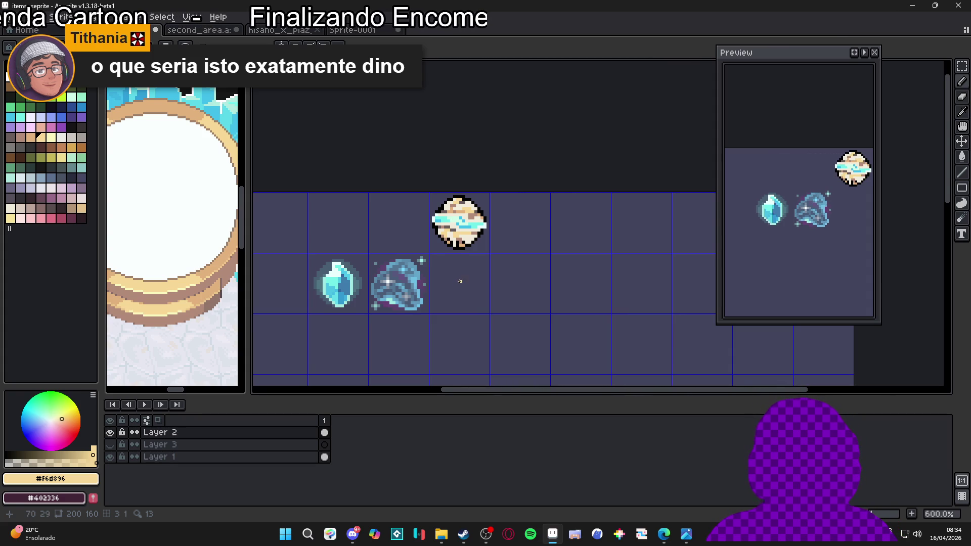
{"action": "scroll", "coordinate": [458, 281], "scroll_direction": "up", "scroll_amount": 1}
{"action": "key", "text": "plus"}
{"action": "key", "text": "plus"}
{"action": "key", "text": "plus"}
{"action": "key", "text": "plus"}
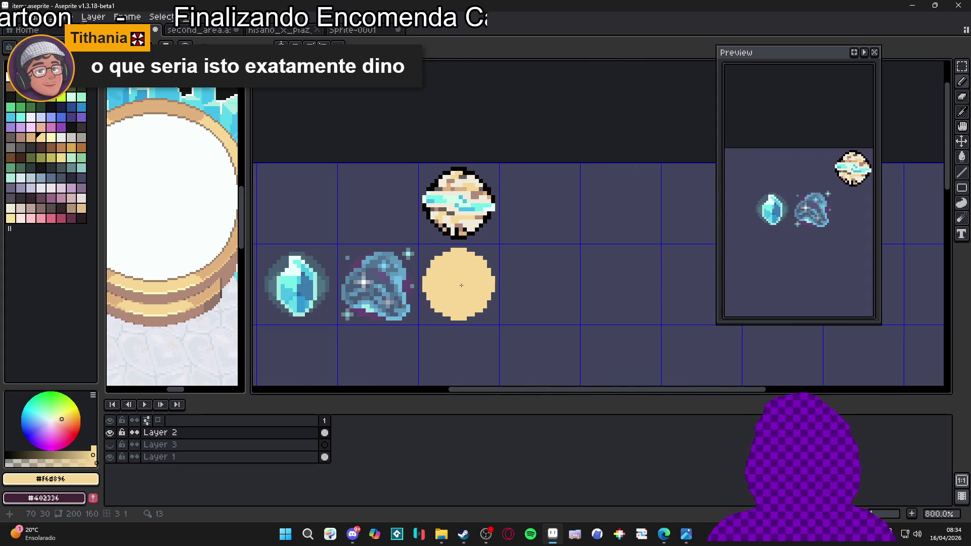
- Stamp a large cream circle beside the swirling orb, then shrink the brush
{"action": "left_click", "coordinate": [461, 285]}
{"action": "key", "text": "minus"}
{"action": "key", "text": "minus"}
{"action": "key", "text": "minus"}
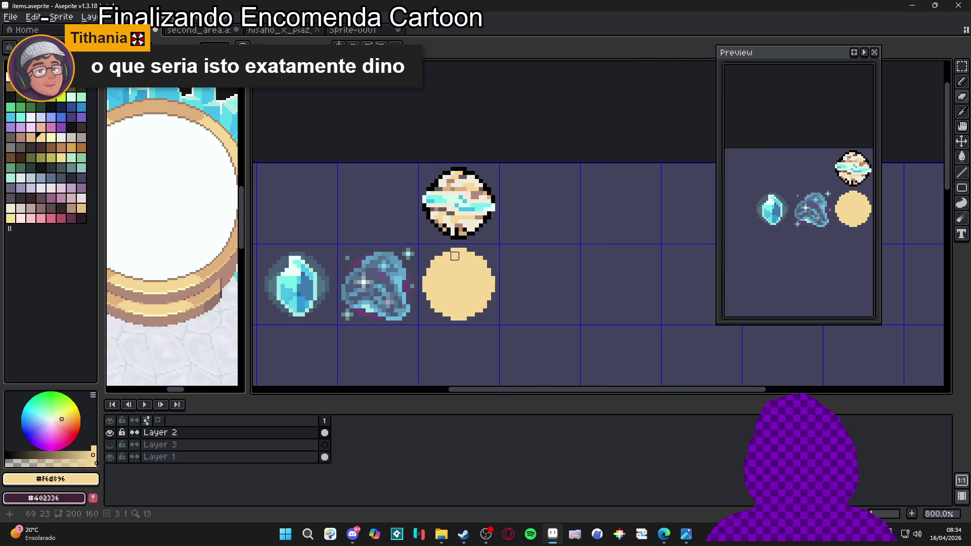
{"action": "scroll", "coordinate": [455, 256], "scroll_direction": "up", "scroll_amount": 2}
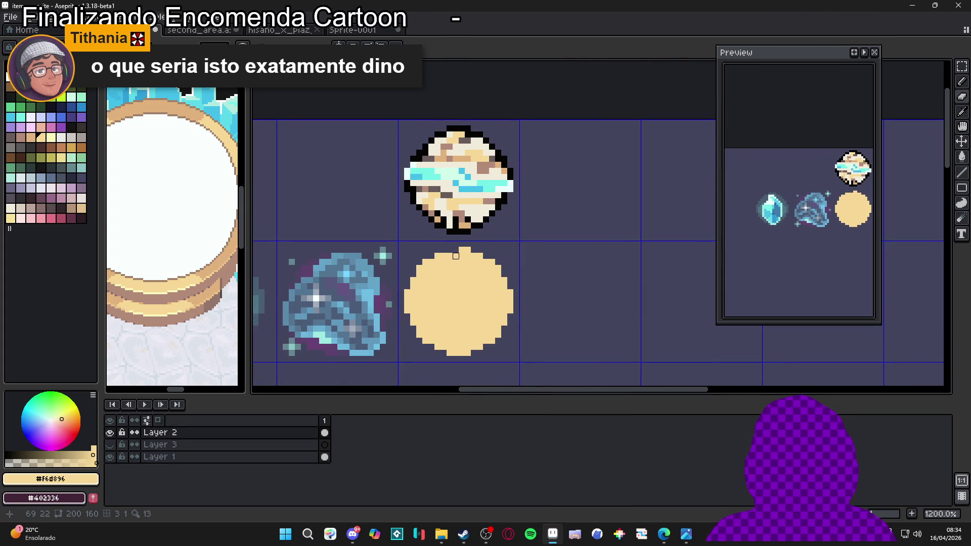
{"action": "key", "text": "ctrl+z"}
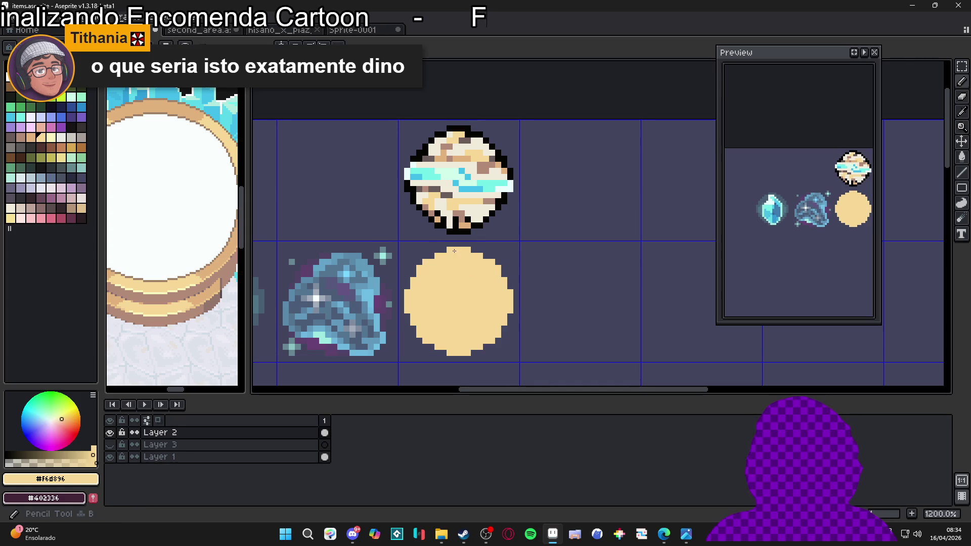
- Outline a vertical gap down the tan circle with dark lines along both edges
{"action": "mouse_move", "coordinate": [456, 256]}
{"action": "left_mouse_down"}
{"action": "mouse_move", "coordinate": [468, 347]}
{"action": "mouse_move", "coordinate": [459, 354]}
{"action": "left_mouse_up"}
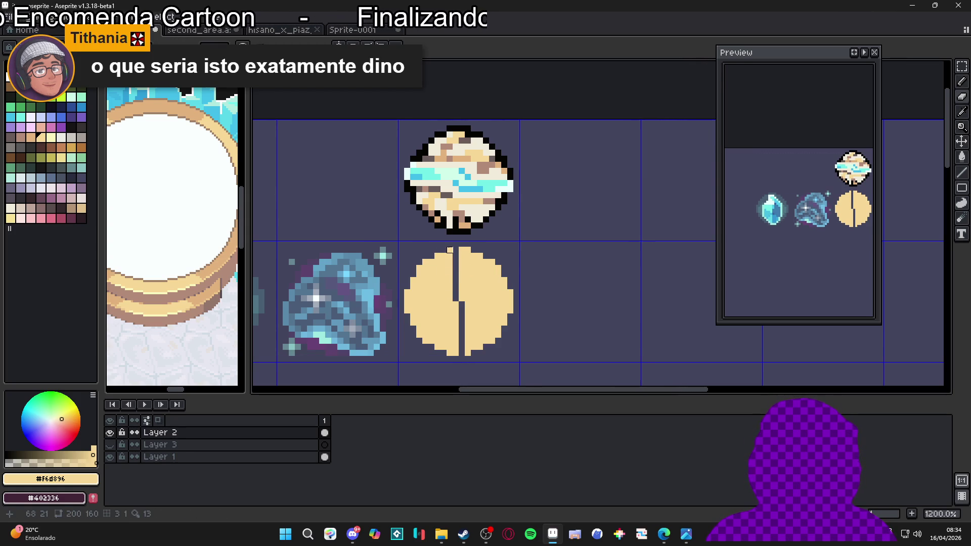
{"action": "left_click_drag", "start_coordinate": [456, 311], "coordinate": [455, 354]}
{"action": "left_click_drag", "start_coordinate": [449, 298], "coordinate": [450, 249]}
{"action": "left_click_drag", "start_coordinate": [468, 304], "coordinate": [468, 354]}
{"action": "left_click_drag", "start_coordinate": [461, 298], "coordinate": [456, 250]}
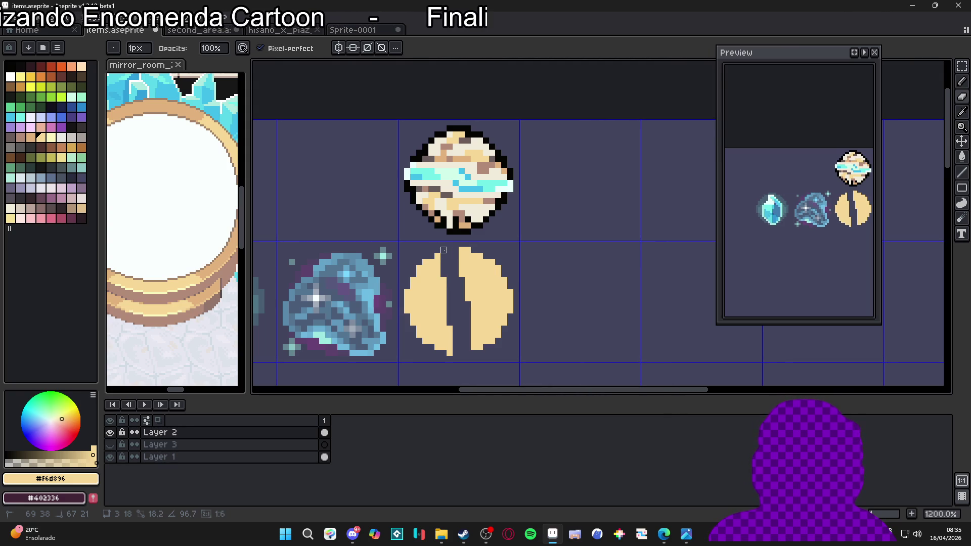
- Eyedrop the planet's brown and paint brown pixels at the top of the gap
{"action": "key", "text": "e"}
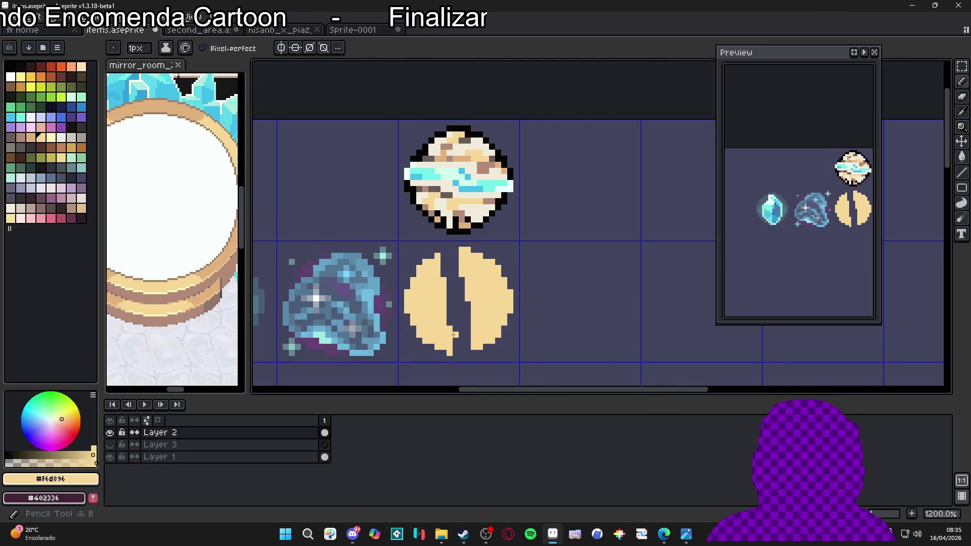
{"action": "key", "text": "i"}
{"action": "left_click", "coordinate": [462, 210]}
{"action": "key", "text": "b"}
{"action": "left_click_drag", "start_coordinate": [449, 262], "coordinate": [443, 255]}
{"action": "key", "text": "v"}
{"action": "key", "text": "b"}
{"action": "left_click", "coordinate": [451, 250]}
- Bucket-fill the gap brown and touch up the stripe's lower left
{"action": "key", "text": "g"}
{"action": "left_click", "coordinate": [463, 335]}
{"action": "key", "text": "b"}
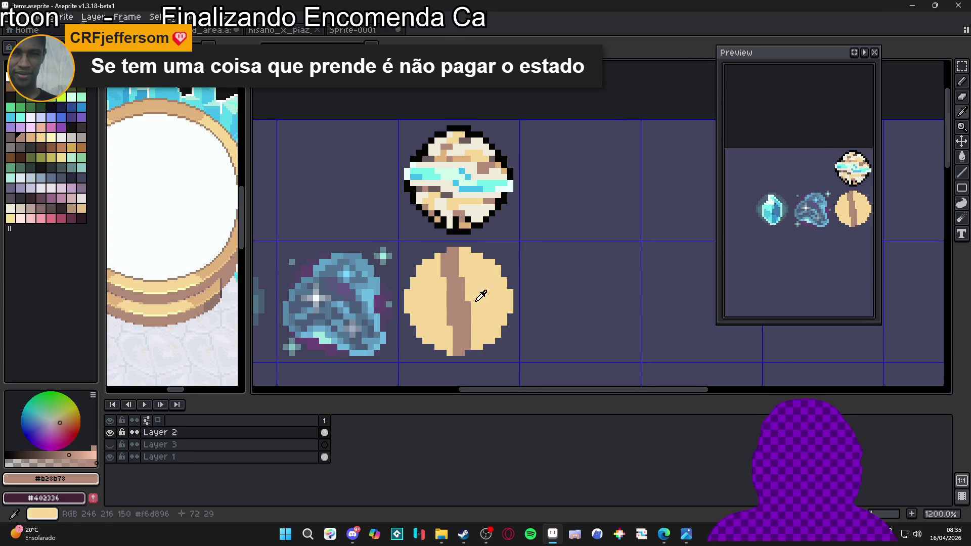
{"action": "left_click", "coordinate": [448, 336], "text": "alt"}
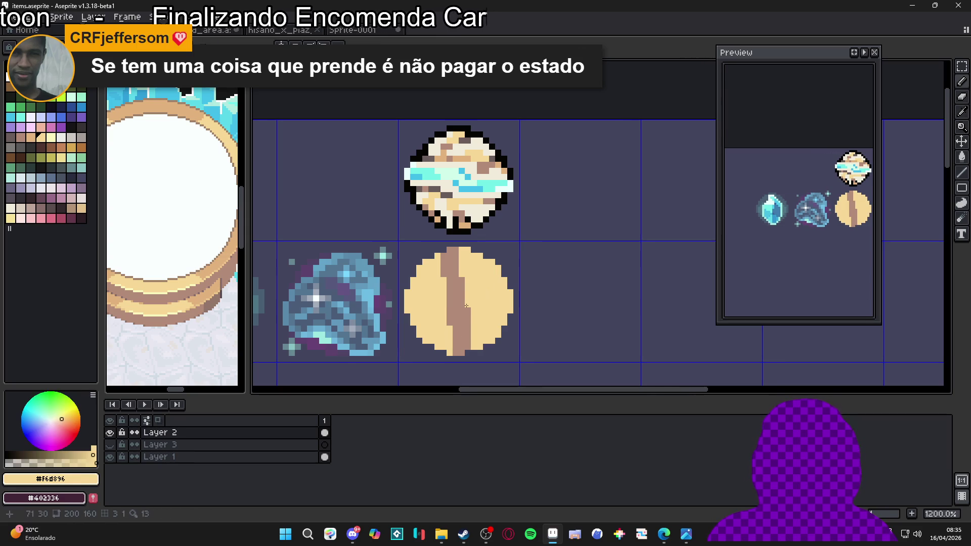
{"action": "left_click", "coordinate": [444, 281], "text": "alt"}
{"action": "left_click_drag", "start_coordinate": [449, 320], "coordinate": [451, 337]}
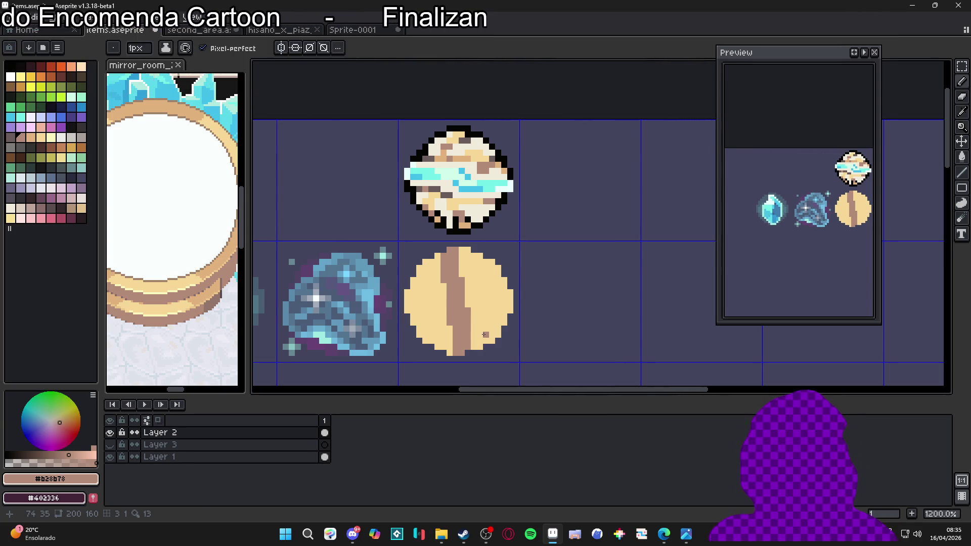
- Pan and zoom across the sprite grid to recentre the sprites
{"action": "scroll", "coordinate": [485, 334], "scroll_direction": "down", "scroll_amount": 3}
{"action": "left_click_drag", "start_coordinate": [460, 291], "coordinate": [506, 321]}
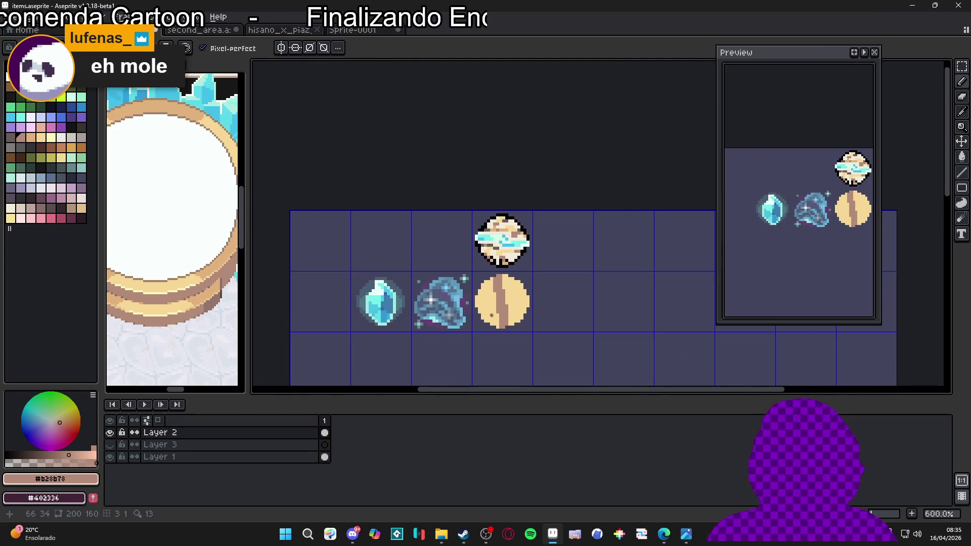
{"action": "scroll", "coordinate": [506, 322], "scroll_direction": "down", "scroll_amount": 1}
{"action": "scroll", "coordinate": [539, 269], "scroll_direction": "up", "scroll_amount": 2}
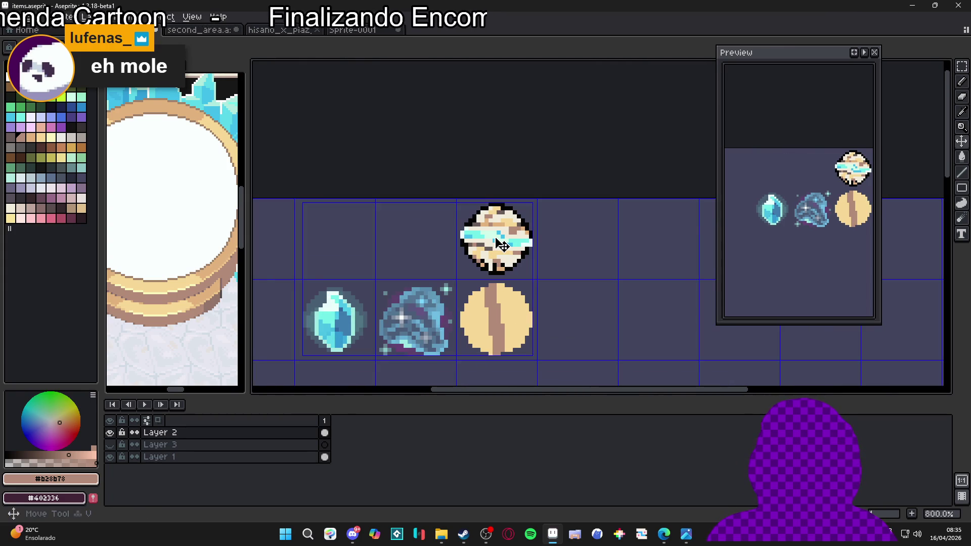
{"action": "left_click_drag", "start_coordinate": [501, 244], "coordinate": [488, 240]}
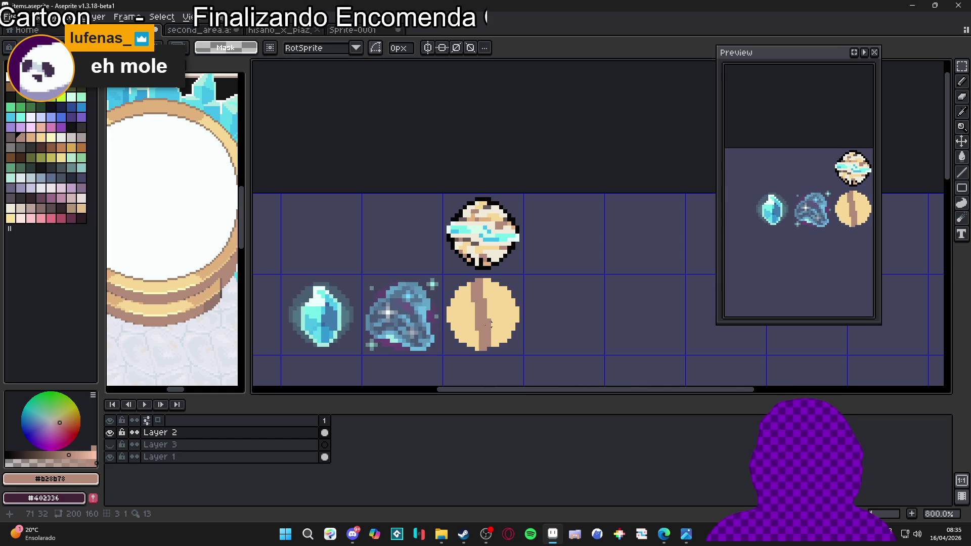
{"action": "scroll", "coordinate": [477, 322], "scroll_direction": "down", "scroll_amount": 1}
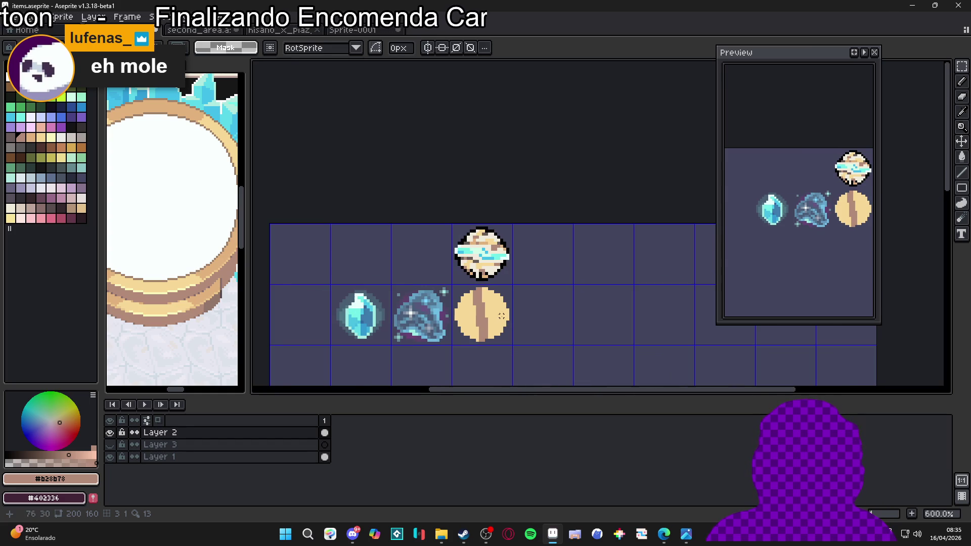
- Select the tan striped orb, delete it and clear the selection
{"action": "left_click", "coordinate": [348, 535]}
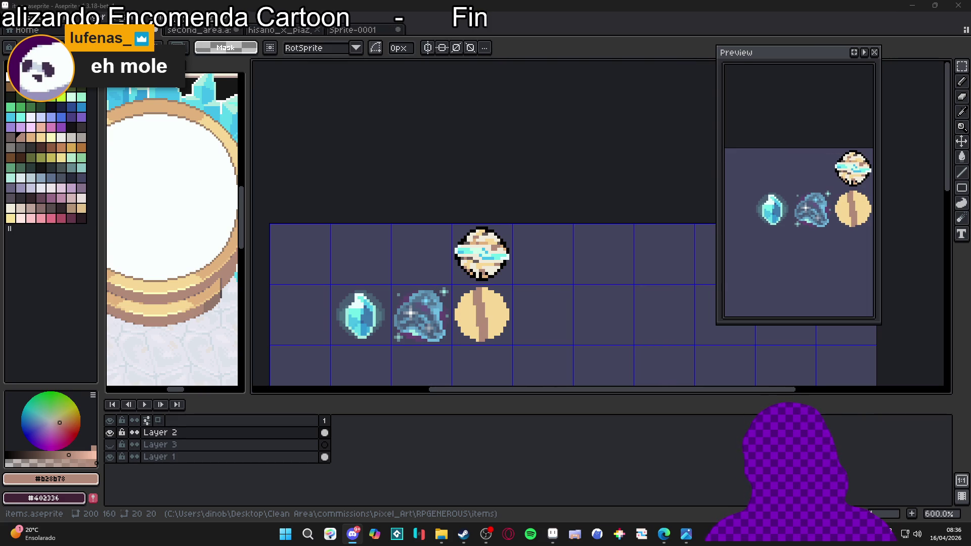
{"action": "left_click", "coordinate": [491, 313]}
{"action": "scroll", "coordinate": [491, 314], "scroll_direction": "up", "scroll_amount": 1}
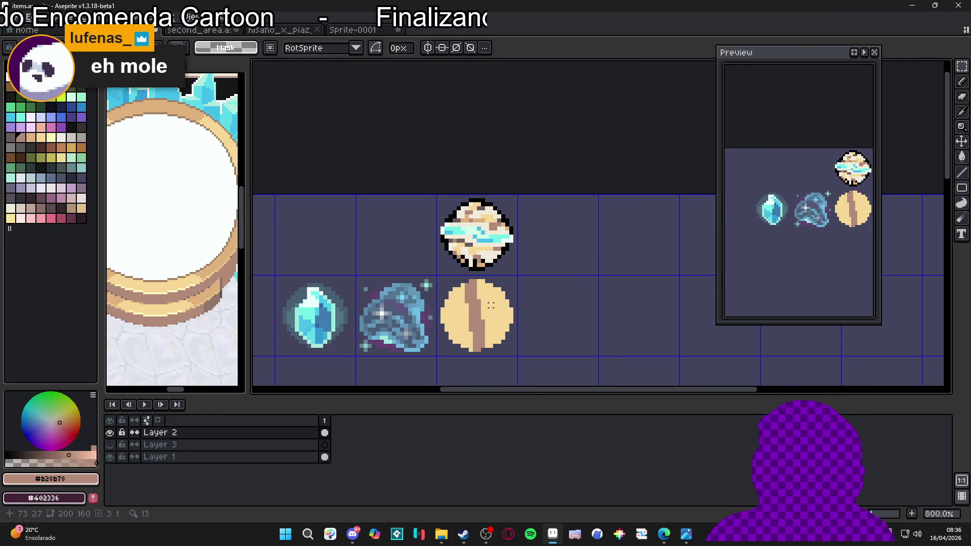
{"action": "key", "text": "e"}
{"action": "left_click", "coordinate": [479, 319]}
{"action": "left_click_drag", "start_coordinate": [479, 317], "coordinate": [476, 315]}
{"action": "key", "text": "Delete"}
{"action": "key", "text": "ctrl+d"}
{"action": "key", "text": "b"}
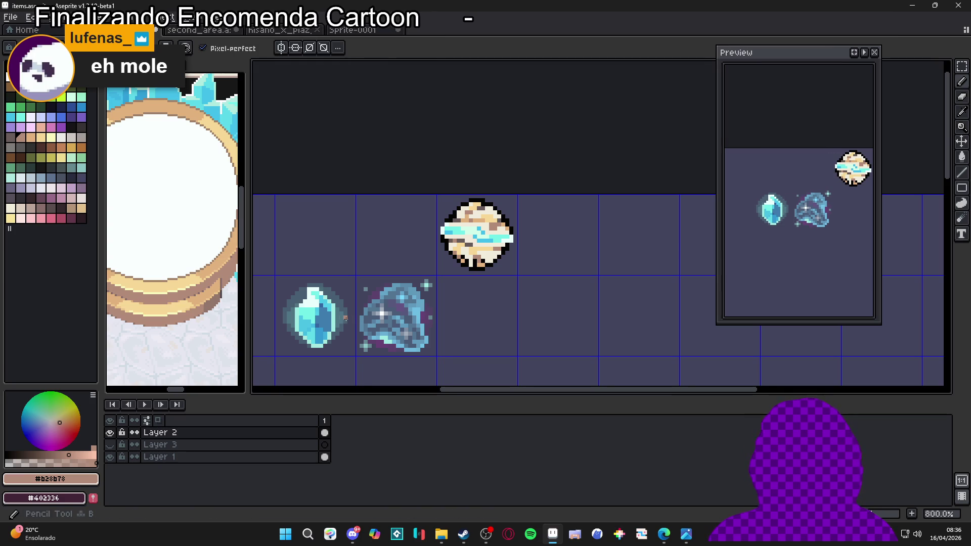
{"action": "scroll", "coordinate": [335, 315], "scroll_direction": "up", "scroll_amount": 2}
- Eyedrop the crystal's pale teal and stamp a large teal circle in the empty cell
{"action": "left_click", "coordinate": [424, 308], "text": "alt"}
{"action": "key", "text": "plus"}
{"action": "key", "text": "plus"}
{"action": "key", "text": "plus"}
{"action": "left_click_drag", "start_coordinate": [545, 319], "coordinate": [498, 291]}
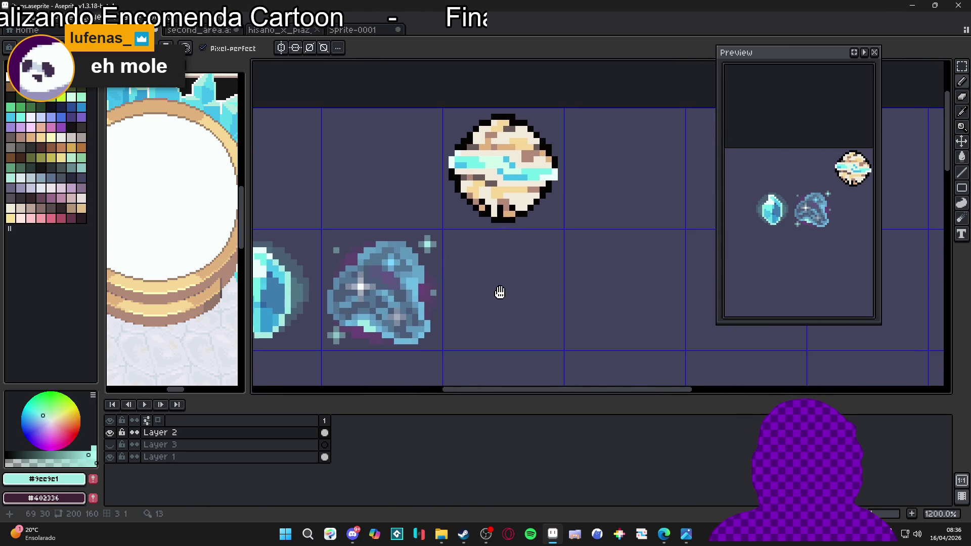
{"action": "left_click", "coordinate": [498, 290]}
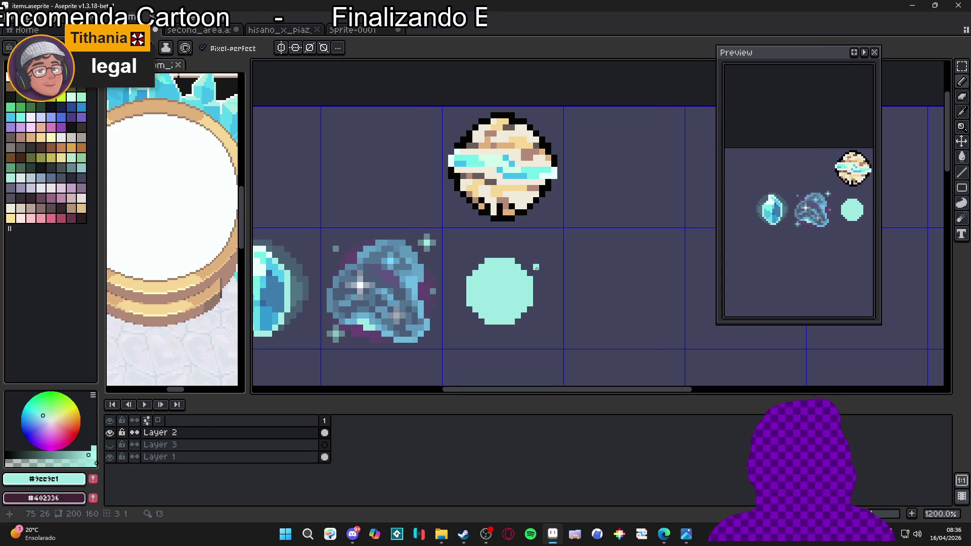
- Darken the teal circle's bottom-left, top-left and top-right corner pixels
{"action": "key", "text": "b"}
{"action": "scroll", "coordinate": [518, 265], "scroll_direction": "up", "scroll_amount": 5}
{"action": "scroll", "coordinate": [518, 263], "scroll_direction": "down", "scroll_amount": 5}
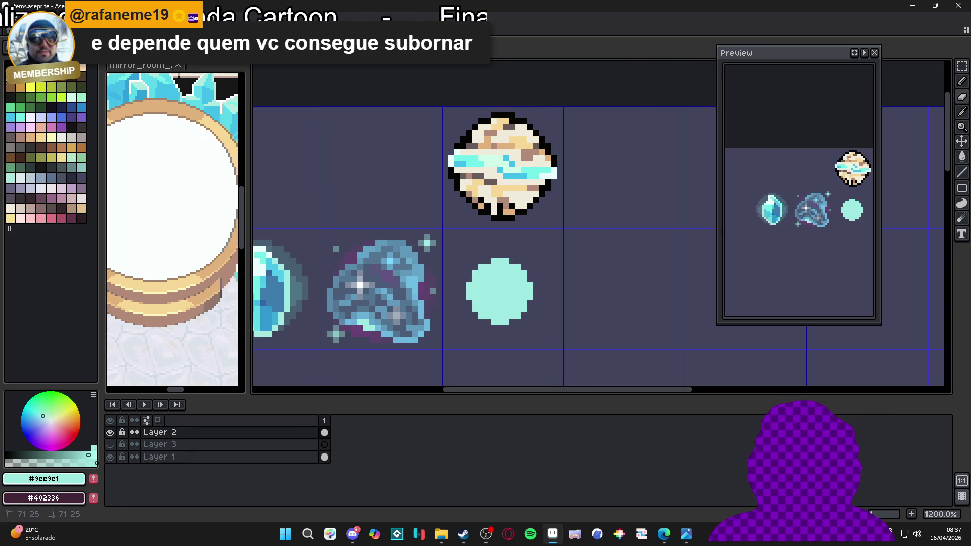
{"action": "scroll", "coordinate": [528, 319], "scroll_direction": "down", "scroll_amount": 3}
{"action": "scroll", "coordinate": [521, 314], "scroll_direction": "up", "scroll_amount": 4}
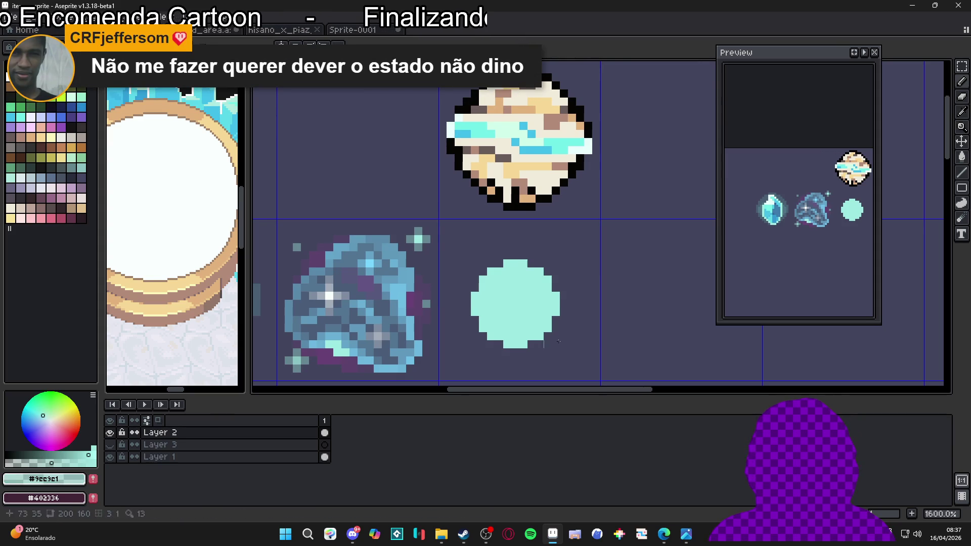
{"action": "scroll", "coordinate": [557, 346], "scroll_direction": "up", "scroll_amount": 2}
{"action": "left_click", "coordinate": [470, 342]}
{"action": "left_click", "coordinate": [471, 224]}
{"action": "left_click", "coordinate": [512, 224]}
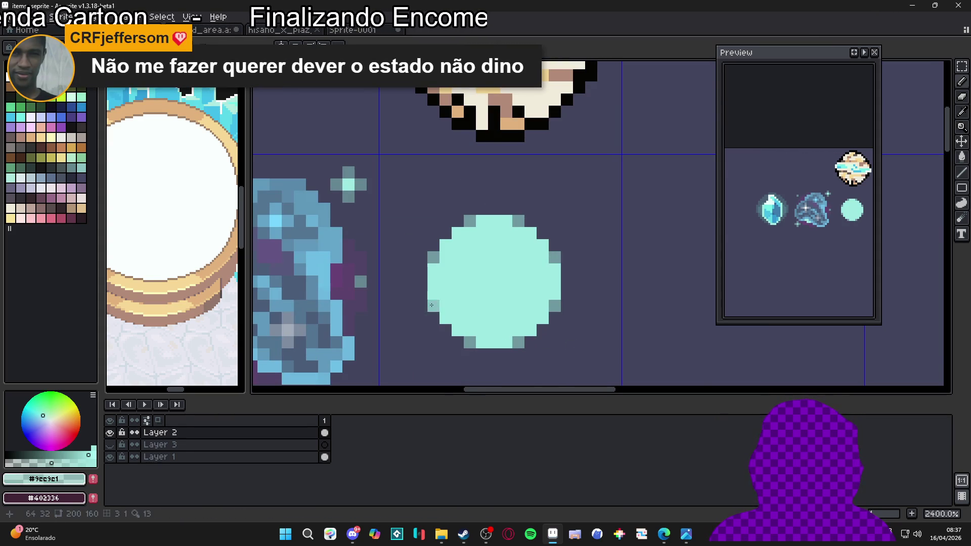
- Paint a light-cyan glowing centre, then pick cream and turn on vertical symmetry
{"action": "scroll", "coordinate": [459, 337], "scroll_direction": "down", "scroll_amount": 6}
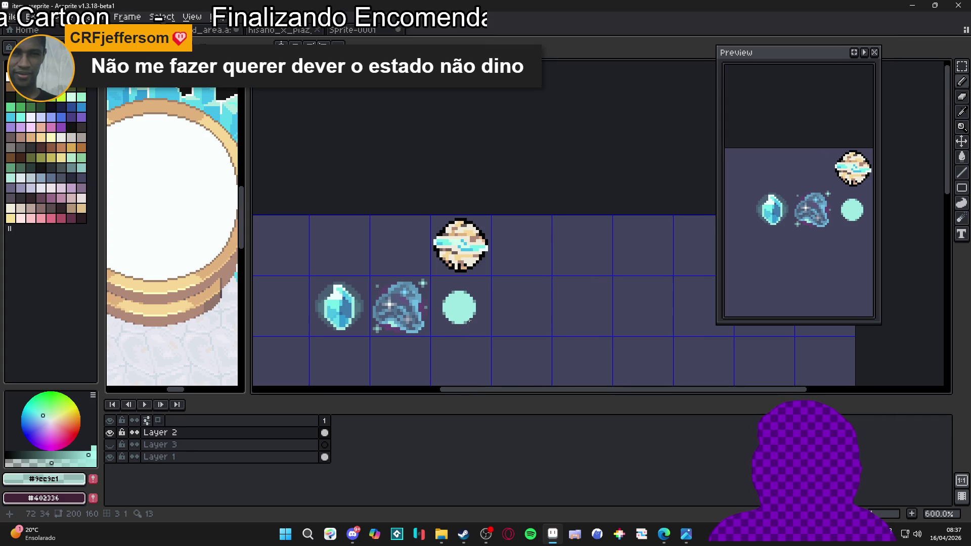
{"action": "scroll", "coordinate": [465, 314], "scroll_direction": "up", "scroll_amount": 2}
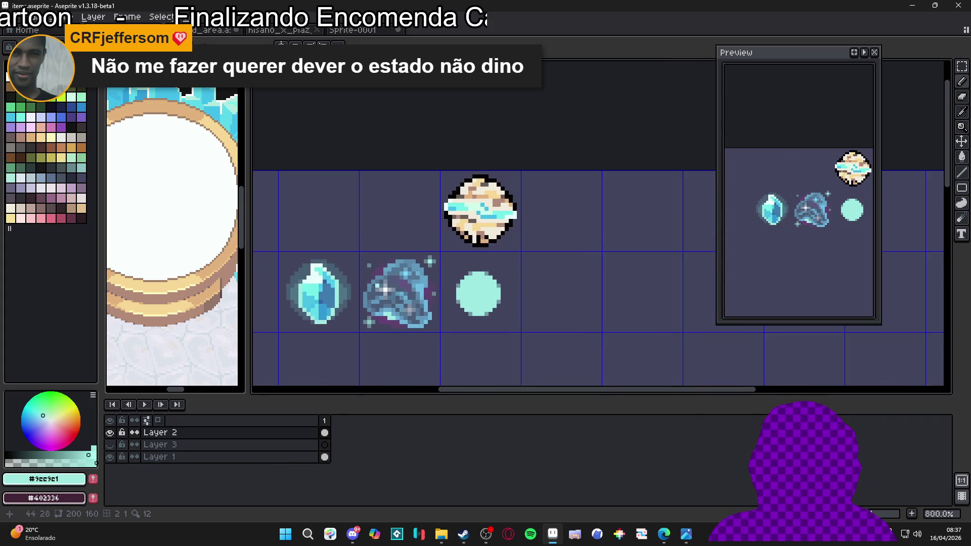
{"action": "left_click", "coordinate": [296, 268], "text": "alt"}
{"action": "scroll", "coordinate": [526, 309], "scroll_direction": "up", "scroll_amount": 1}
{"action": "mouse_move", "coordinate": [526, 309]}
{"action": "left_mouse_down"}
{"action": "mouse_move", "coordinate": [540, 296]}
{"action": "mouse_move", "coordinate": [563, 310]}
{"action": "left_mouse_up"}
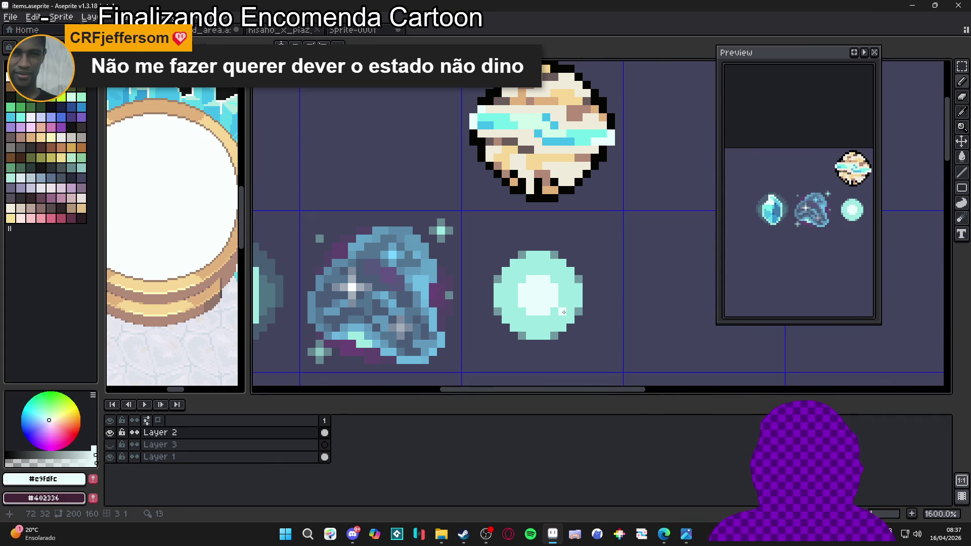
{"action": "scroll", "coordinate": [564, 312], "scroll_direction": "down", "scroll_amount": 2}
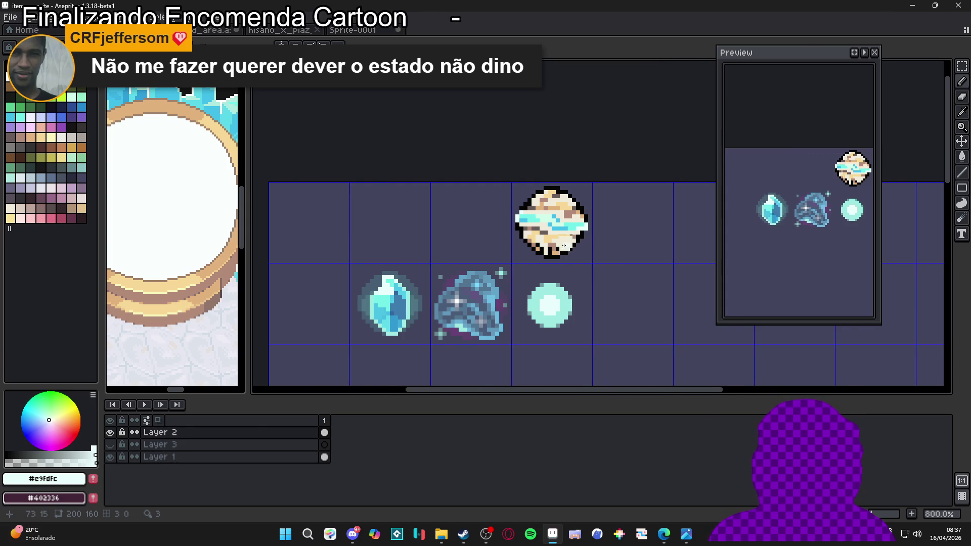
{"action": "scroll", "coordinate": [565, 244], "scroll_direction": "up", "scroll_amount": 2}
{"action": "left_click", "coordinate": [551, 232]}
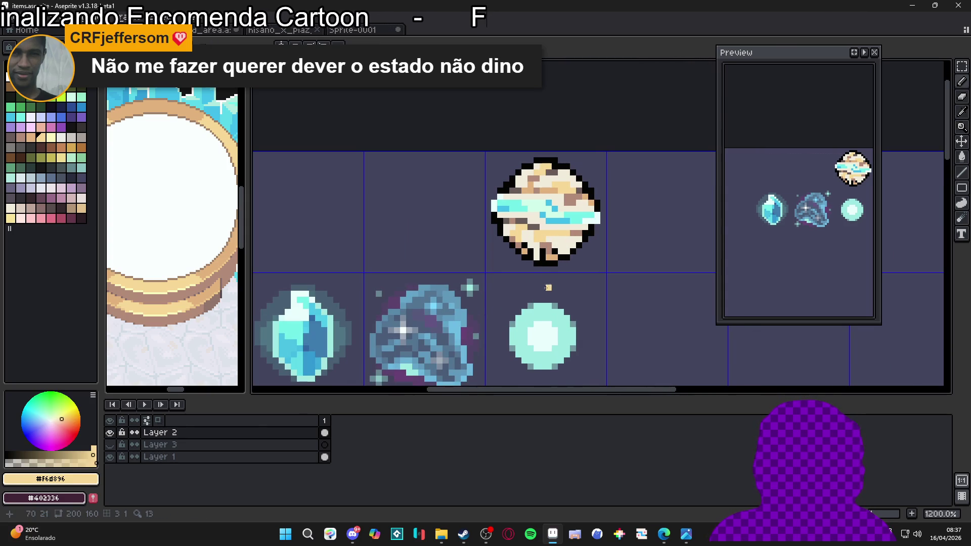
{"action": "scroll", "coordinate": [520, 284], "scroll_direction": "down", "scroll_amount": 1}
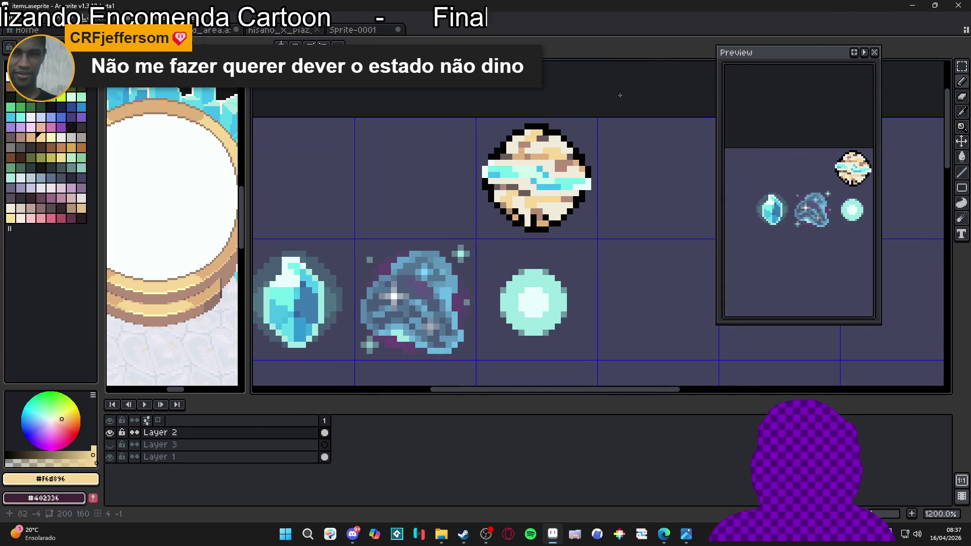
{"action": "key", "text": "shift+s"}
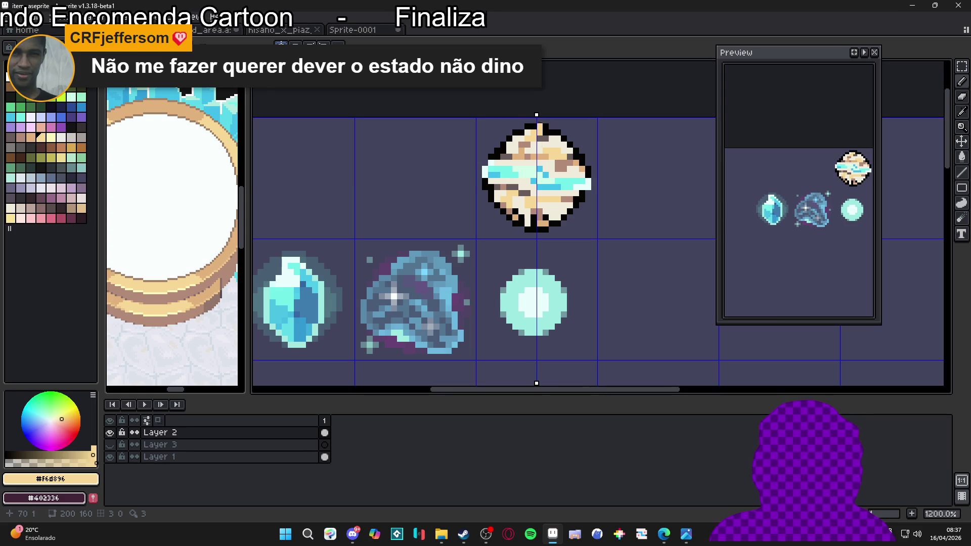
- Centre the symmetry axis on the orb and draw mirrored full-width cream bars above and below it
{"action": "left_click_drag", "start_coordinate": [537, 112], "coordinate": [534, 113]}
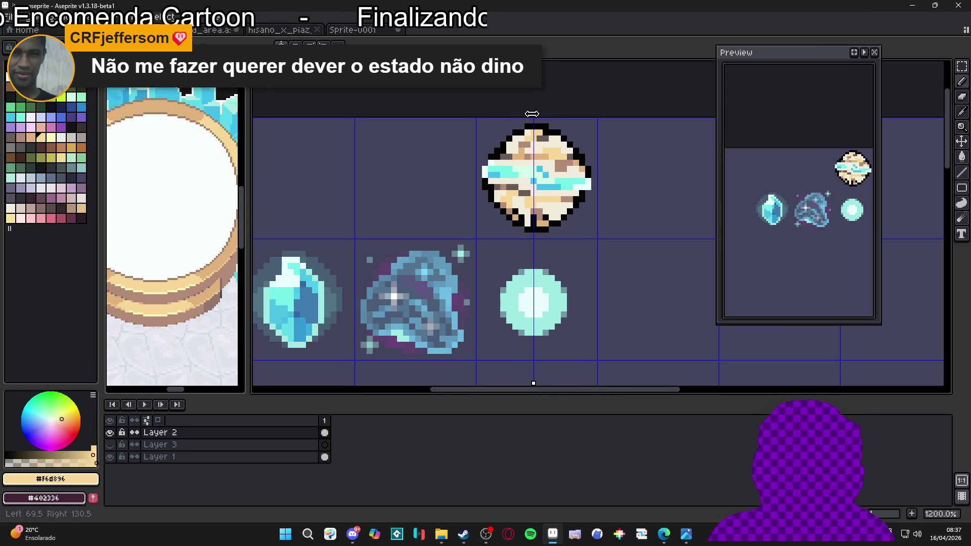
{"action": "scroll", "coordinate": [448, 157], "scroll_direction": "down", "scroll_amount": 6}
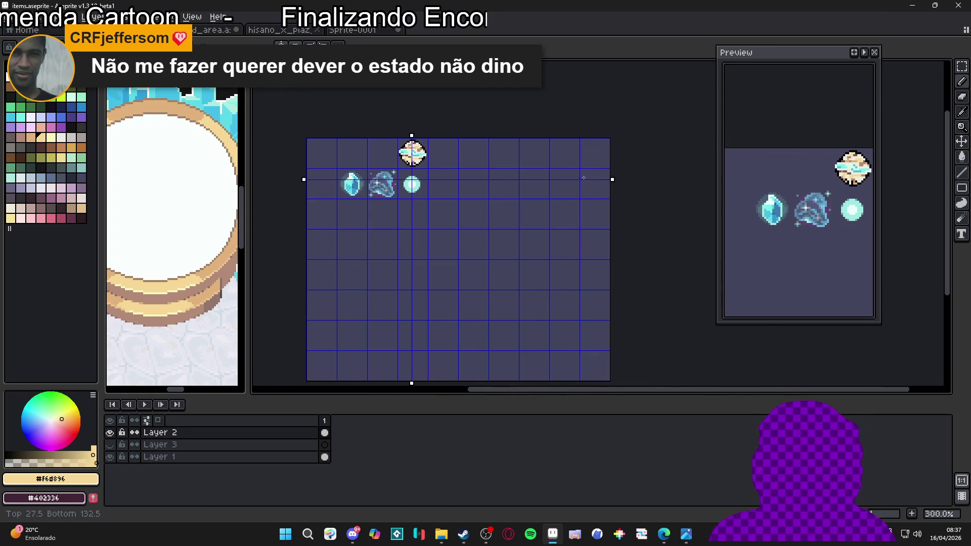
{"action": "scroll", "coordinate": [383, 178], "scroll_direction": "up", "scroll_amount": 2}
{"action": "scroll", "coordinate": [382, 178], "scroll_direction": "up", "scroll_amount": 5}
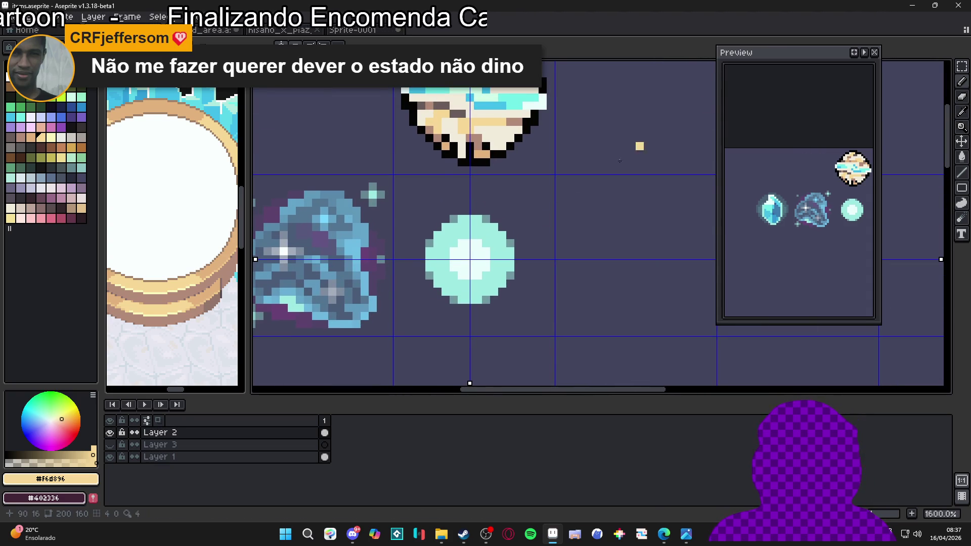
{"action": "left_click", "coordinate": [474, 198]}
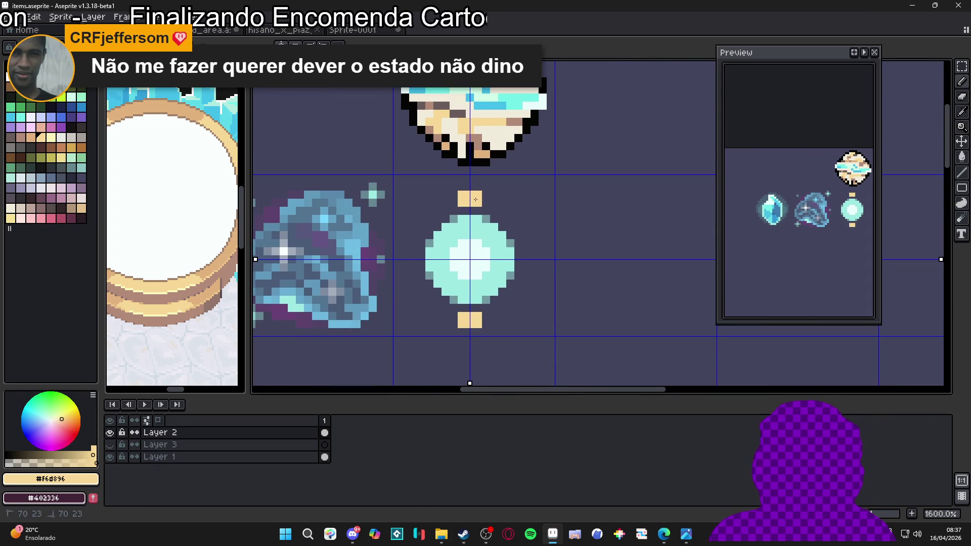
{"action": "left_click_drag", "start_coordinate": [478, 199], "coordinate": [487, 199]}
{"action": "left_click", "coordinate": [473, 193]}
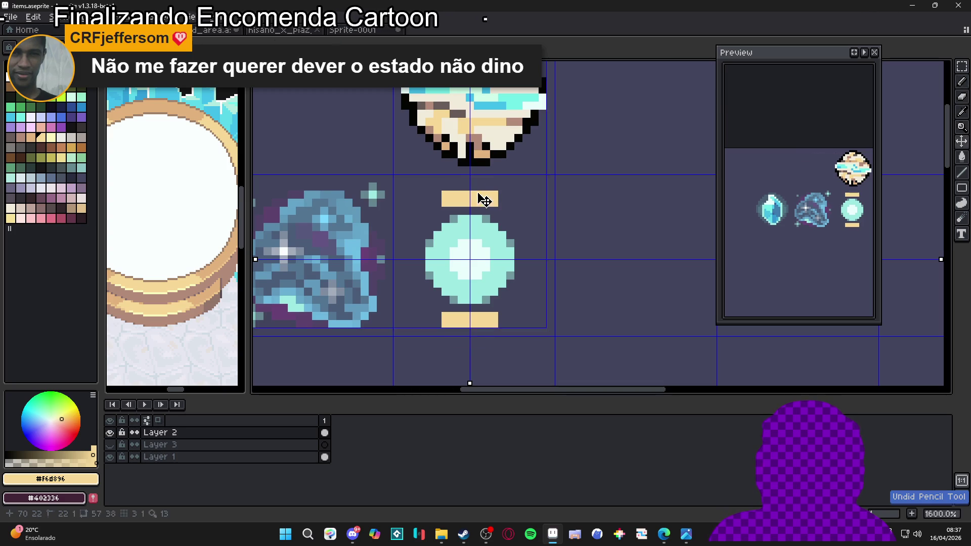
{"action": "left_click_drag", "start_coordinate": [474, 187], "coordinate": [484, 190]}
{"action": "key", "text": "ctrl+z"}
{"action": "left_click", "coordinate": [486, 187]}
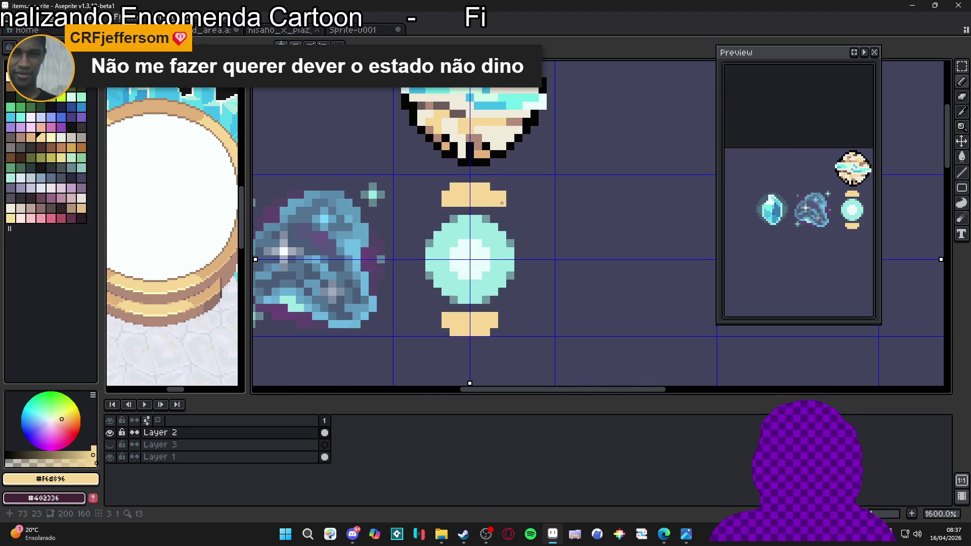
{"action": "left_click", "coordinate": [501, 203]}
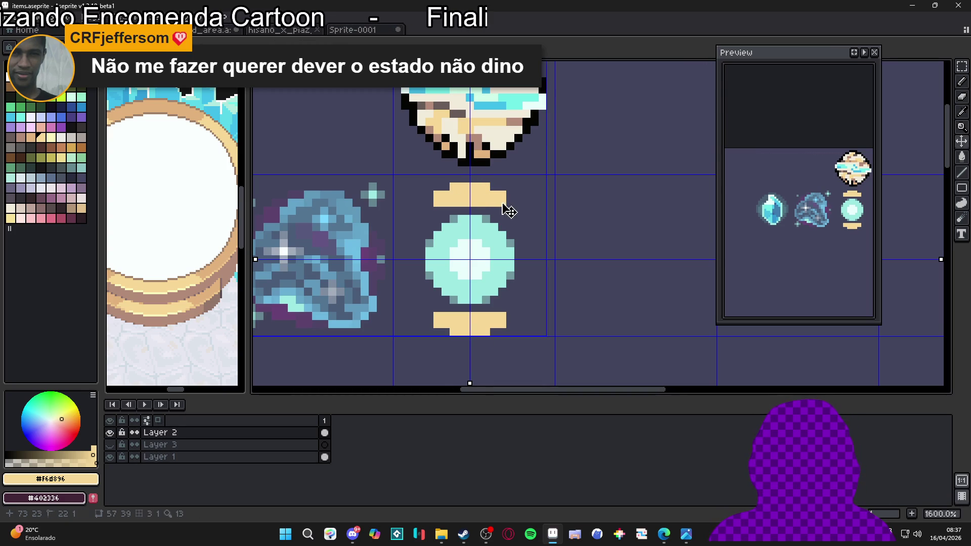
- Draw a mirrored cream ring around the orb, fill it and cover the grey pixels
{"action": "left_click", "coordinate": [509, 204]}
{"action": "mouse_move", "coordinate": [510, 203]}
{"action": "left_mouse_down"}
{"action": "mouse_move", "coordinate": [535, 237]}
{"action": "mouse_move", "coordinate": [537, 294]}
{"action": "mouse_move", "coordinate": [543, 243]}
{"action": "mouse_move", "coordinate": [542, 281]}
{"action": "left_mouse_up"}
{"action": "key", "text": "g"}
{"action": "left_click", "coordinate": [522, 266]}
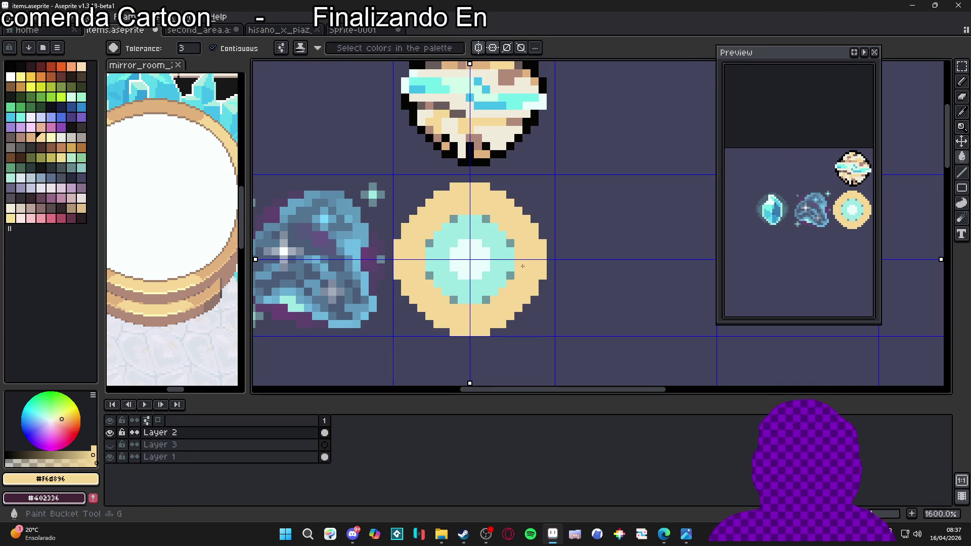
{"action": "key", "text": "b"}
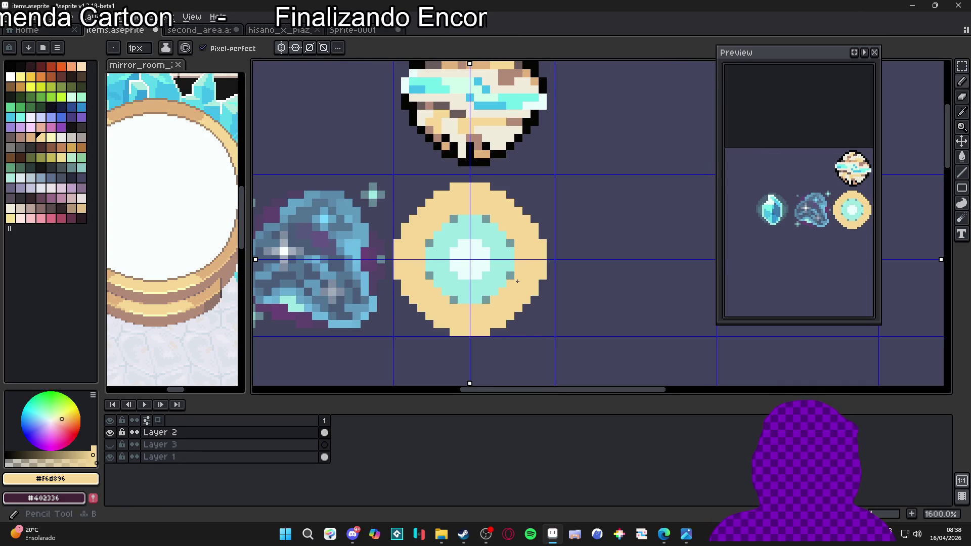
{"action": "left_click", "coordinate": [429, 243]}
{"action": "left_click", "coordinate": [486, 300]}
{"action": "left_click", "coordinate": [454, 218]}
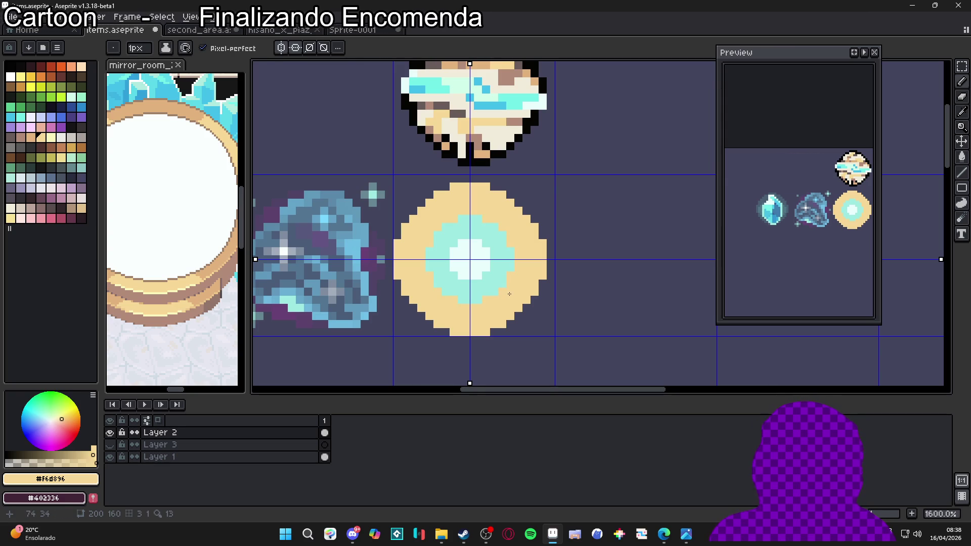
- Erase a dark band between the cream ring and the orb, then reset to a 1-pixel brush
{"action": "key", "text": "e"}
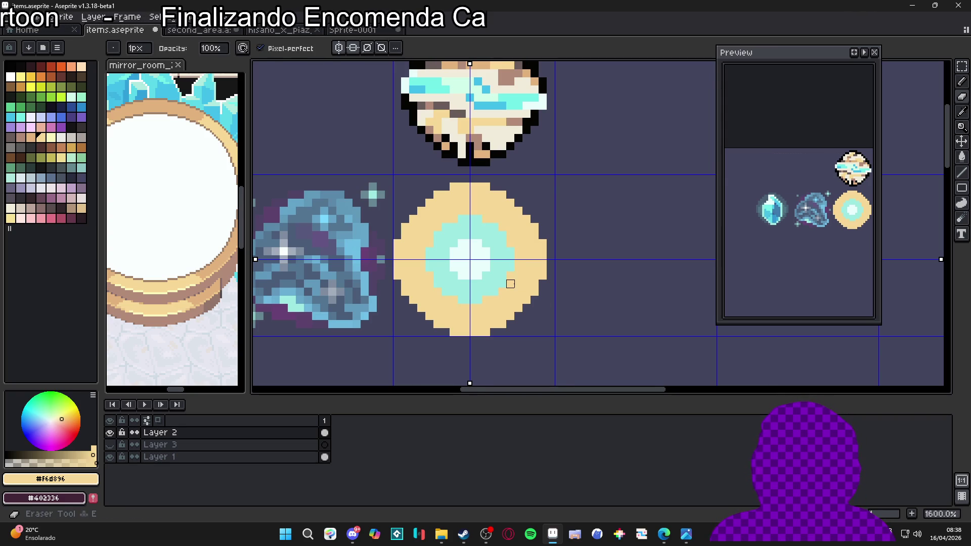
{"action": "left_click", "coordinate": [515, 280]}
{"action": "left_click_drag", "start_coordinate": [515, 288], "coordinate": [466, 313]}
{"action": "left_click", "coordinate": [417, 255]}
{"action": "left_click_drag", "start_coordinate": [417, 255], "coordinate": [425, 263]}
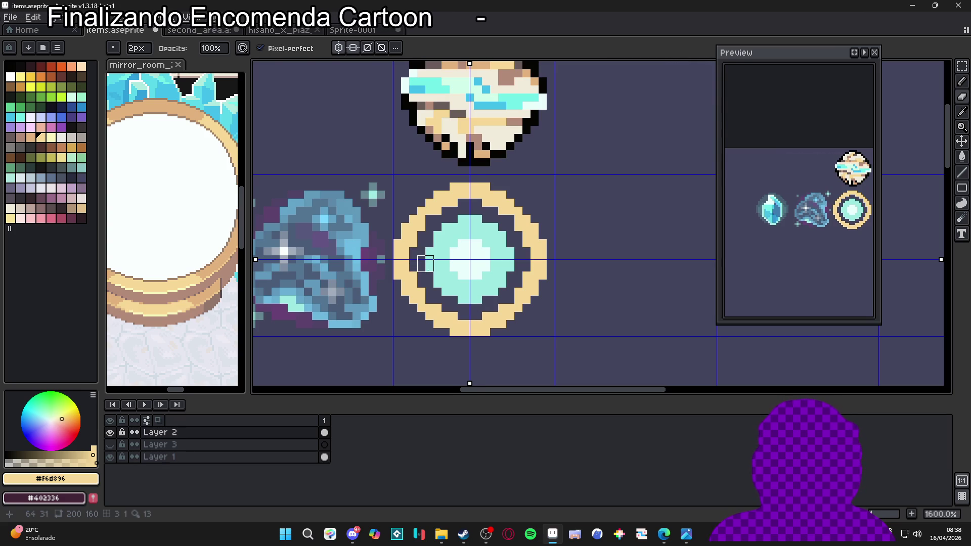
{"action": "key", "text": "minus"}
{"action": "key", "text": "b"}
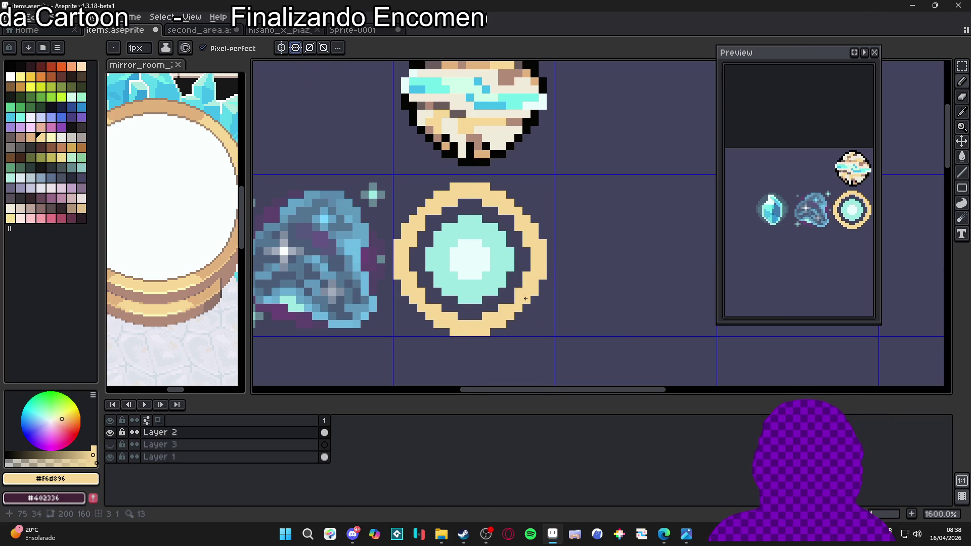
- Marquee the ringed orb cell, scale it to about 90% and nudge it up one pixel
{"action": "key", "text": "v"}
{"action": "left_click", "coordinate": [521, 320], "text": "ctrl"}
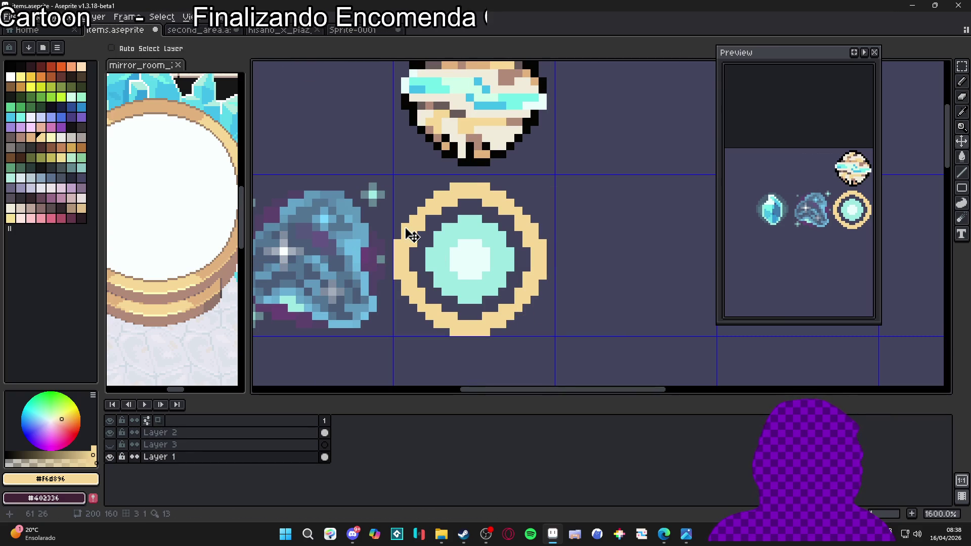
{"action": "key", "text": "m"}
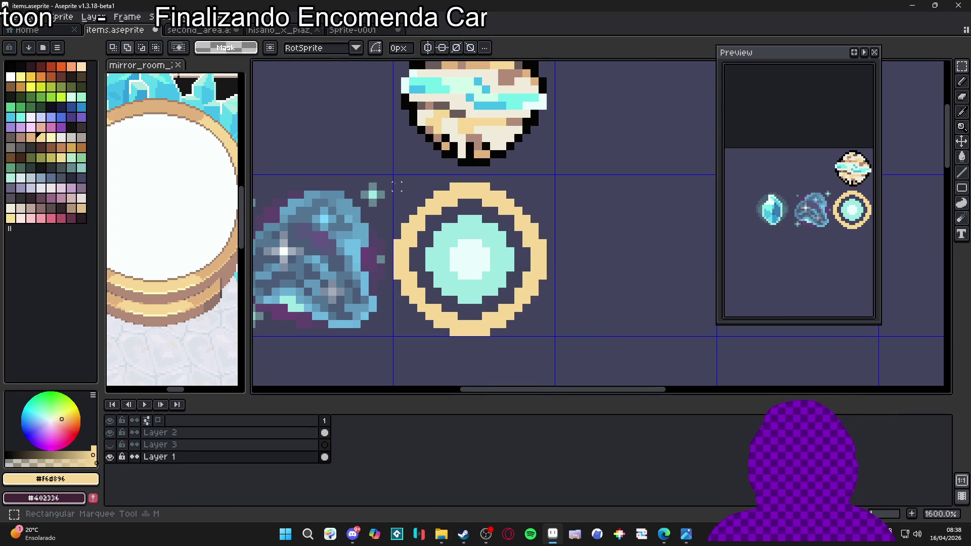
{"action": "left_click_drag", "start_coordinate": [395, 176], "coordinate": [557, 337]}
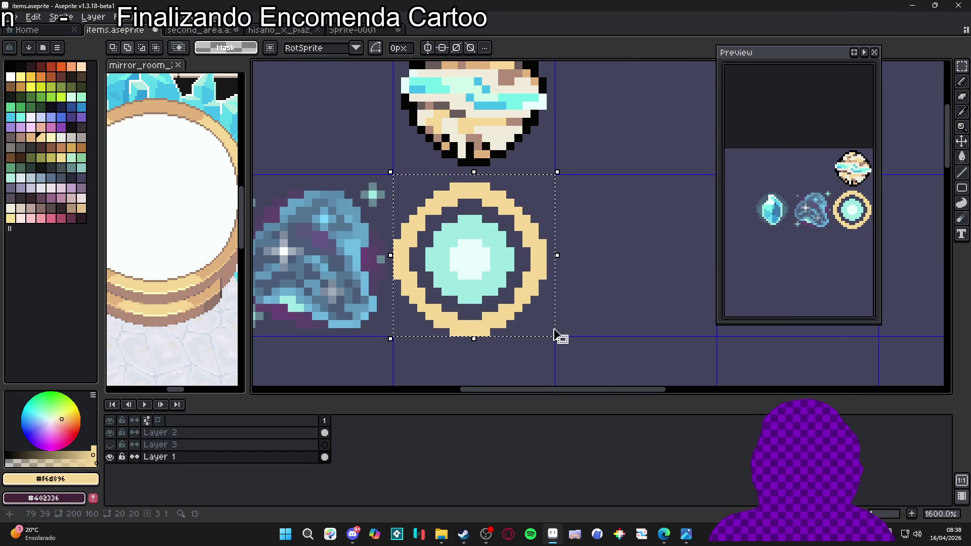
{"action": "left_click_drag", "start_coordinate": [391, 172], "coordinate": [403, 184]}
{"action": "key", "text": "Escape"}
{"action": "key", "text": "Up"}
{"action": "key", "text": "Up"}
{"action": "left_click_drag", "start_coordinate": [394, 175], "coordinate": [552, 332]}
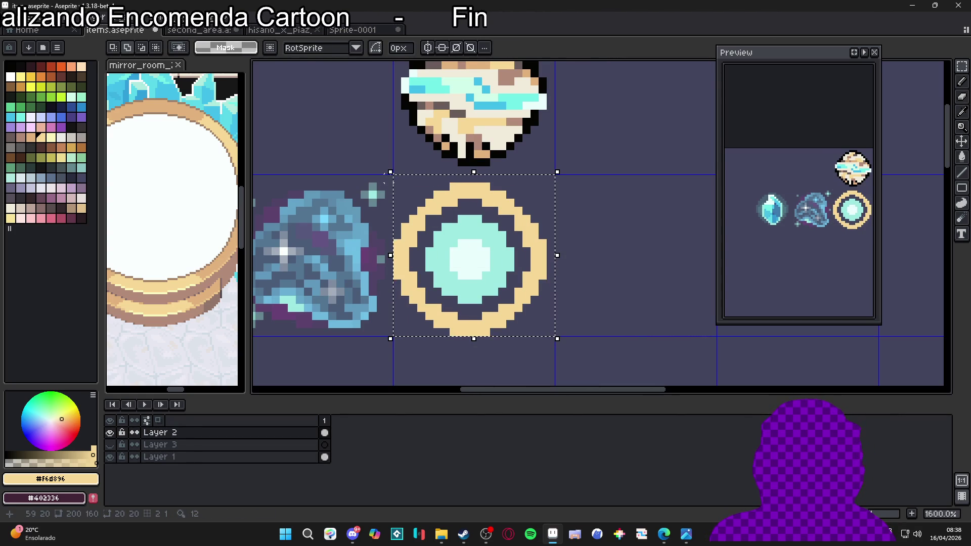
{"action": "left_click", "coordinate": [400, 180]}
{"action": "left_click_drag", "start_coordinate": [395, 174], "coordinate": [401, 175]}
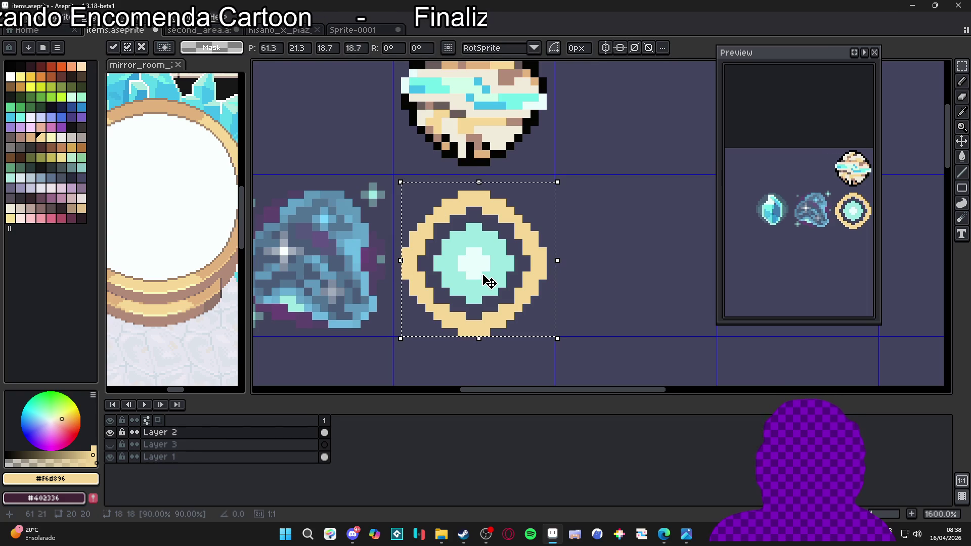
{"action": "key", "text": "Up"}
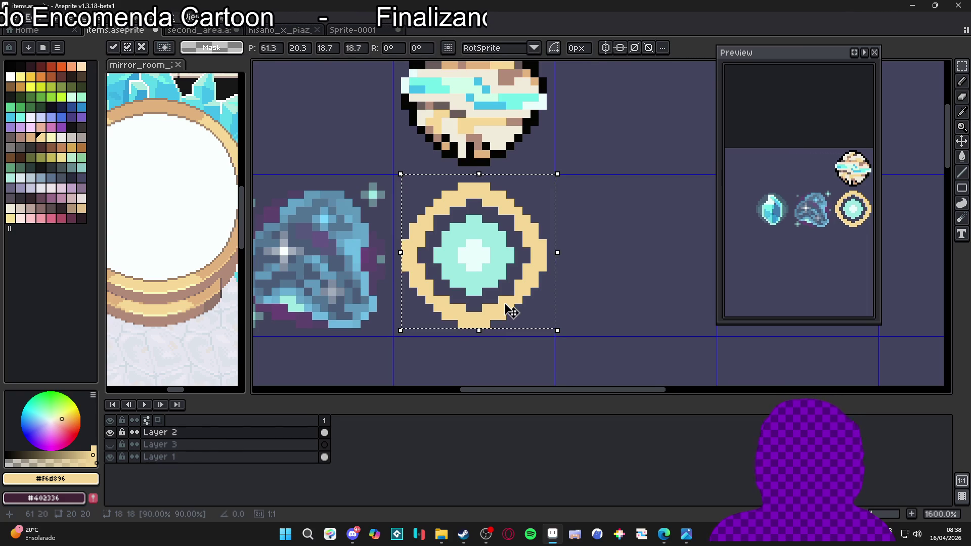
{"action": "key", "text": "b"}
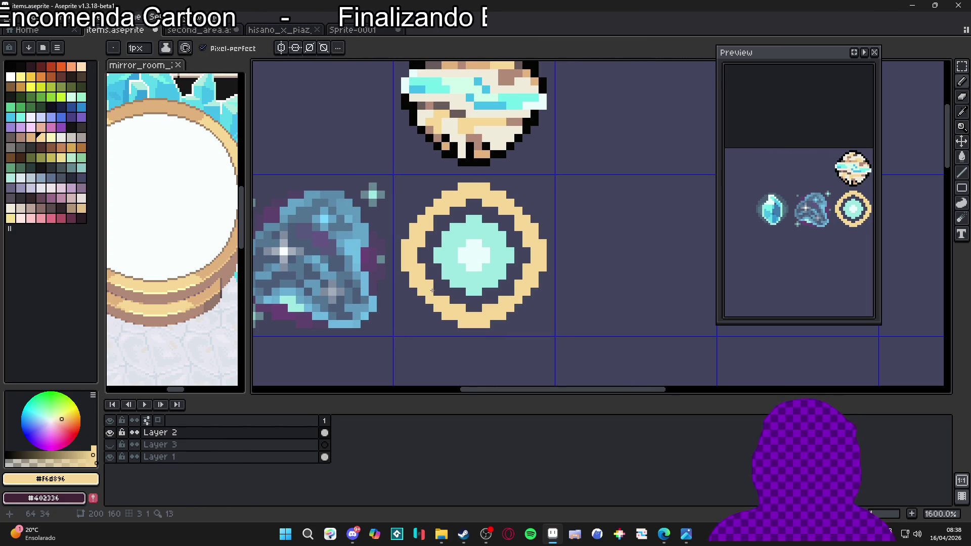
- Lower the paint alpha and dot translucent shading on the ring's top, right side and inner left edge
{"action": "left_click", "coordinate": [51, 462]}
{"action": "left_click", "coordinate": [437, 292]}
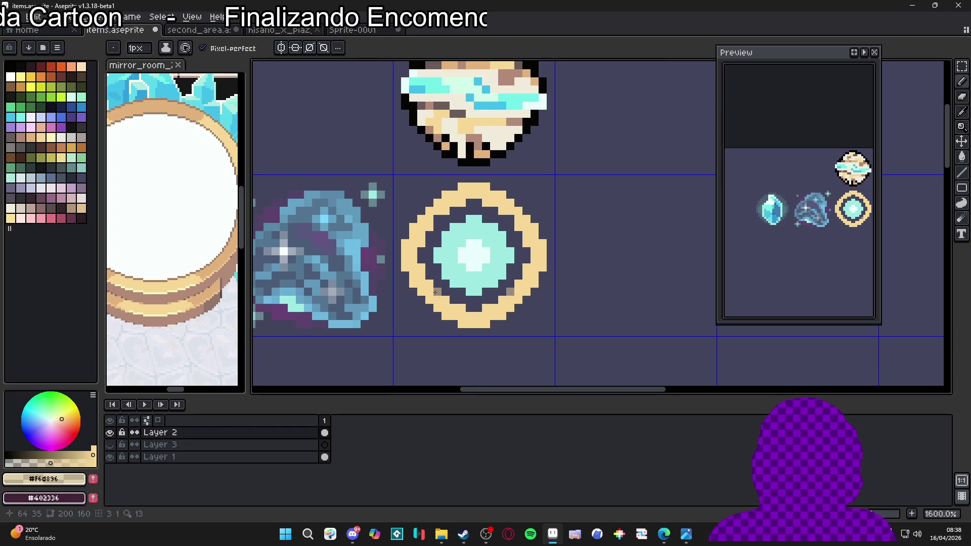
{"action": "left_click", "coordinate": [424, 258]}
{"action": "left_click_drag", "start_coordinate": [424, 254], "coordinate": [423, 253]}
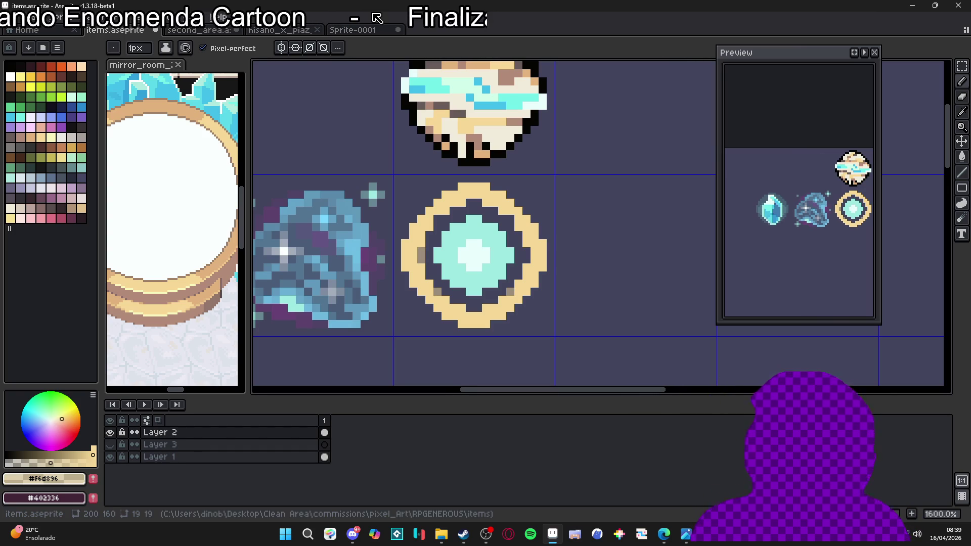
{"action": "left_click", "coordinate": [473, 204]}
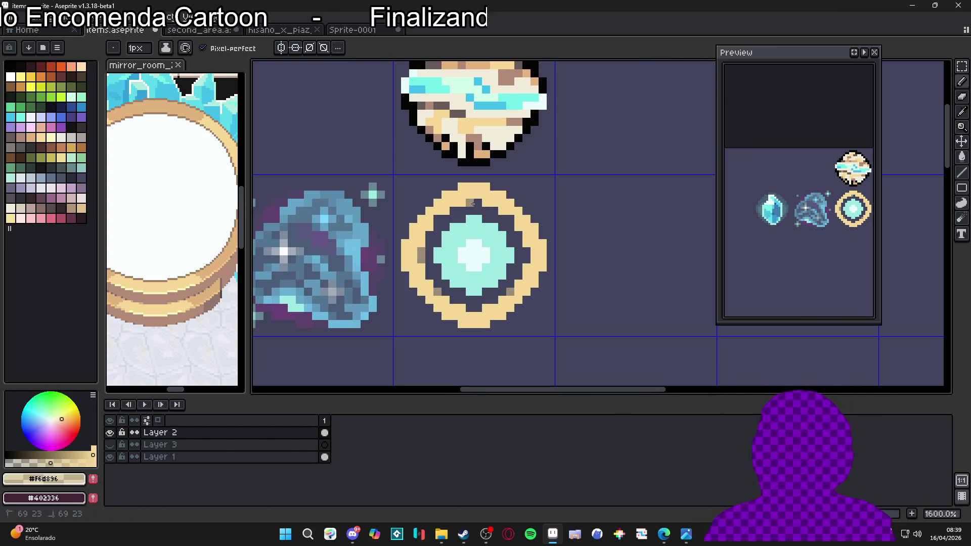
{"action": "left_click", "coordinate": [526, 251]}
{"action": "left_click", "coordinate": [527, 260]}
{"action": "left_click", "coordinate": [519, 235]}
{"action": "left_click", "coordinate": [518, 276]}
{"action": "left_click", "coordinate": [453, 300]}
{"action": "left_click", "coordinate": [438, 219]}
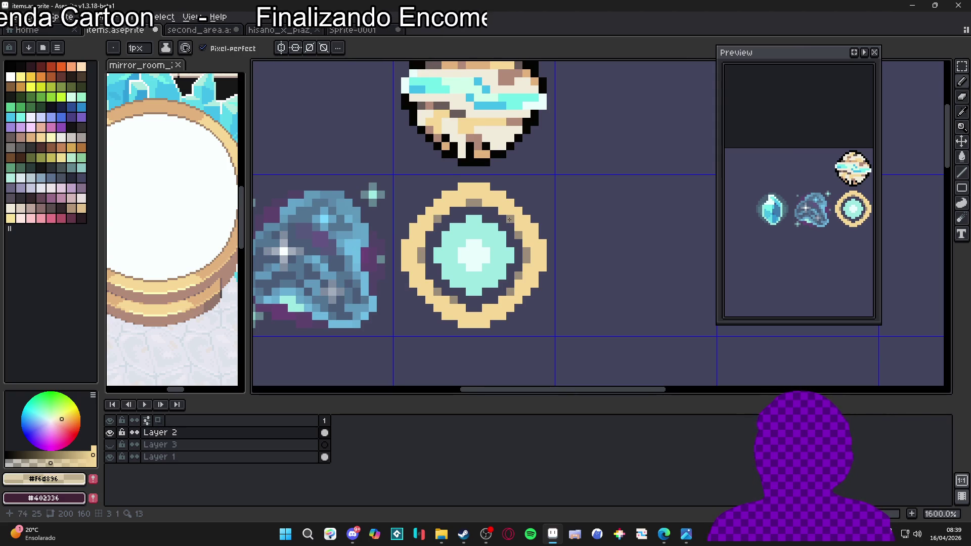
{"action": "scroll", "coordinate": [498, 262], "scroll_direction": "down", "scroll_amount": 1}
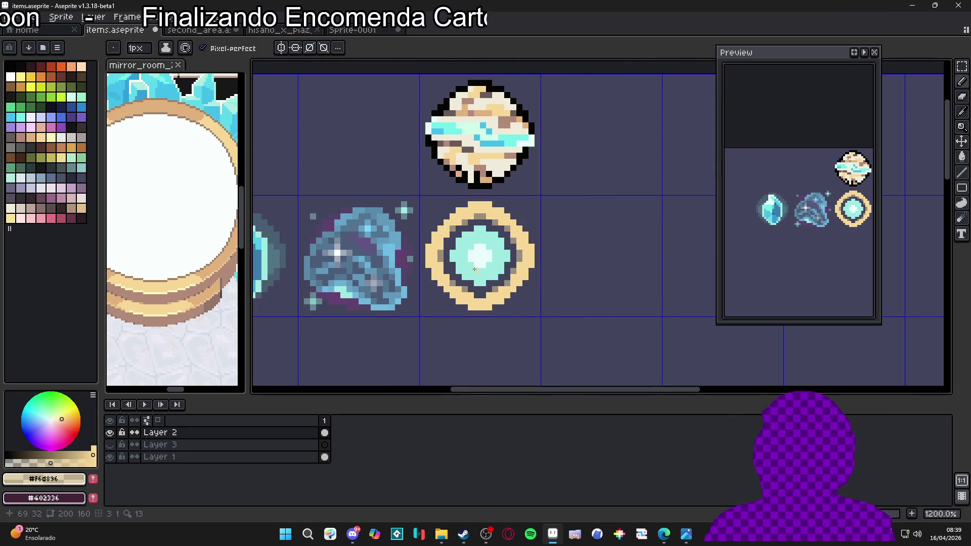
- Zoom in and lighten pixels along the ring's inner edge
{"action": "scroll", "coordinate": [473, 265], "scroll_direction": "down", "scroll_amount": 2}
{"action": "scroll", "coordinate": [483, 271], "scroll_direction": "up", "scroll_amount": 2}
{"action": "left_click", "coordinate": [501, 321]}
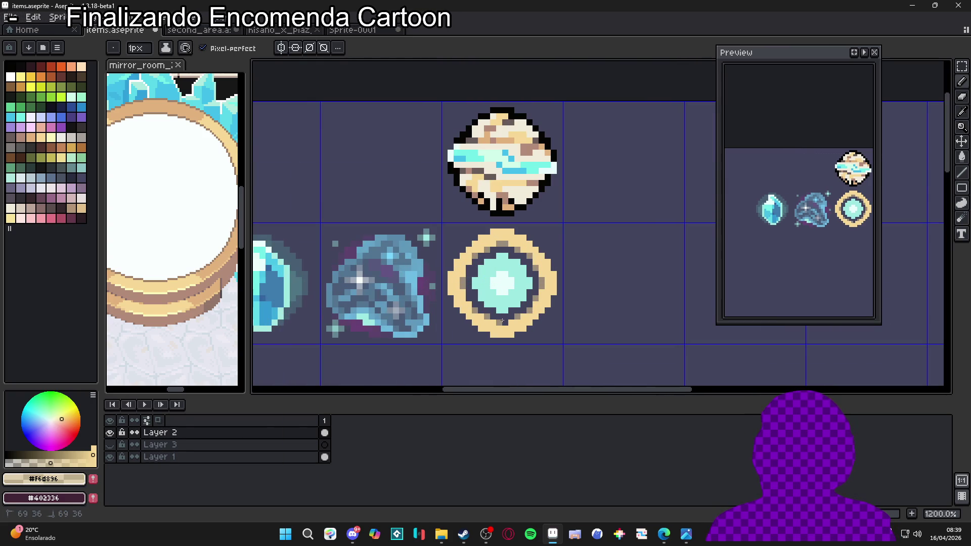
{"action": "left_click", "coordinate": [486, 270]}
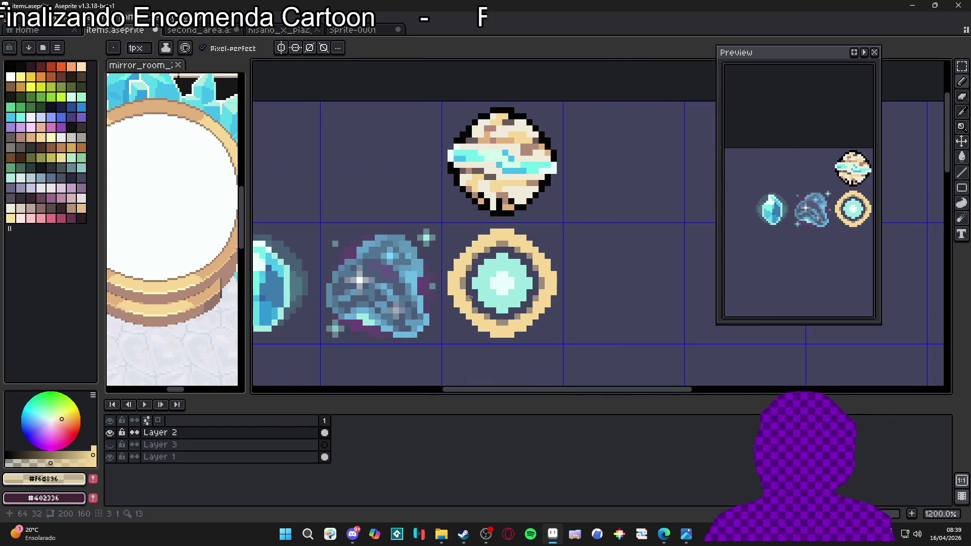
{"action": "scroll", "coordinate": [533, 305], "scroll_direction": "down", "scroll_amount": 3}
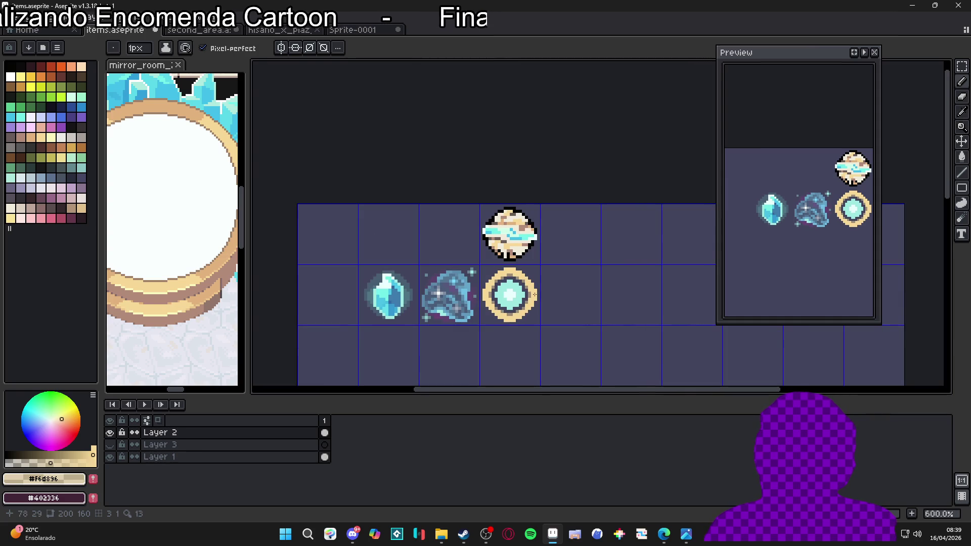
{"action": "scroll", "coordinate": [470, 299], "scroll_direction": "up", "scroll_amount": 4}
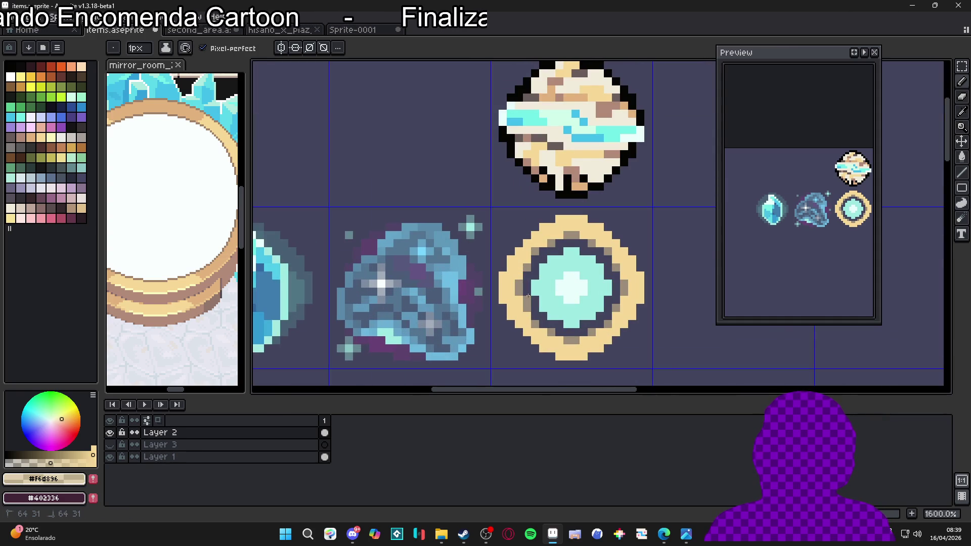
{"action": "left_click", "coordinate": [533, 272]}
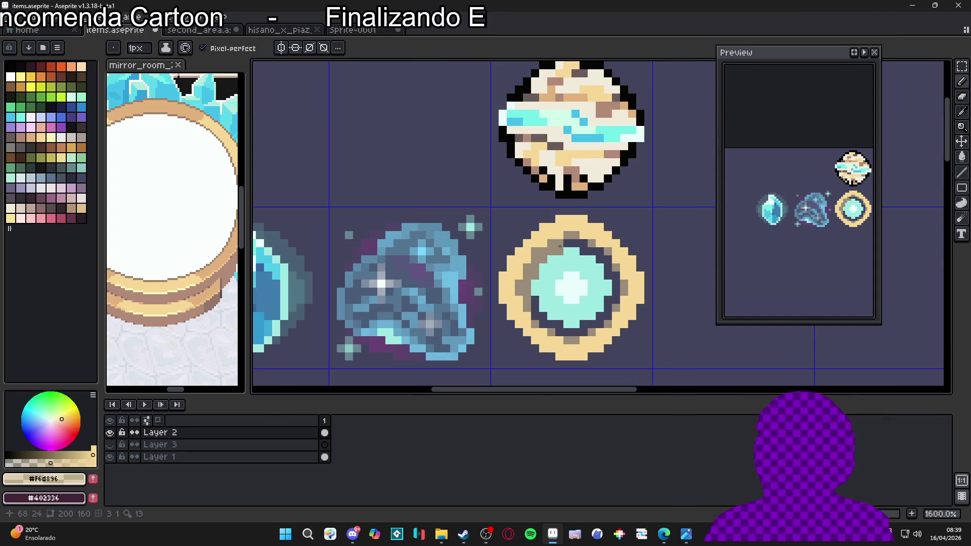
- Recolour the dark gap tan along the ring's upper and lower-right inner edge
{"action": "left_click_drag", "start_coordinate": [584, 249], "coordinate": [599, 248]}
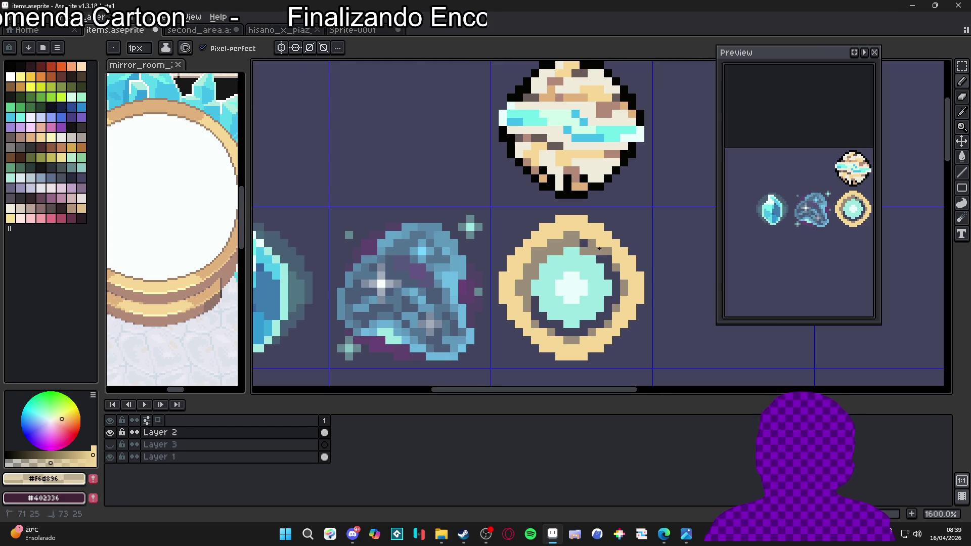
{"action": "left_click", "coordinate": [601, 260]}
{"action": "left_click", "coordinate": [608, 260]}
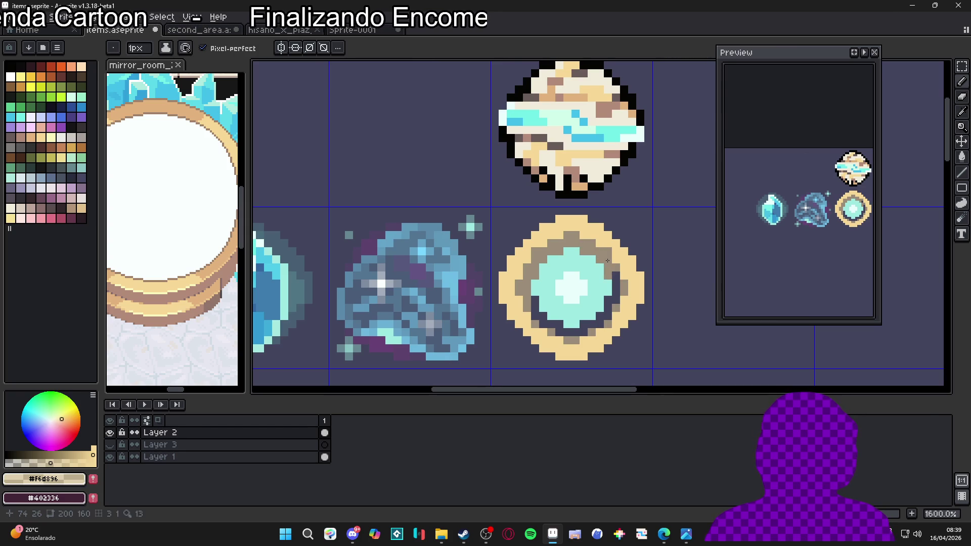
{"action": "mouse_move", "coordinate": [614, 296]}
{"action": "left_mouse_down"}
{"action": "mouse_move", "coordinate": [599, 322]}
{"action": "mouse_move", "coordinate": [584, 325]}
{"action": "left_mouse_up"}
{"action": "key", "text": "b"}
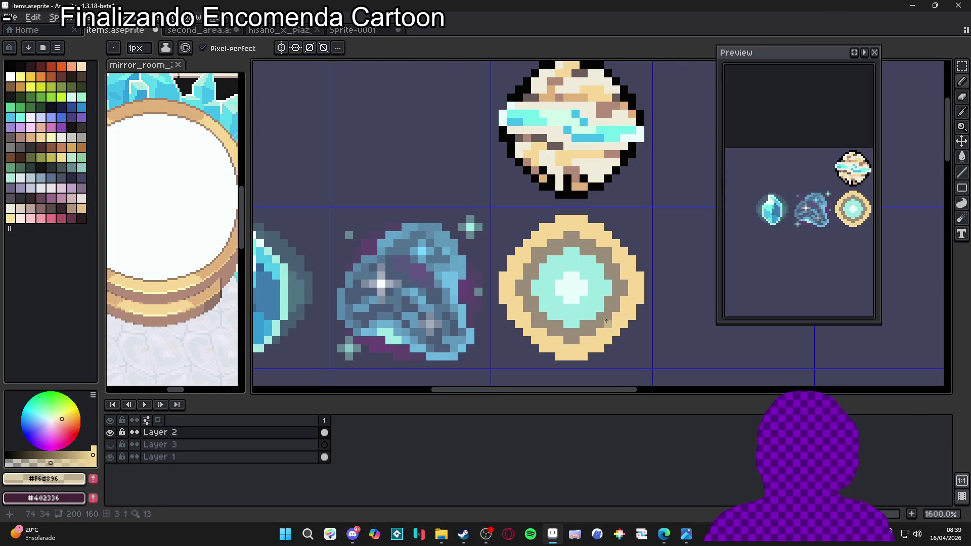
{"action": "scroll", "coordinate": [558, 299], "scroll_direction": "down", "scroll_amount": 1}
{"action": "left_click_drag", "start_coordinate": [555, 302], "coordinate": [553, 301]}
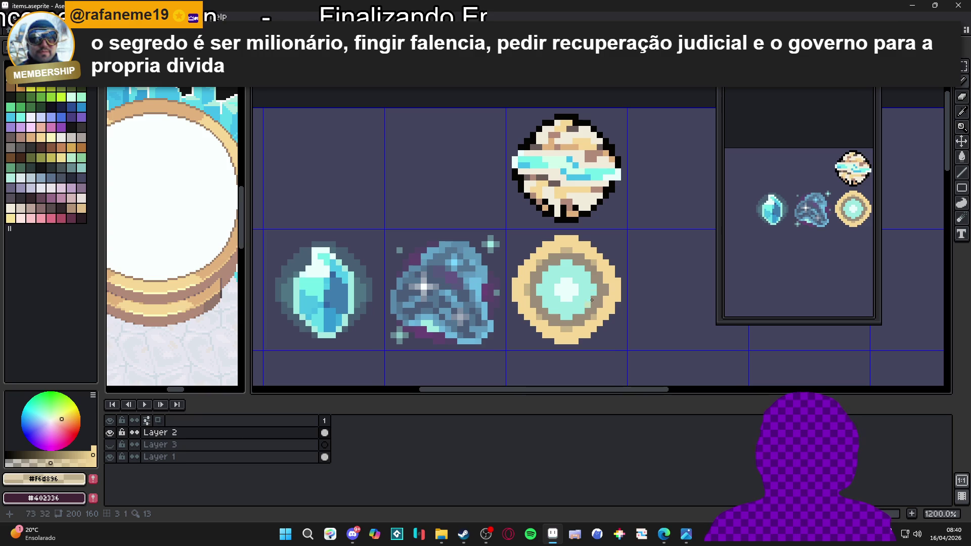
- Eyedrop light cyan and dab highlight pixels onto the orb's light centre
{"action": "scroll", "coordinate": [603, 274], "scroll_direction": "up", "scroll_amount": 1}
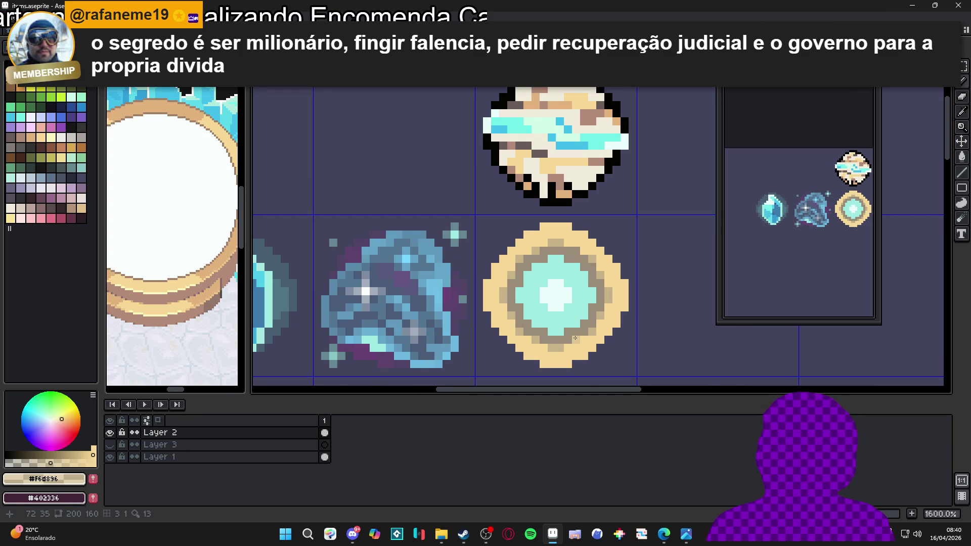
{"action": "scroll", "coordinate": [569, 339], "scroll_direction": "down", "scroll_amount": 3}
{"action": "scroll", "coordinate": [566, 280], "scroll_direction": "up", "scroll_amount": 3}
{"action": "scroll", "coordinate": [567, 286], "scroll_direction": "down", "scroll_amount": 4}
{"action": "scroll", "coordinate": [551, 281], "scroll_direction": "up", "scroll_amount": 1}
{"action": "scroll", "coordinate": [549, 280], "scroll_direction": "down", "scroll_amount": 1}
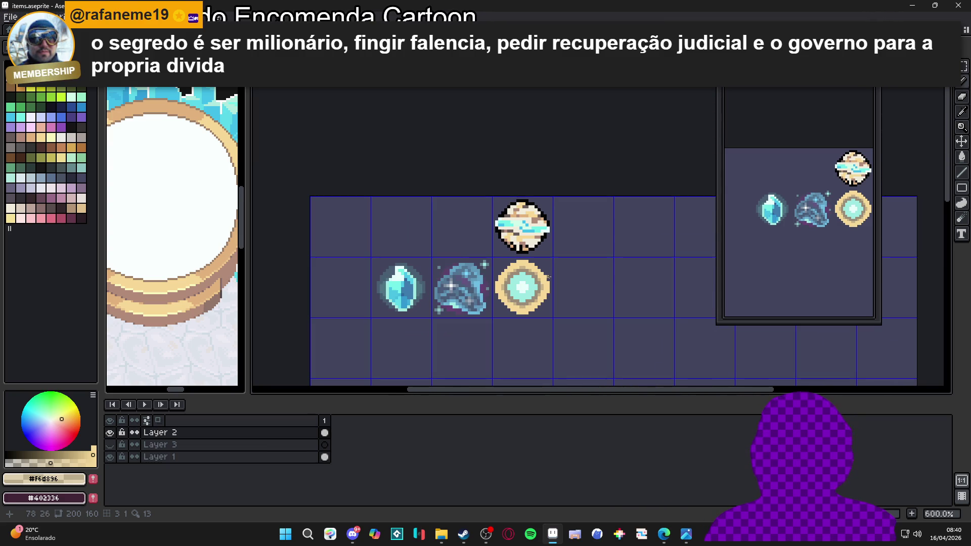
{"action": "scroll", "coordinate": [560, 292], "scroll_direction": "up", "scroll_amount": 3}
{"action": "scroll", "coordinate": [526, 281], "scroll_direction": "down", "scroll_amount": 1}
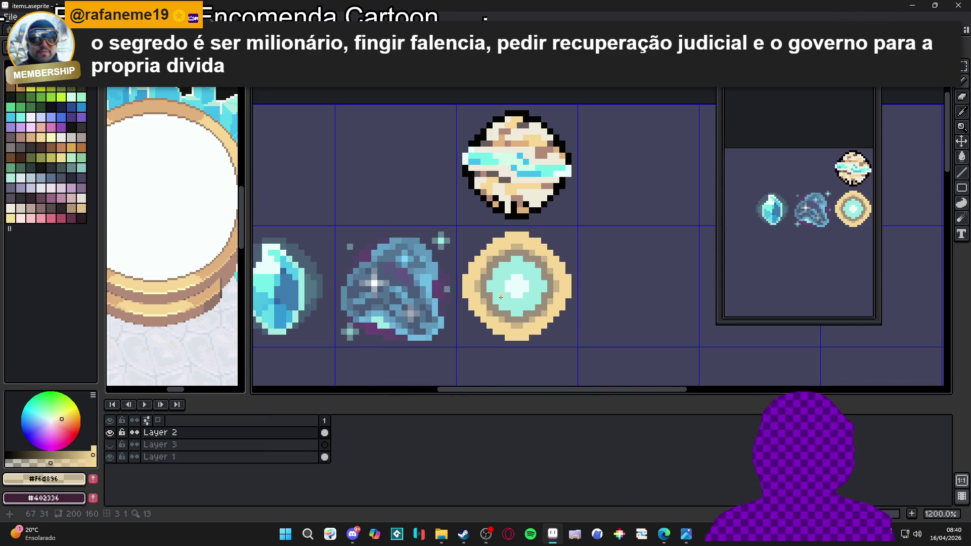
{"action": "left_click", "coordinate": [520, 284], "text": "alt"}
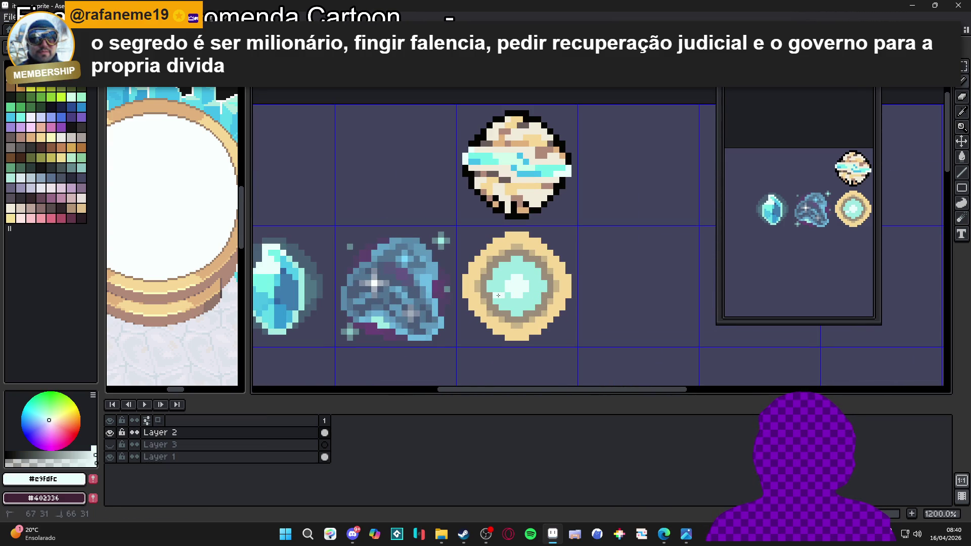
{"action": "left_click", "coordinate": [512, 269]}
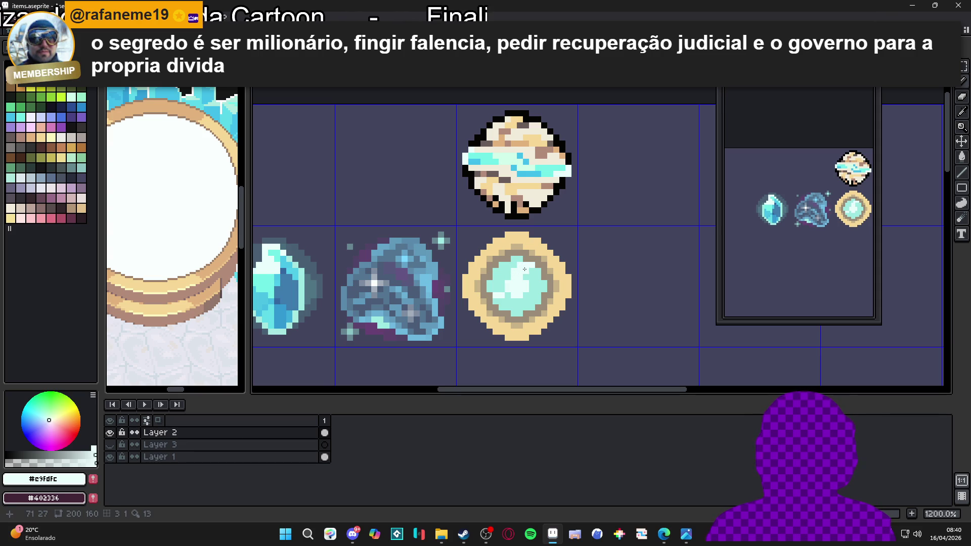
{"action": "left_click", "coordinate": [525, 294]}
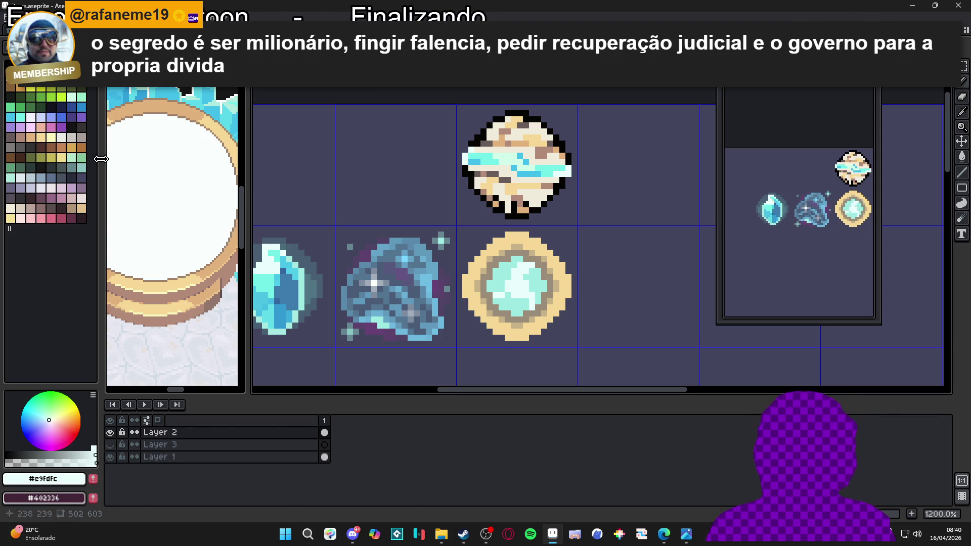
- Choose palette index 42, then switch the drawing colour to white (index 8)
{"action": "left_click", "coordinate": [35, 122]}
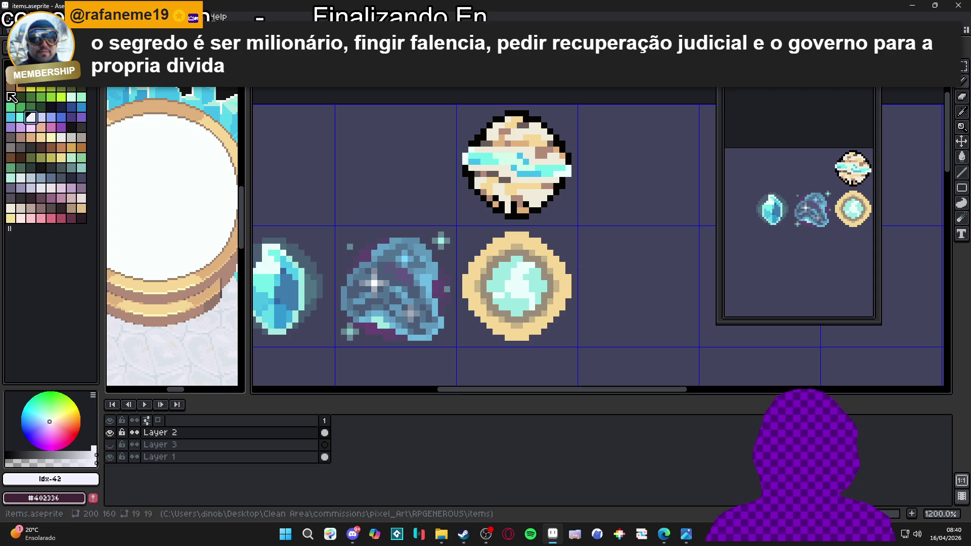
{"action": "left_click", "coordinate": [12, 77]}
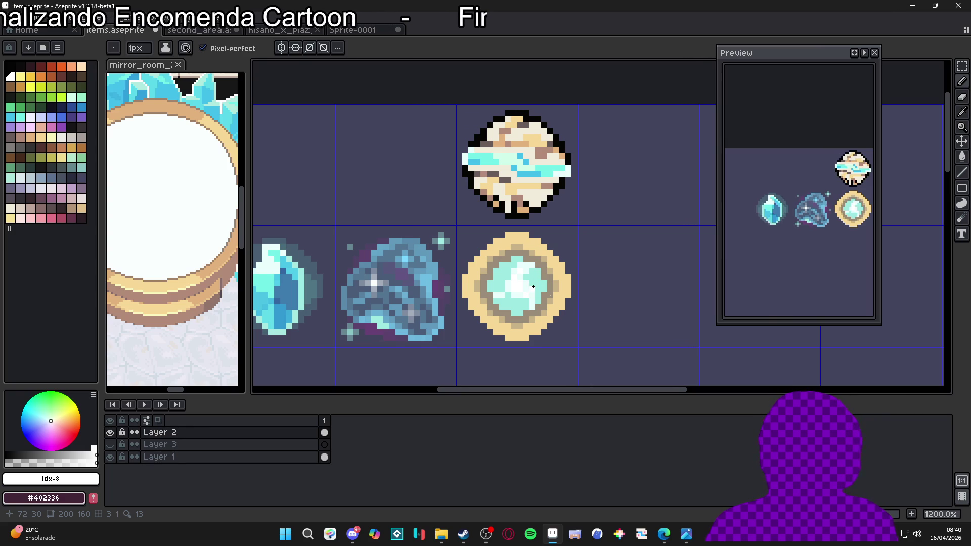
{"action": "scroll", "coordinate": [518, 297], "scroll_direction": "up", "scroll_amount": 1}
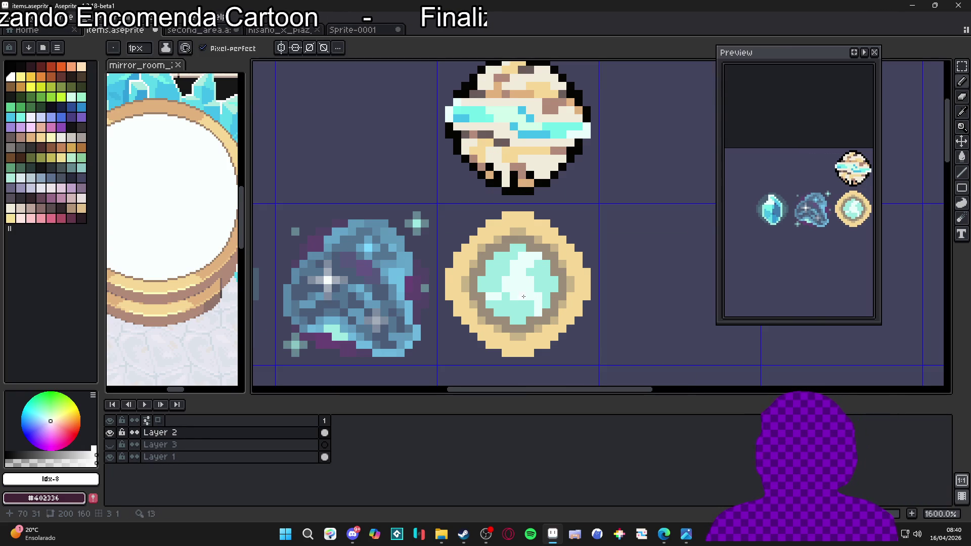
- Retouch the orb's shading with light cyans sampled from the gem (#c9fdfc, #9ce9c1, #e9fdfc)
{"action": "left_click", "coordinate": [540, 298], "text": "alt"}
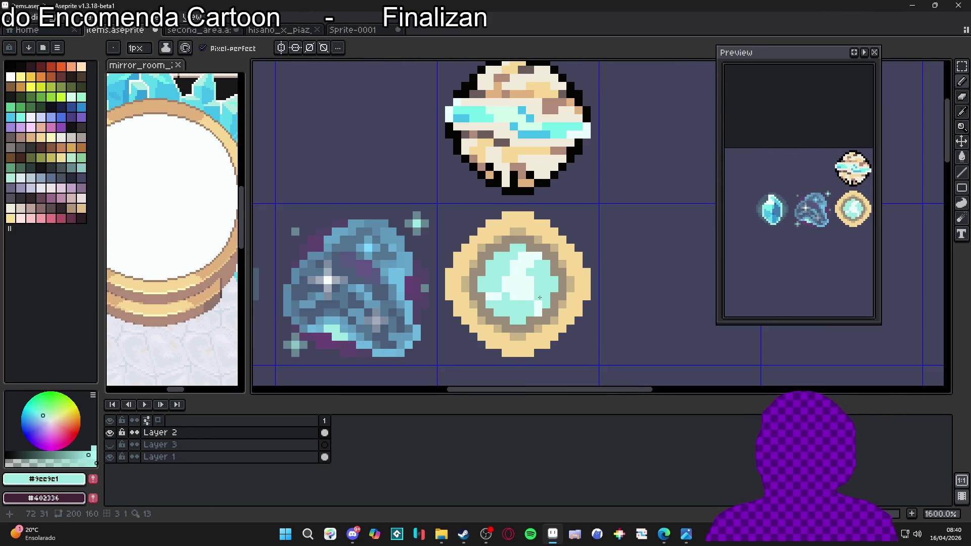
{"action": "left_click", "coordinate": [537, 297], "text": "alt"}
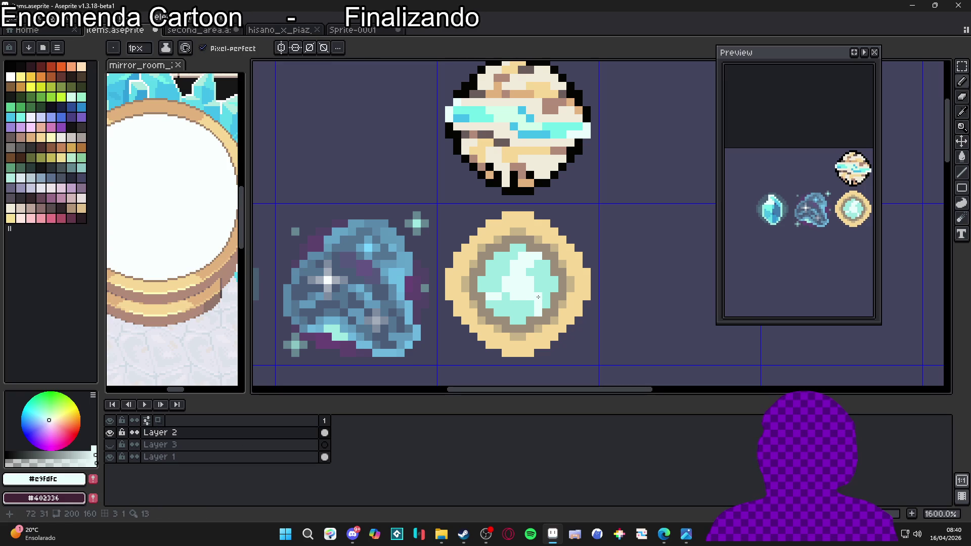
{"action": "left_click", "coordinate": [530, 296], "text": "alt"}
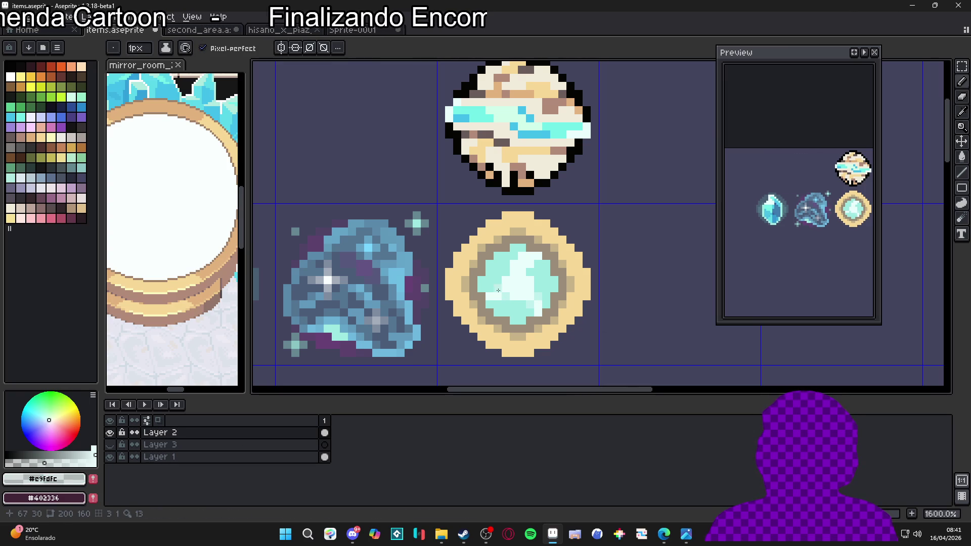
{"action": "left_click", "coordinate": [524, 257], "text": "alt"}
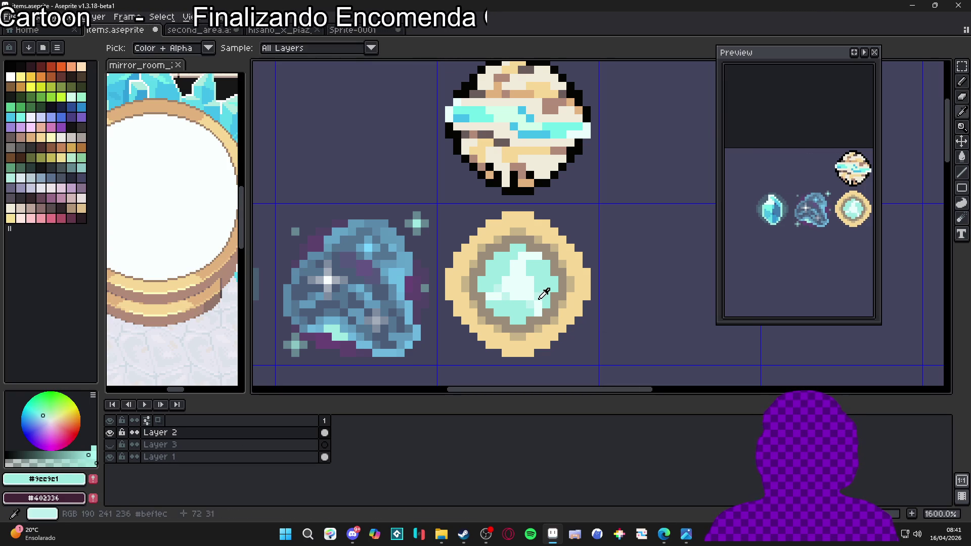
{"action": "left_click", "coordinate": [526, 283], "text": "alt"}
{"action": "left_click", "coordinate": [53, 461]}
- Undo the two stray dark pixels on the ring's inner edge
{"action": "scroll", "coordinate": [548, 282], "scroll_direction": "down", "scroll_amount": 3}
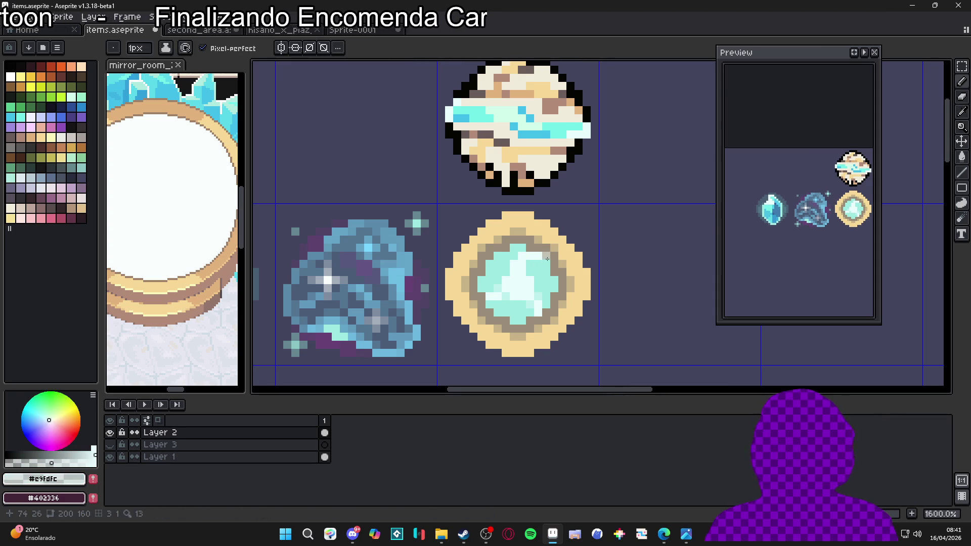
{"action": "scroll", "coordinate": [552, 282], "scroll_direction": "down", "scroll_amount": 1}
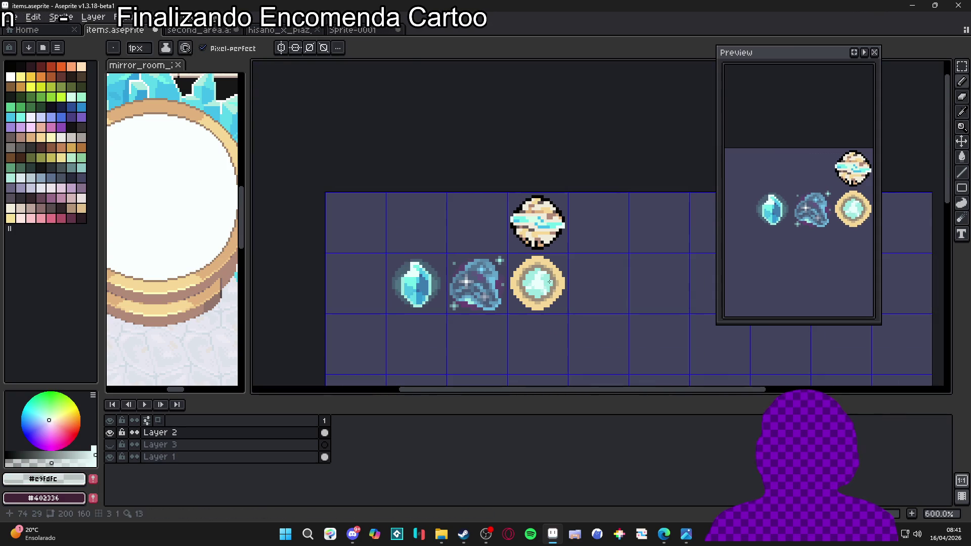
{"action": "scroll", "coordinate": [551, 282], "scroll_direction": "up", "scroll_amount": 3}
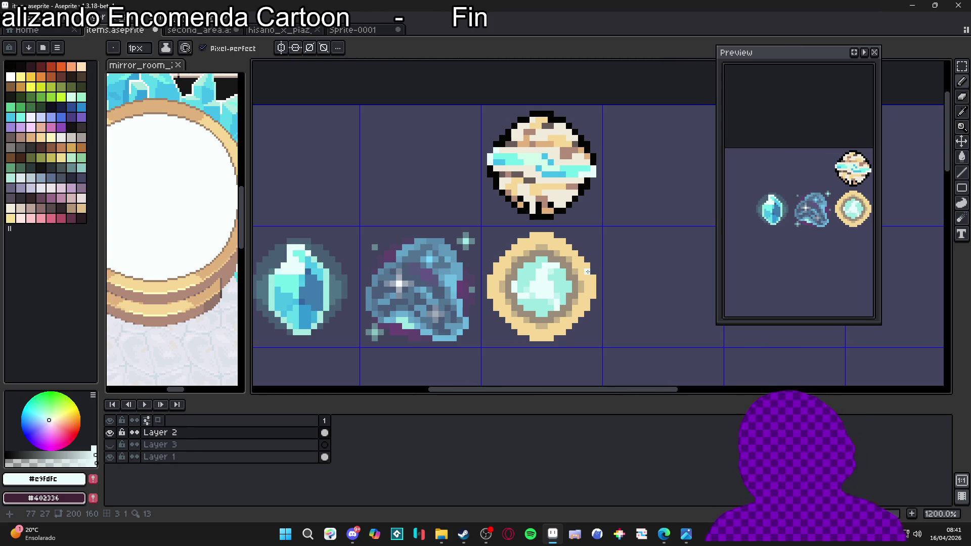
{"action": "scroll", "coordinate": [559, 287], "scroll_direction": "down", "scroll_amount": 4}
{"action": "scroll", "coordinate": [559, 287], "scroll_direction": "up", "scroll_amount": 7}
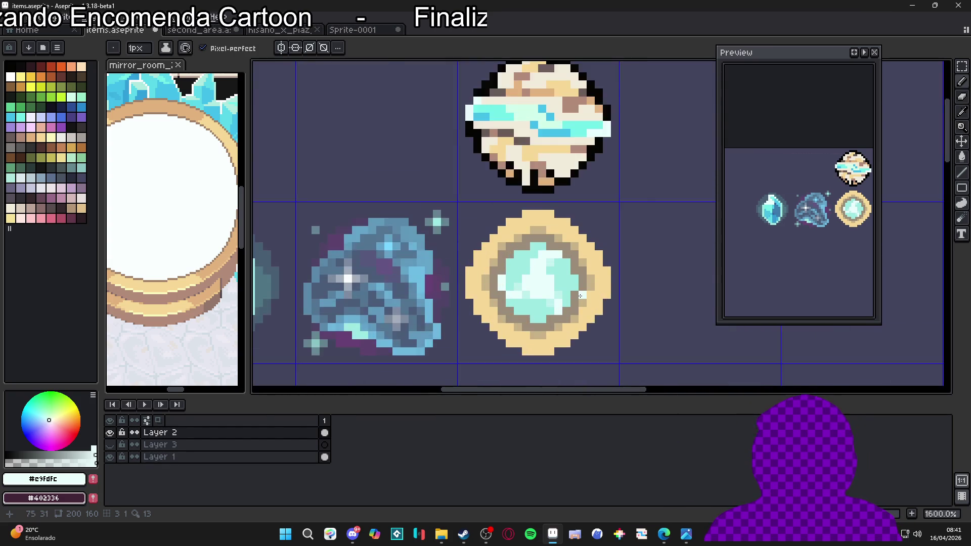
{"action": "key", "text": "ctrl+z"}
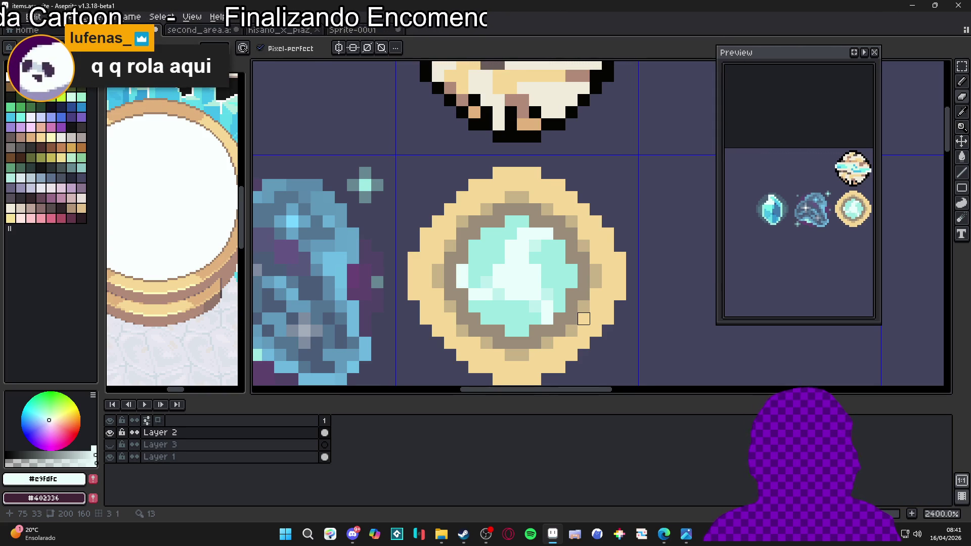
- Set the drawing colour to white and switch to rectangular selection
{"action": "scroll", "coordinate": [584, 319], "scroll_direction": "down", "scroll_amount": 5}
{"action": "scroll", "coordinate": [564, 317], "scroll_direction": "down", "scroll_amount": 1}
{"action": "scroll", "coordinate": [544, 303], "scroll_direction": "up", "scroll_amount": 1}
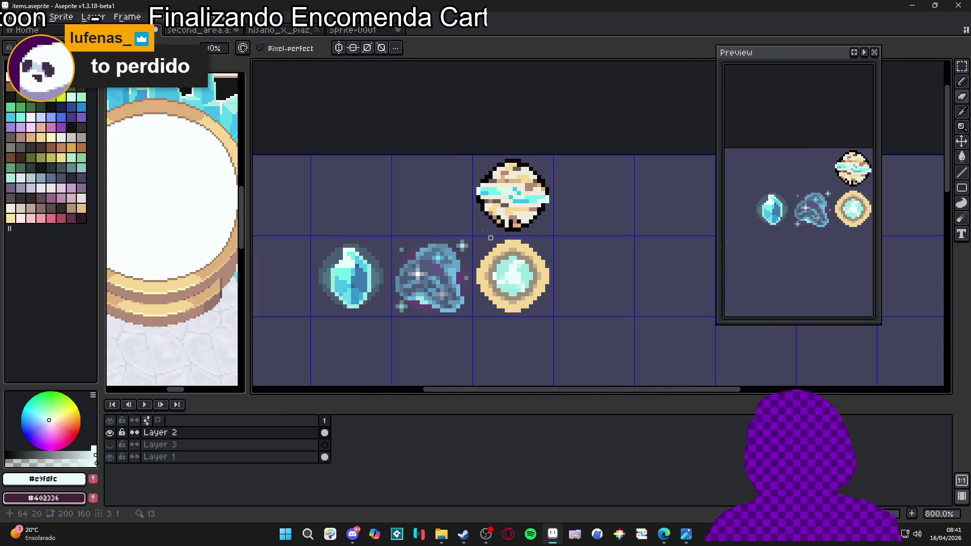
{"action": "left_click", "coordinate": [11, 87]}
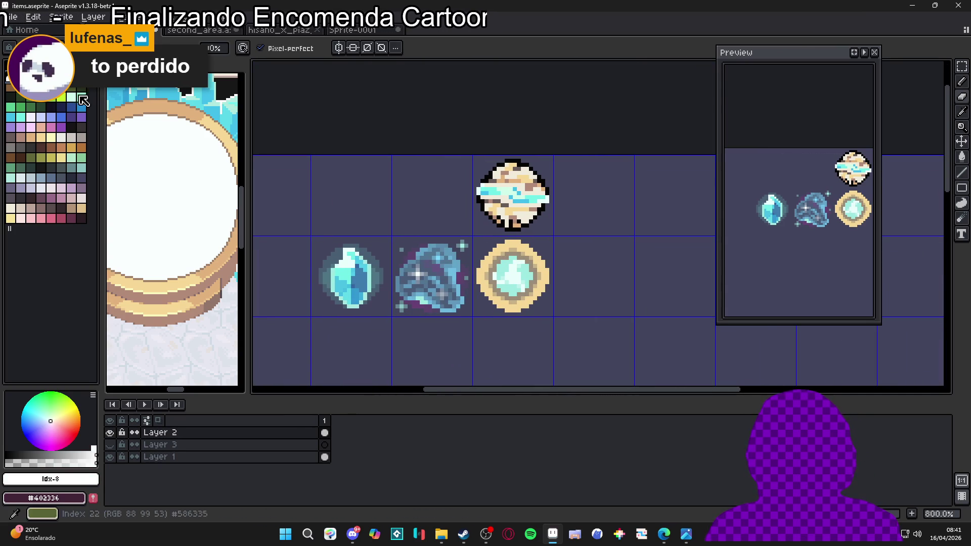
{"action": "key", "text": "m"}
{"action": "scroll", "coordinate": [465, 243], "scroll_direction": "up", "scroll_amount": 2}
- Select the ringed orb's grid cell and apply a white Outline effect to it
{"action": "left_click_drag", "start_coordinate": [458, 237], "coordinate": [574, 349]}
{"action": "key", "text": "shift+o"}
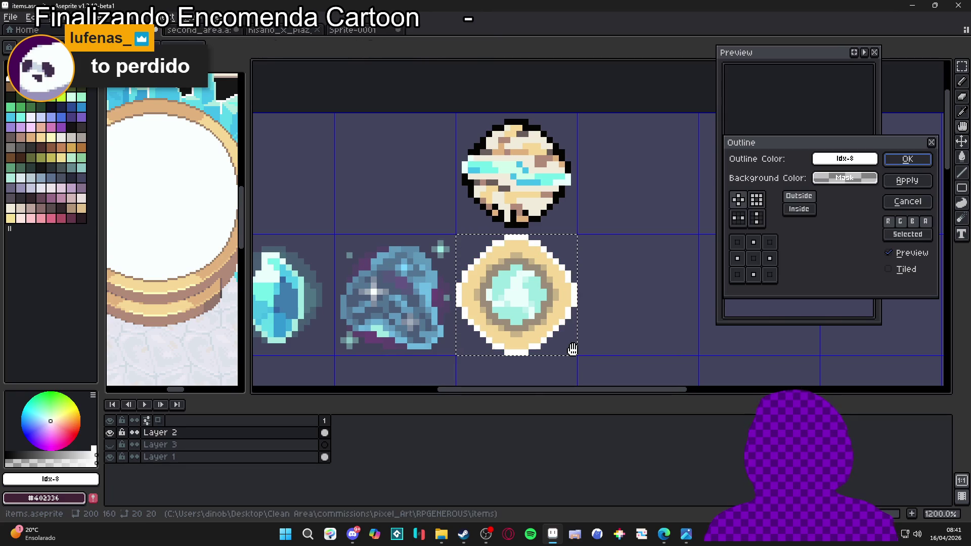
{"action": "key", "text": "Return"}
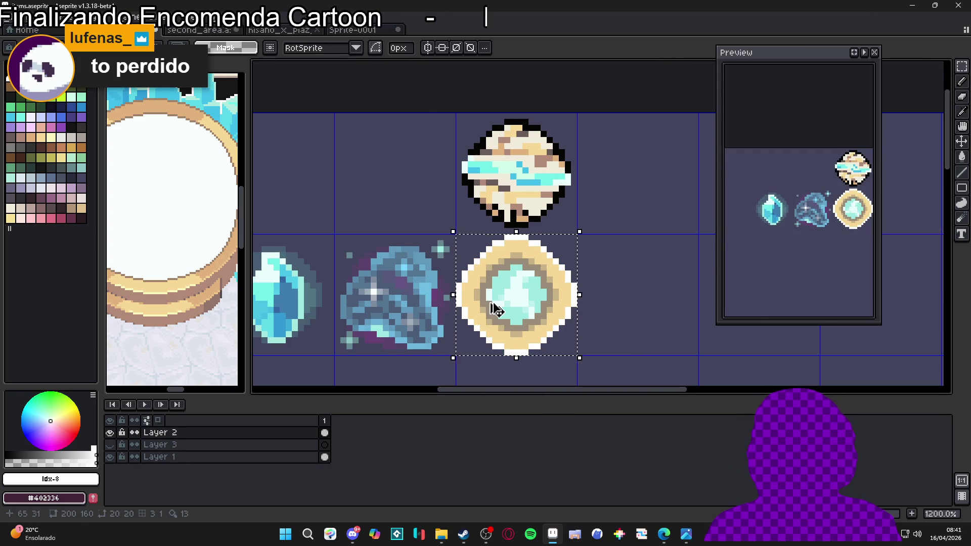
{"action": "scroll", "coordinate": [497, 310], "scroll_direction": "down", "scroll_amount": 5}
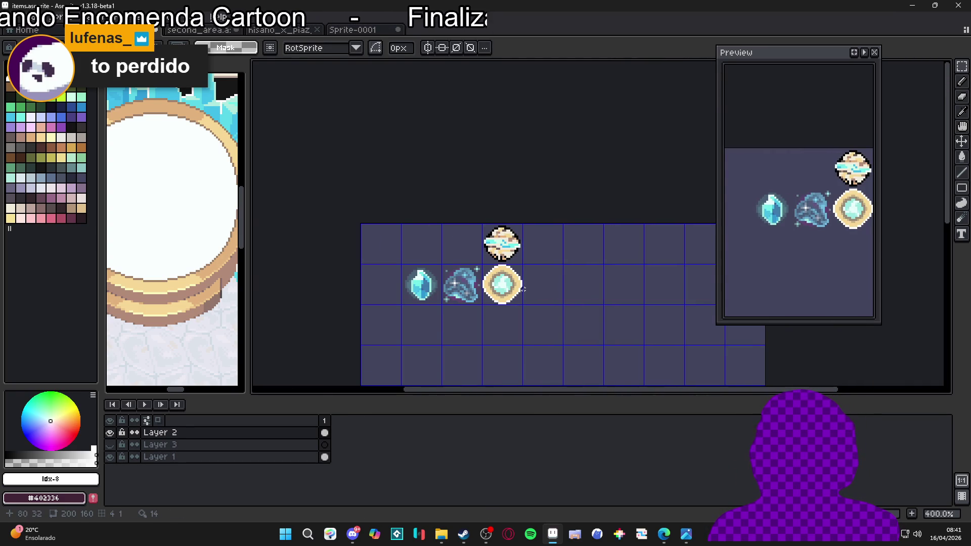
{"action": "scroll", "coordinate": [498, 294], "scroll_direction": "up", "scroll_amount": 2}
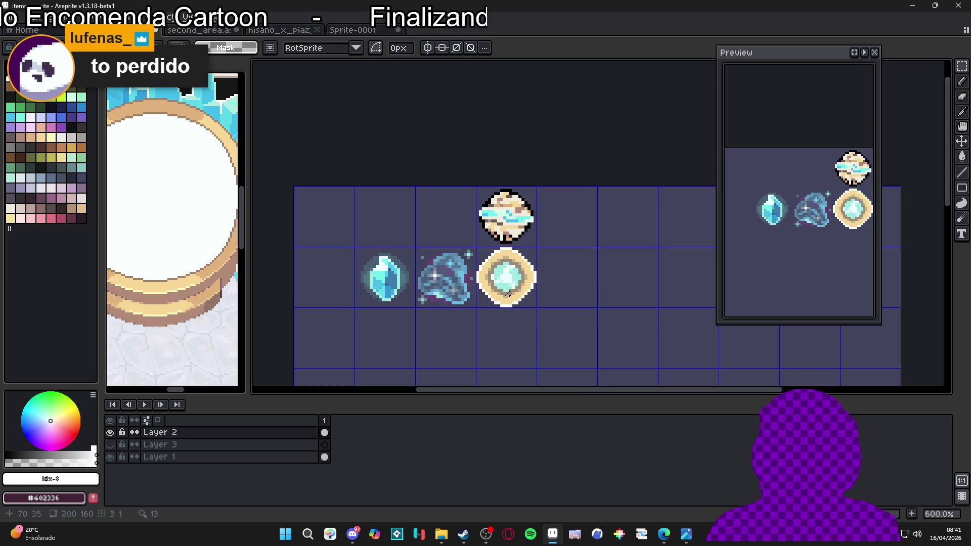
- Delete the ringed orb from its cell and pick cyan #73efe8 for drawing
{"action": "left_click", "coordinate": [511, 270]}
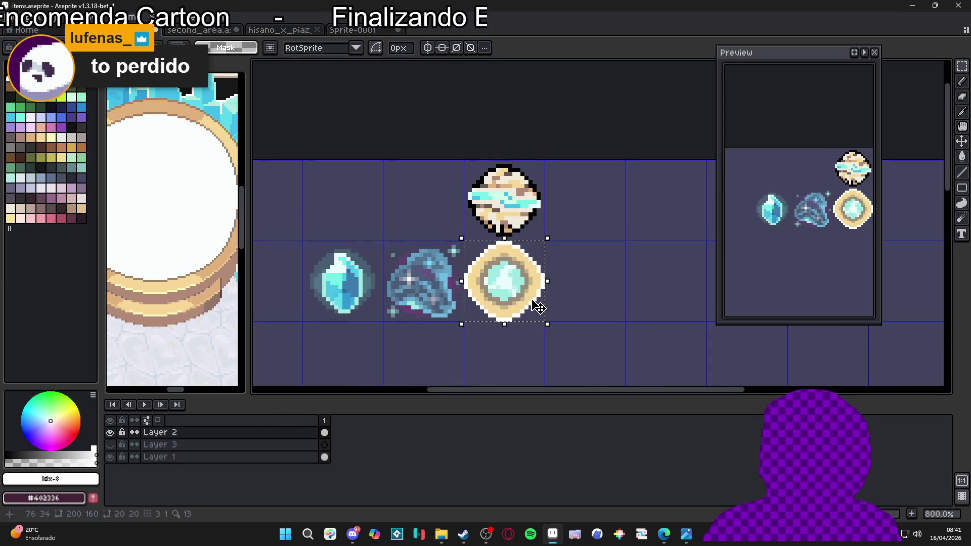
{"action": "key", "text": "Delete"}
{"action": "scroll", "coordinate": [526, 266], "scroll_direction": "up", "scroll_amount": 1}
{"action": "left_click_drag", "start_coordinate": [348, 287], "coordinate": [312, 257]}
{"action": "key", "text": "b"}
{"action": "left_click", "coordinate": [306, 236], "text": "alt"}
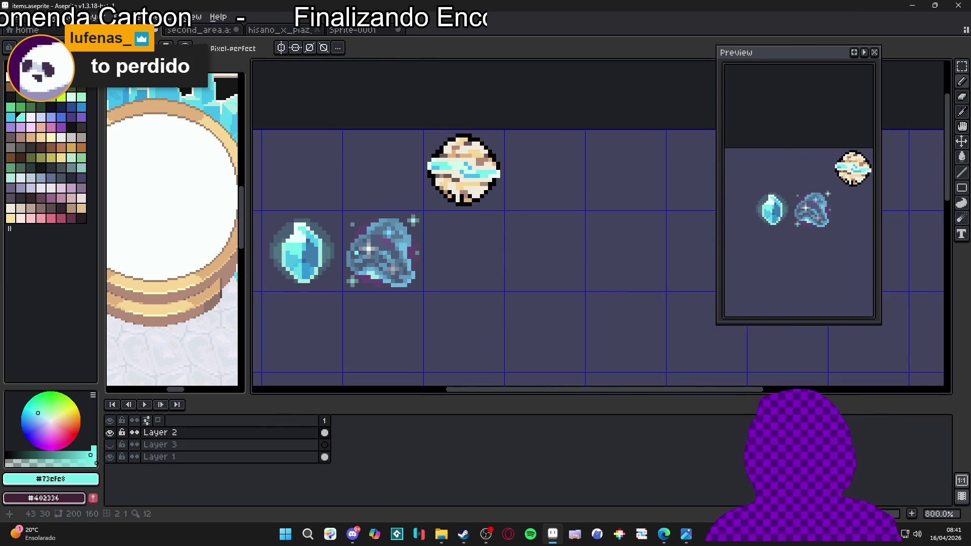
- Paint a large cyan disc in the empty cell with an enlarged brush
{"action": "key", "text": "plus"}
{"action": "key", "text": "plus"}
{"action": "key", "text": "plus"}
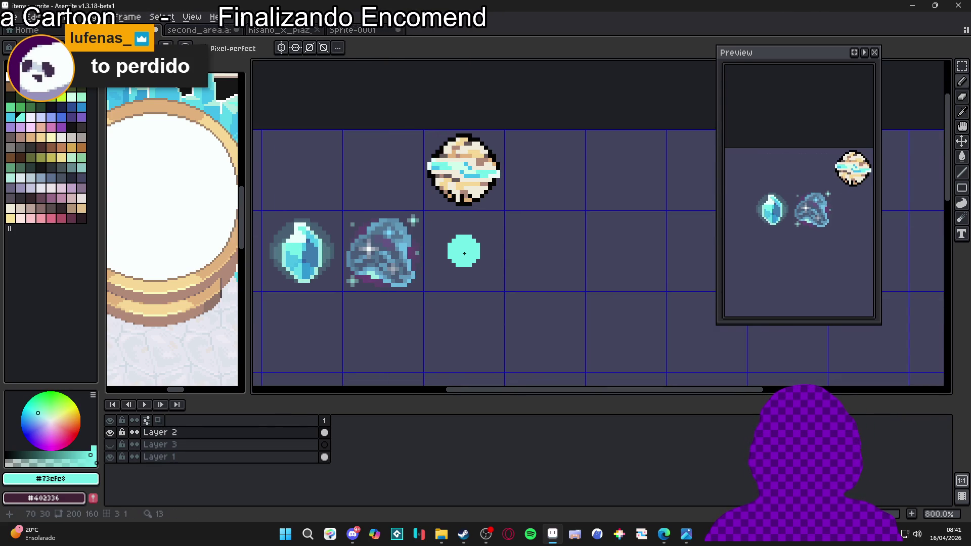
{"action": "left_click", "coordinate": [464, 253]}
{"action": "key", "text": "minus"}
{"action": "key", "text": "minus"}
{"action": "key", "text": "minus"}
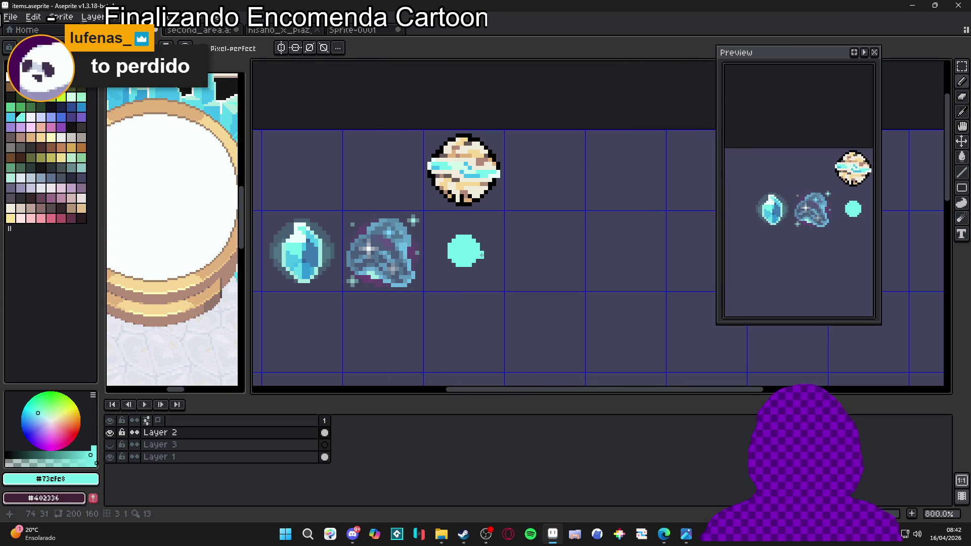
{"action": "scroll", "coordinate": [470, 264], "scroll_direction": "down", "scroll_amount": 2}
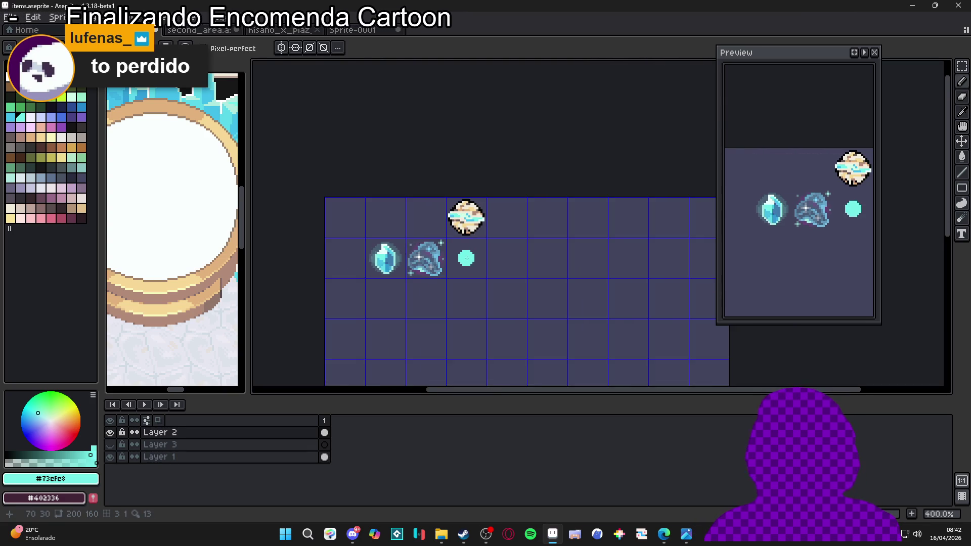
{"action": "scroll", "coordinate": [468, 260], "scroll_direction": "up", "scroll_amount": 2}
- Sample pale and mid cyans from the crystal, including #c9fdfc, and adjust the shade
{"action": "key", "text": "alt"}
{"action": "scroll", "coordinate": [285, 247], "scroll_direction": "up", "scroll_amount": 2}
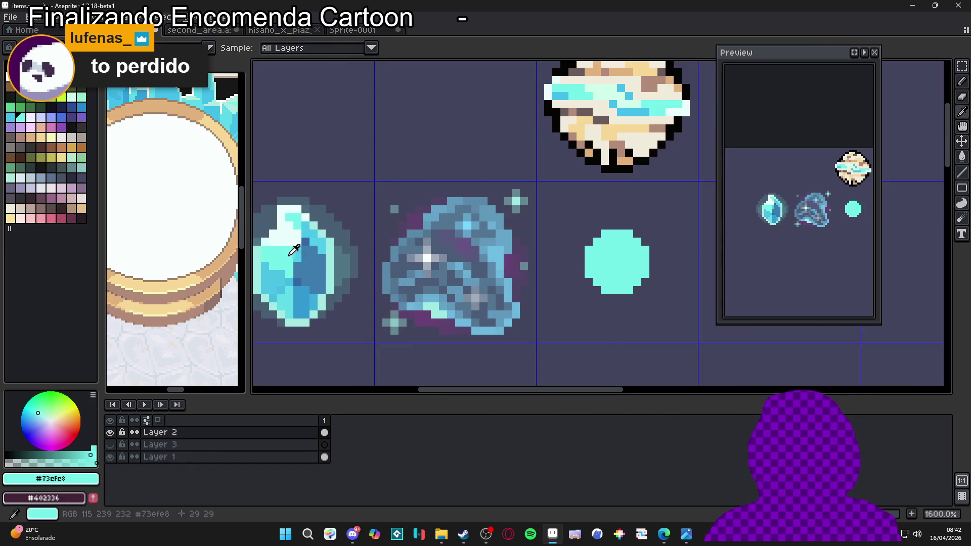
{"action": "key", "text": "alt"}
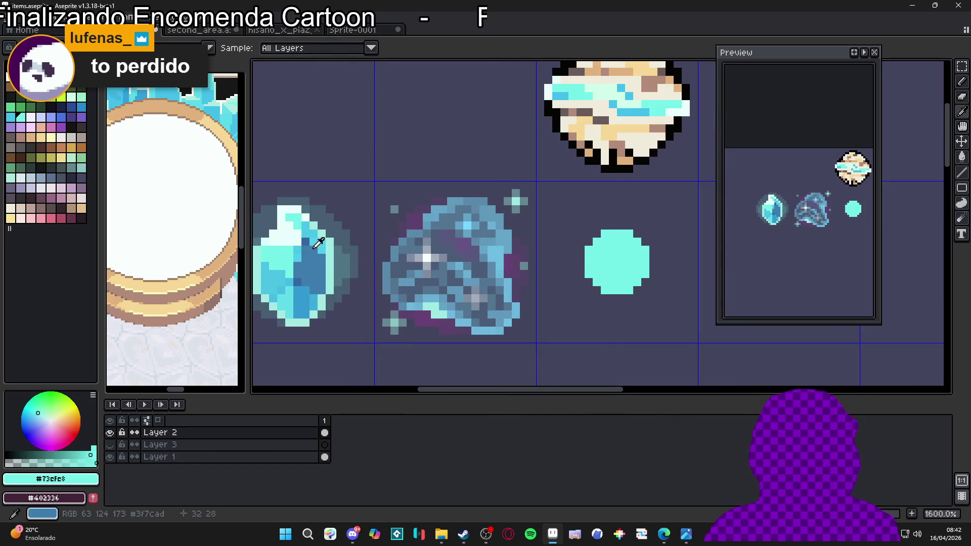
{"action": "left_click", "coordinate": [281, 226], "text": "alt"}
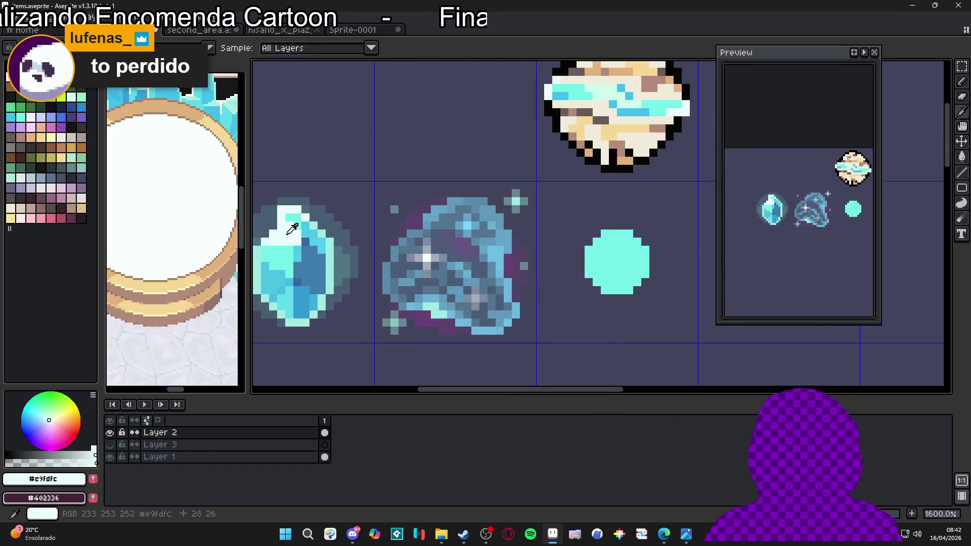
{"action": "left_click", "coordinate": [318, 219], "text": "alt"}
{"action": "mouse_move", "coordinate": [618, 270]}
{"action": "left_mouse_down"}
{"action": "mouse_move", "coordinate": [591, 272]}
{"action": "mouse_move", "coordinate": [587, 259]}
{"action": "mouse_move", "coordinate": [594, 267]}
{"action": "left_mouse_up"}
{"action": "left_click", "coordinate": [274, 248], "text": "alt"}
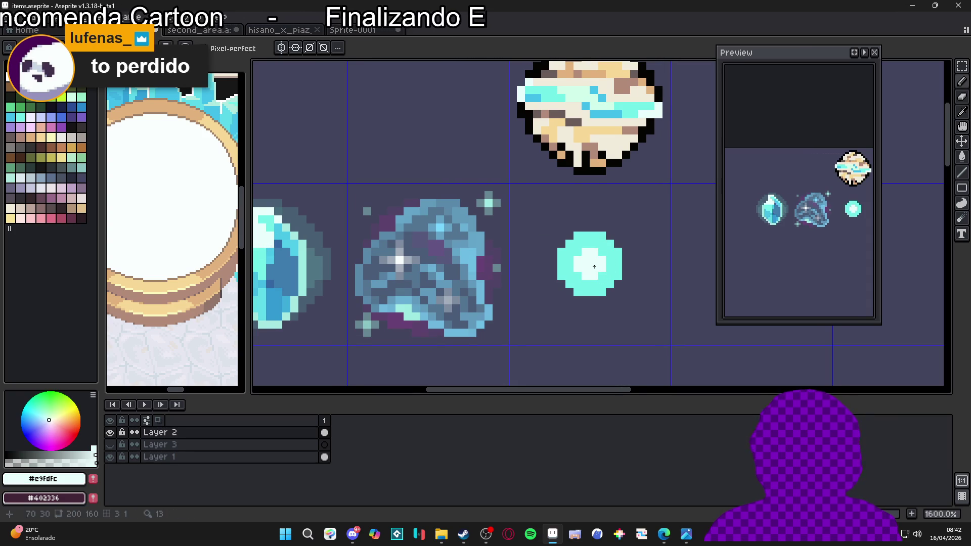
{"action": "left_click", "coordinate": [48, 464]}
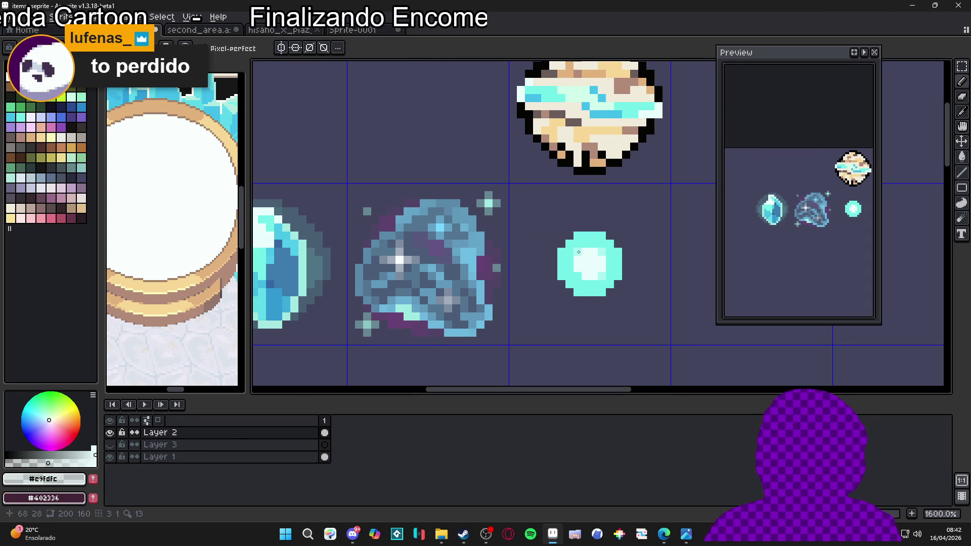
- Pick a light cyan drawing colour and adjust its opacity for the glowing centre
{"action": "scroll", "coordinate": [576, 273], "scroll_direction": "down", "scroll_amount": 3}
{"action": "scroll", "coordinate": [592, 282], "scroll_direction": "up", "scroll_amount": 2}
{"action": "scroll", "coordinate": [593, 283], "scroll_direction": "up", "scroll_amount": 1}
{"action": "scroll", "coordinate": [559, 285], "scroll_direction": "down", "scroll_amount": 1}
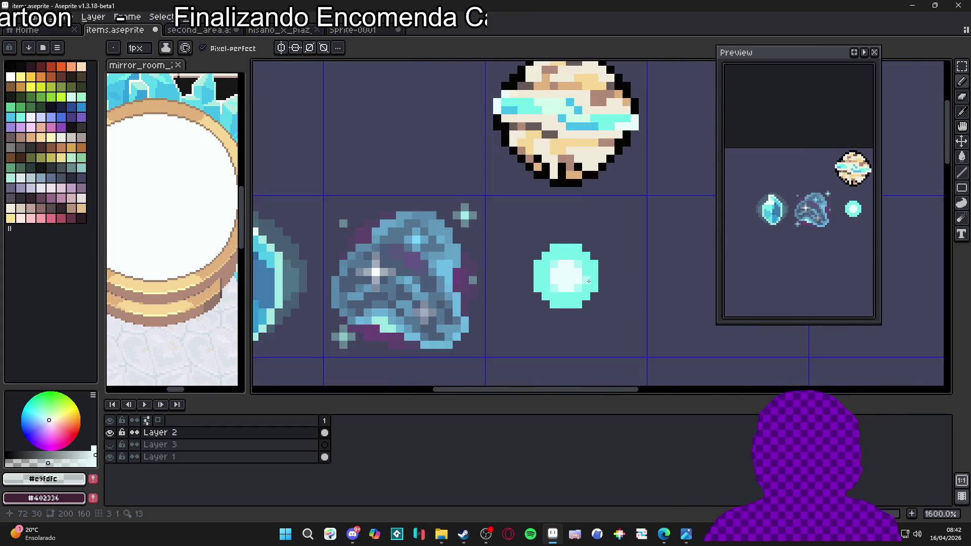
{"action": "scroll", "coordinate": [554, 291], "scroll_direction": "down", "scroll_amount": 2}
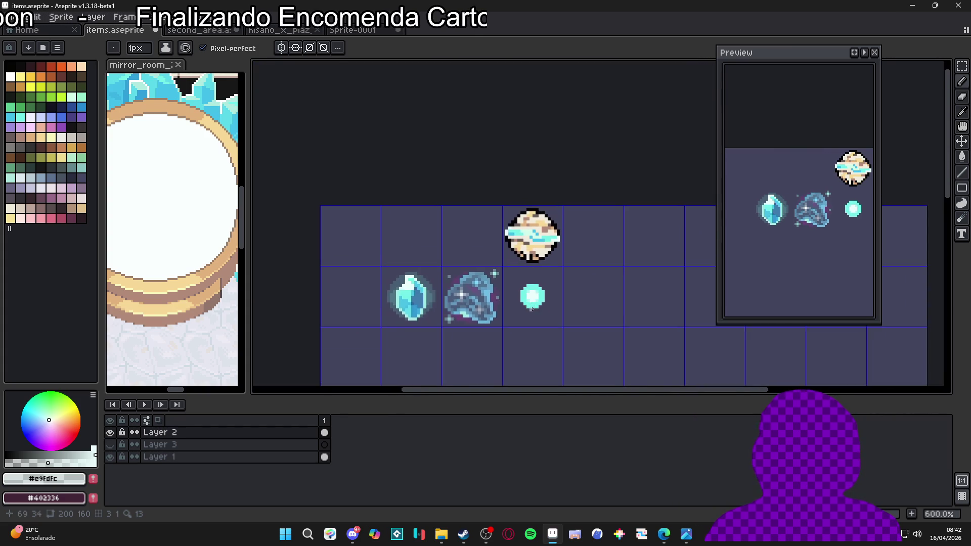
{"action": "scroll", "coordinate": [544, 303], "scroll_direction": "up", "scroll_amount": 3}
{"action": "key", "text": "e"}
{"action": "key", "text": "b"}
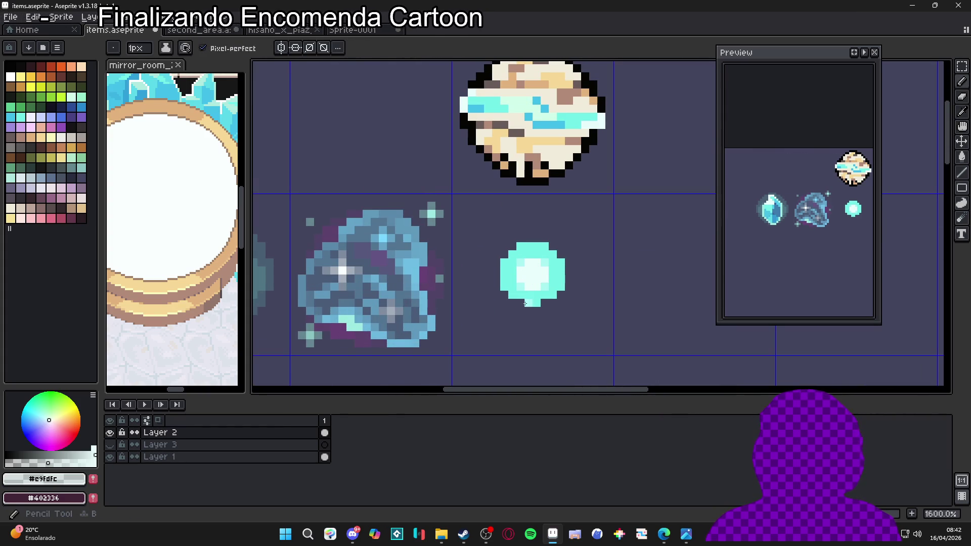
{"action": "left_click", "coordinate": [531, 303], "text": "alt"}
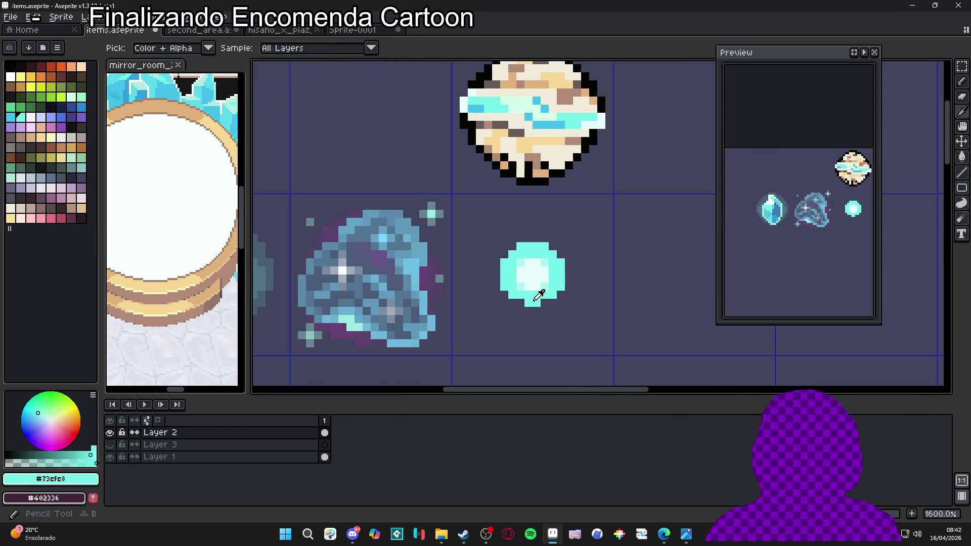
{"action": "left_click", "coordinate": [53, 460]}
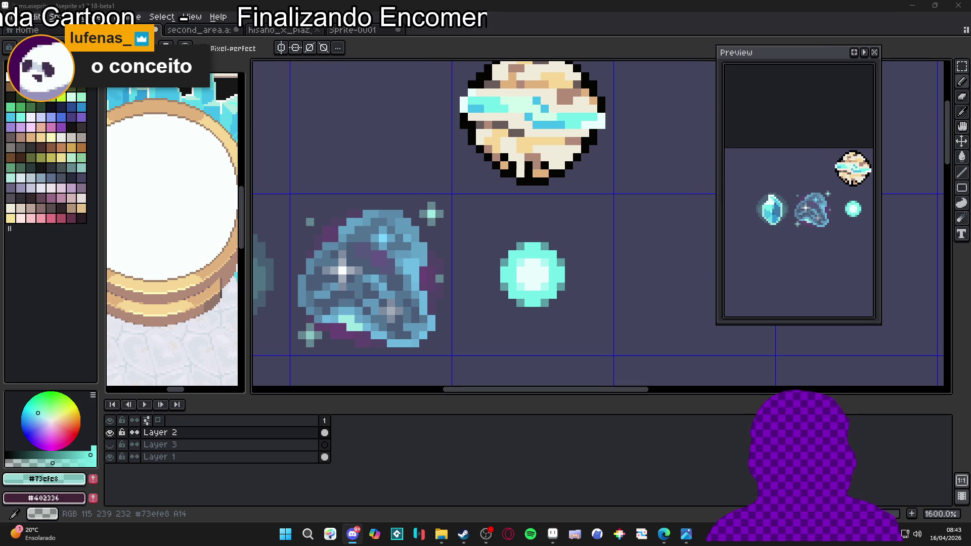
- Eyedrop the planet's cream #f1ebdb and pencil a curved arc at the orb's upper right
{"action": "key", "text": "alt+Tab"}
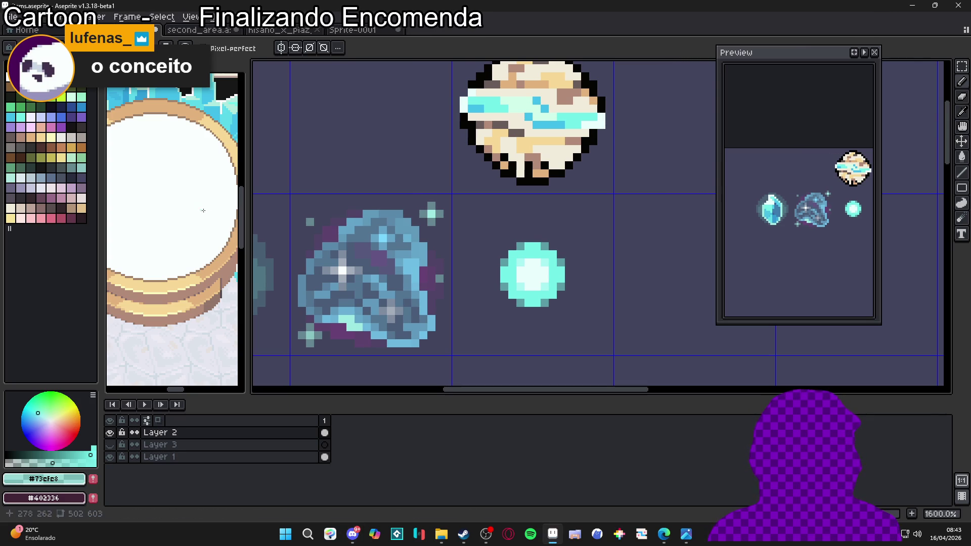
{"action": "scroll", "coordinate": [526, 271], "scroll_direction": "down", "scroll_amount": 3}
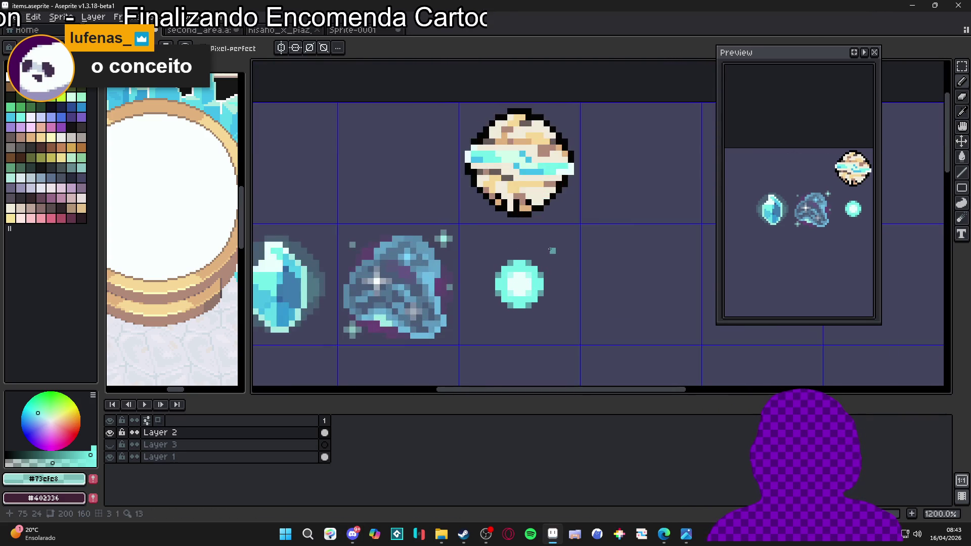
{"action": "scroll", "coordinate": [205, 219], "scroll_direction": "down", "scroll_amount": 1}
{"action": "scroll", "coordinate": [206, 219], "scroll_direction": "down", "scroll_amount": 1}
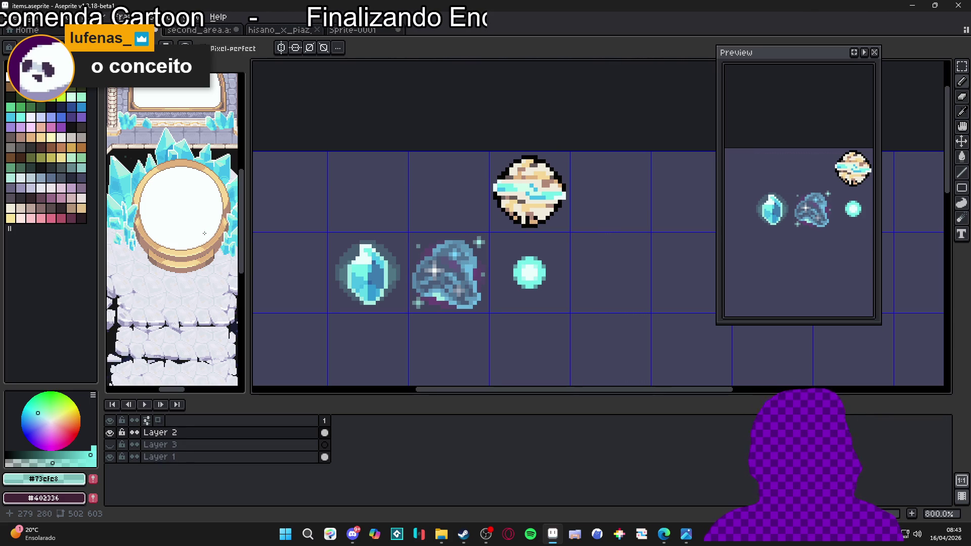
{"action": "scroll", "coordinate": [528, 224], "scroll_direction": "up", "scroll_amount": 5}
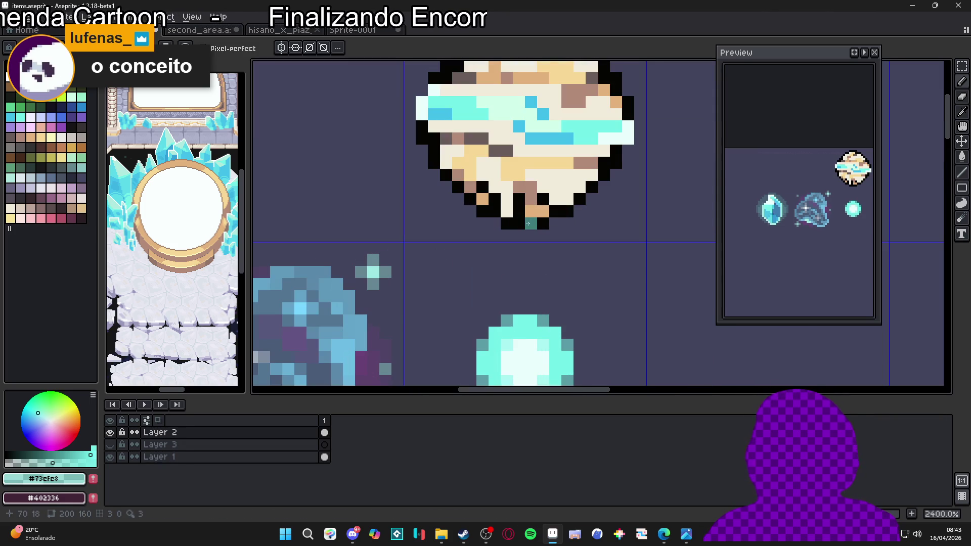
{"action": "left_click", "coordinate": [546, 177], "text": "alt"}
{"action": "mouse_move", "coordinate": [554, 293]}
{"action": "left_mouse_down"}
{"action": "mouse_move", "coordinate": [526, 223]}
{"action": "mouse_move", "coordinate": [556, 225]}
{"action": "mouse_move", "coordinate": [555, 203]}
{"action": "mouse_move", "coordinate": [579, 223]}
{"action": "mouse_move", "coordinate": [569, 236]}
{"action": "mouse_move", "coordinate": [583, 263]}
{"action": "mouse_move", "coordinate": [561, 255]}
{"action": "mouse_move", "coordinate": [579, 264]}
{"action": "mouse_move", "coordinate": [591, 227]}
{"action": "left_mouse_up"}
- Add a cream arc piece above-left of the orb, undoing stray pixels
{"action": "left_click", "coordinate": [552, 196]}
{"action": "key", "text": "ctrl+z"}
{"action": "left_click", "coordinate": [519, 202]}
{"action": "scroll", "coordinate": [515, 212], "scroll_direction": "down", "scroll_amount": 2}
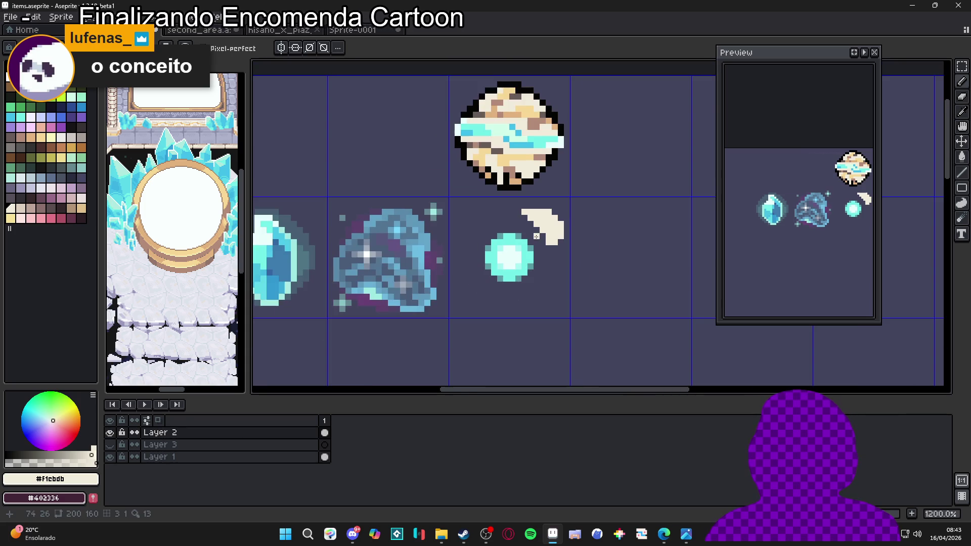
{"action": "left_click", "coordinate": [512, 230]}
{"action": "scroll", "coordinate": [506, 223], "scroll_direction": "up", "scroll_amount": 2}
{"action": "key", "text": "ctrl+z"}
{"action": "mouse_move", "coordinate": [470, 215]}
{"action": "left_mouse_down"}
{"action": "mouse_move", "coordinate": [448, 192]}
{"action": "mouse_move", "coordinate": [437, 220]}
{"action": "mouse_move", "coordinate": [450, 233]}
{"action": "mouse_move", "coordinate": [520, 215]}
{"action": "mouse_move", "coordinate": [545, 227]}
{"action": "left_mouse_up"}
{"action": "left_click", "coordinate": [506, 238]}
{"action": "key", "text": "ctrl+z"}
{"action": "scroll", "coordinate": [529, 261], "scroll_direction": "down", "scroll_amount": 1}
- Paint a 2-pixel-wide cream arc down the orb's lower-left side, undoing a stray pixel below
{"action": "key", "text": "plus"}
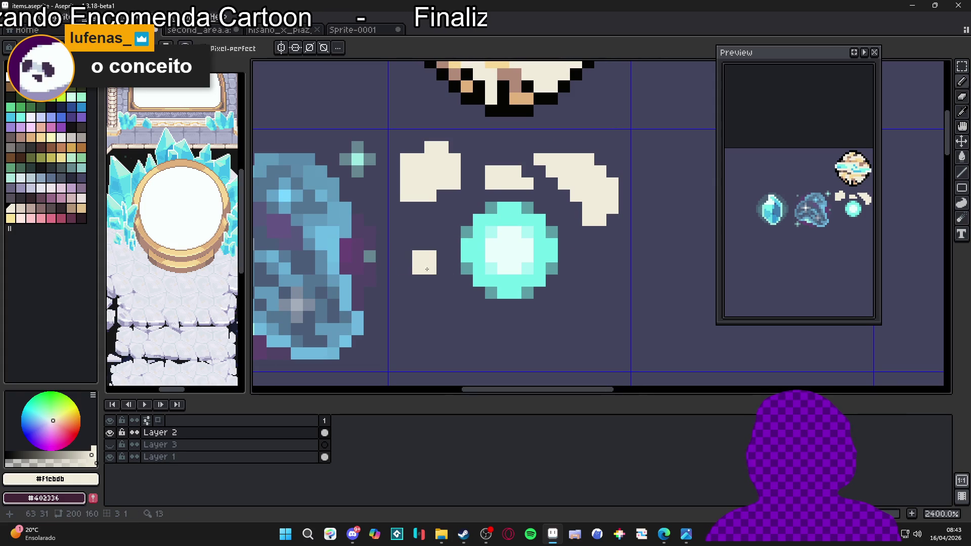
{"action": "mouse_move", "coordinate": [430, 271]}
{"action": "left_mouse_down"}
{"action": "mouse_move", "coordinate": [412, 287]}
{"action": "mouse_move", "coordinate": [431, 280]}
{"action": "mouse_move", "coordinate": [454, 308]}
{"action": "mouse_move", "coordinate": [467, 307]}
{"action": "left_mouse_up"}
{"action": "key", "text": "minus"}
{"action": "left_click", "coordinate": [504, 303]}
{"action": "key", "text": "ctrl+z"}
{"action": "scroll", "coordinate": [539, 317], "scroll_direction": "down", "scroll_amount": 2}
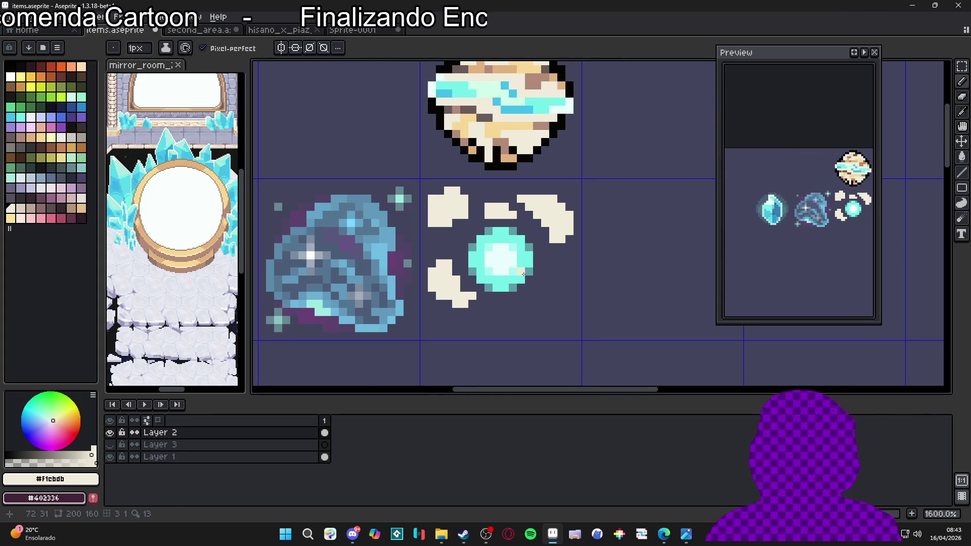
{"action": "scroll", "coordinate": [526, 269], "scroll_direction": "down", "scroll_amount": 2}
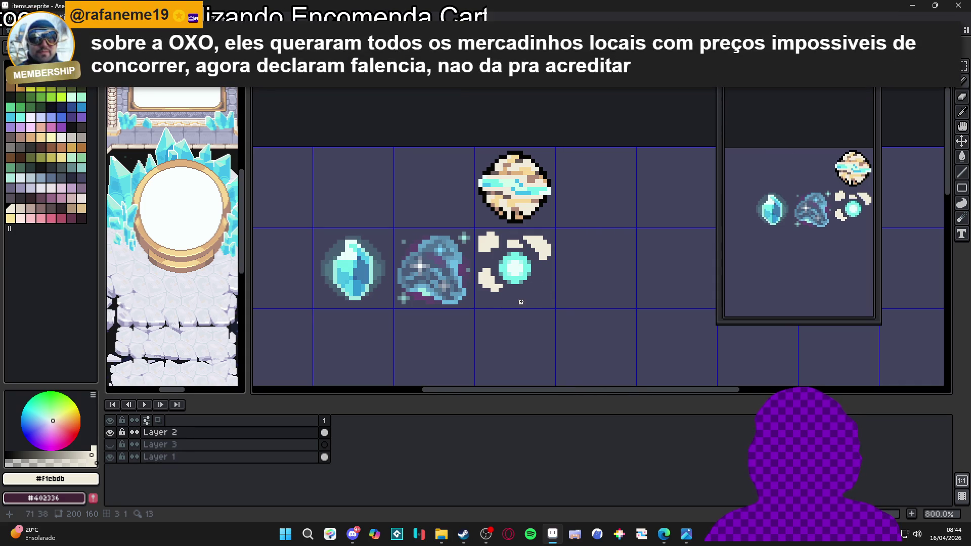
{"action": "scroll", "coordinate": [525, 302], "scroll_direction": "up", "scroll_amount": 2}
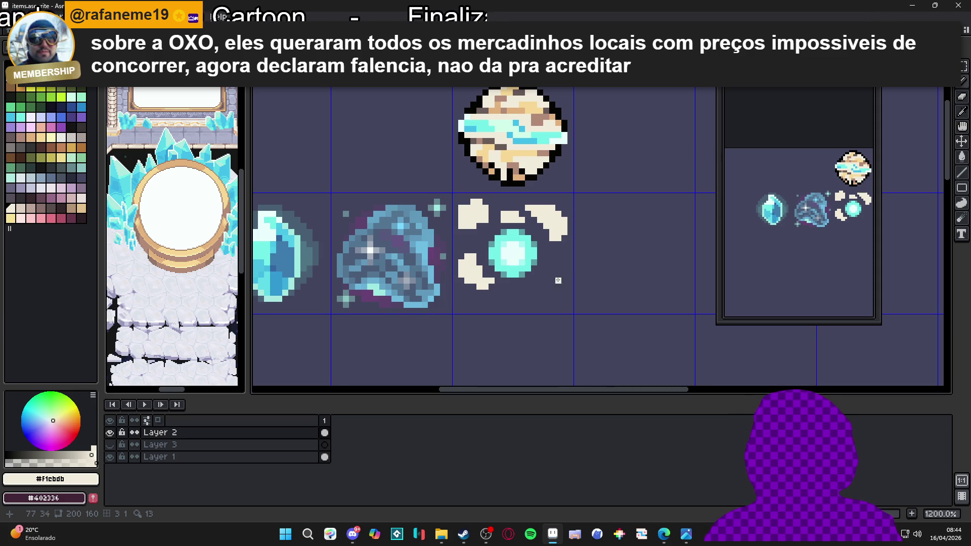
- Extend the bottom and lower-right cream arc pieces and erase a stray corner pixel
{"action": "left_click_drag", "start_coordinate": [525, 299], "coordinate": [536, 296]}
{"action": "left_click", "coordinate": [522, 287]}
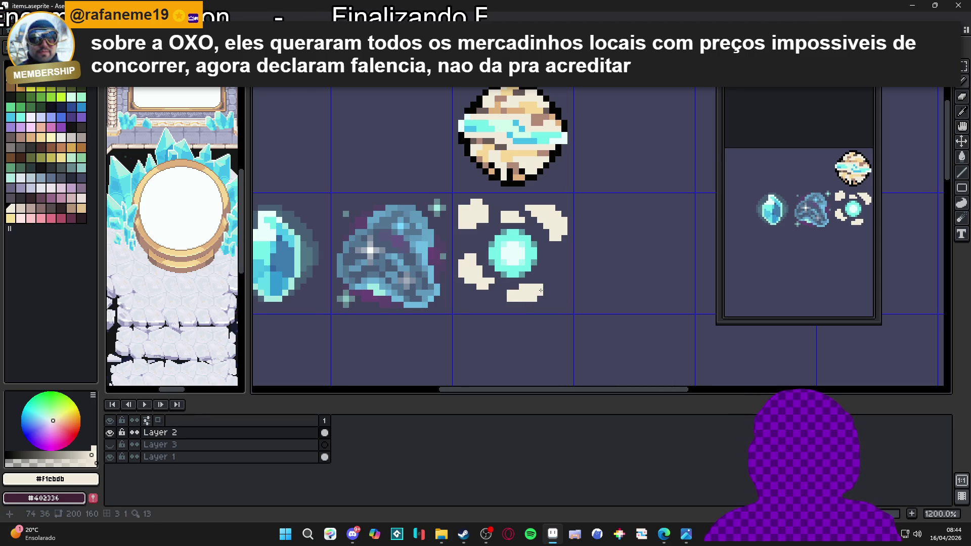
{"action": "left_click", "coordinate": [555, 265]}
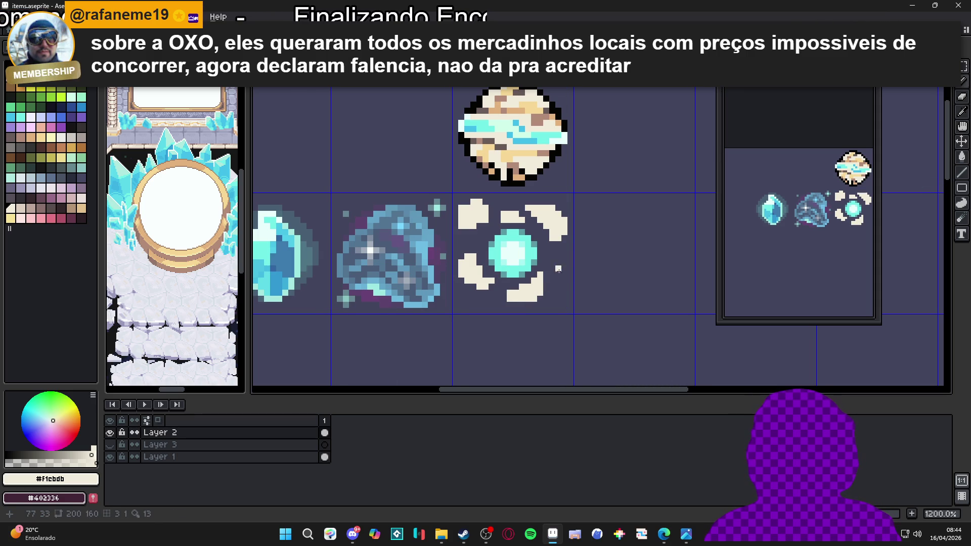
{"action": "left_click", "coordinate": [561, 273]}
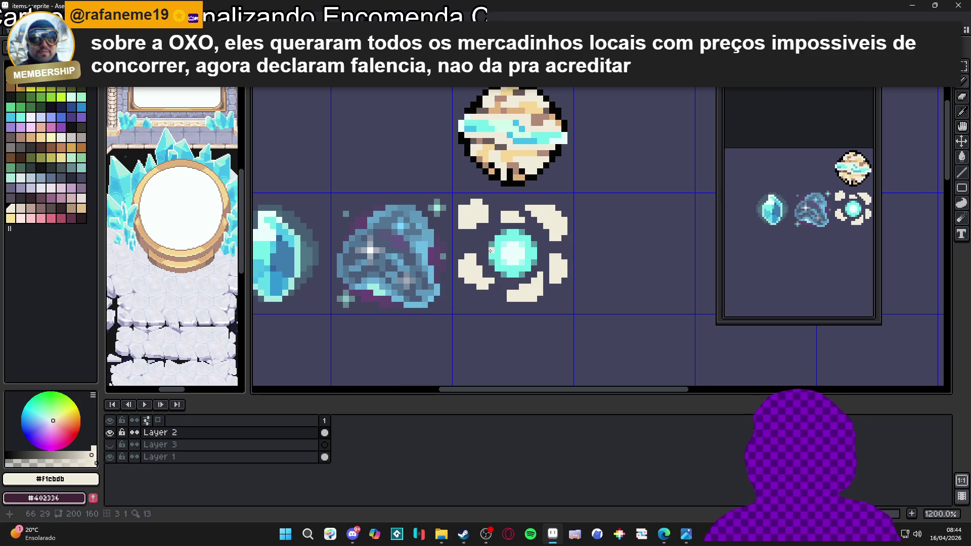
{"action": "scroll", "coordinate": [472, 249], "scroll_direction": "up", "scroll_amount": 1}
{"action": "right_click", "coordinate": [513, 318]}
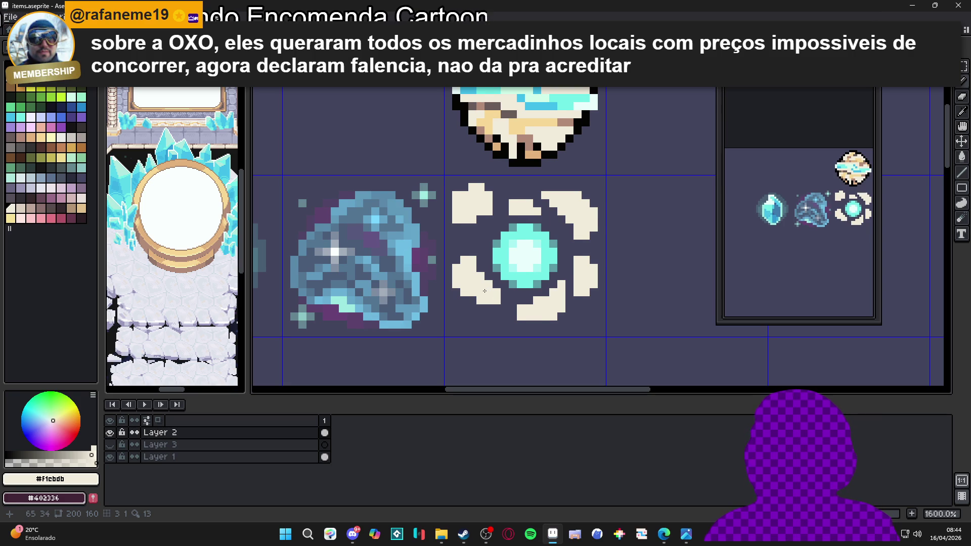
{"action": "left_click_drag", "start_coordinate": [485, 291], "coordinate": [479, 292]}
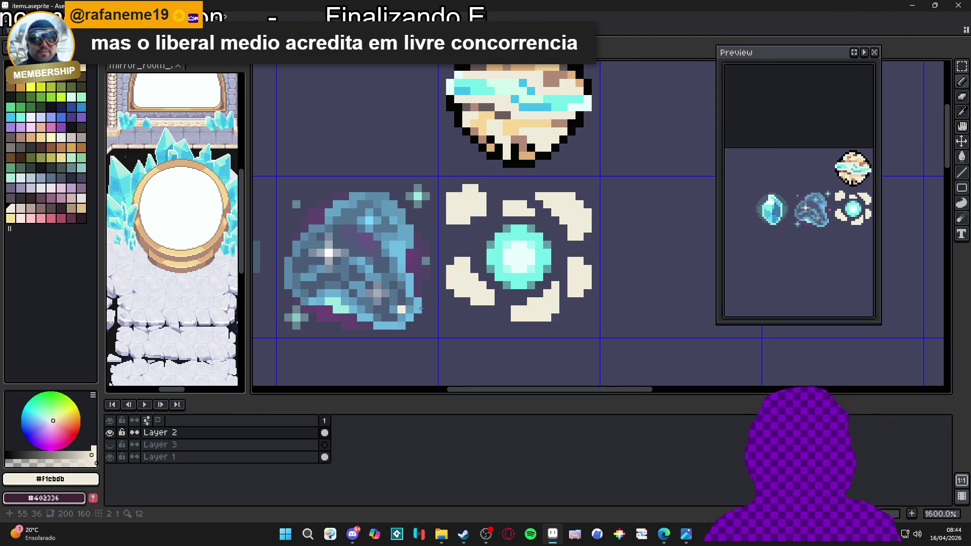
- Check the ring pieces with the Magic Wand, deselect, and return to the Pencil
{"action": "scroll", "coordinate": [579, 293], "scroll_direction": "down", "scroll_amount": 5}
{"action": "scroll", "coordinate": [544, 291], "scroll_direction": "up", "scroll_amount": 4}
{"action": "key", "text": "w"}
{"action": "left_click", "coordinate": [559, 293]}
{"action": "key", "text": "ctrl+d"}
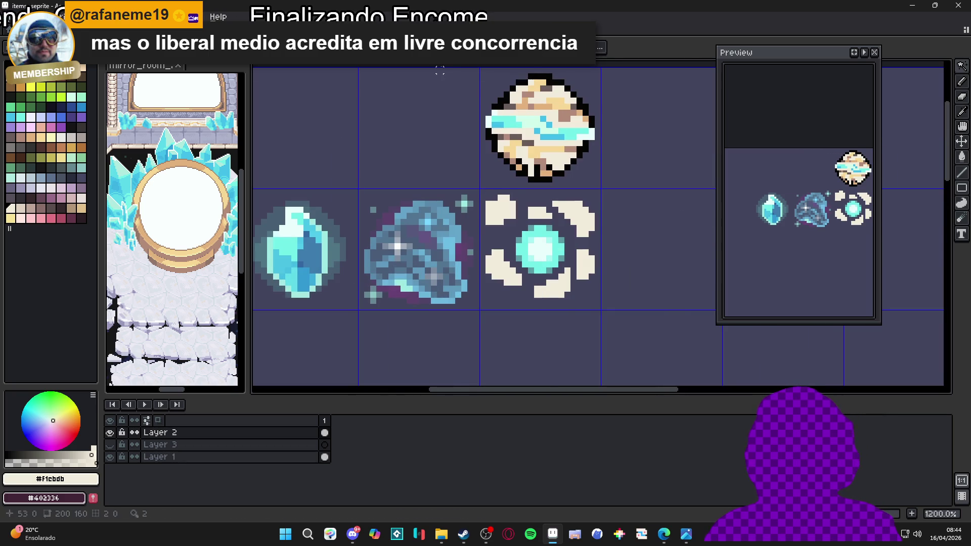
{"action": "scroll", "coordinate": [561, 286], "scroll_direction": "up", "scroll_amount": 3}
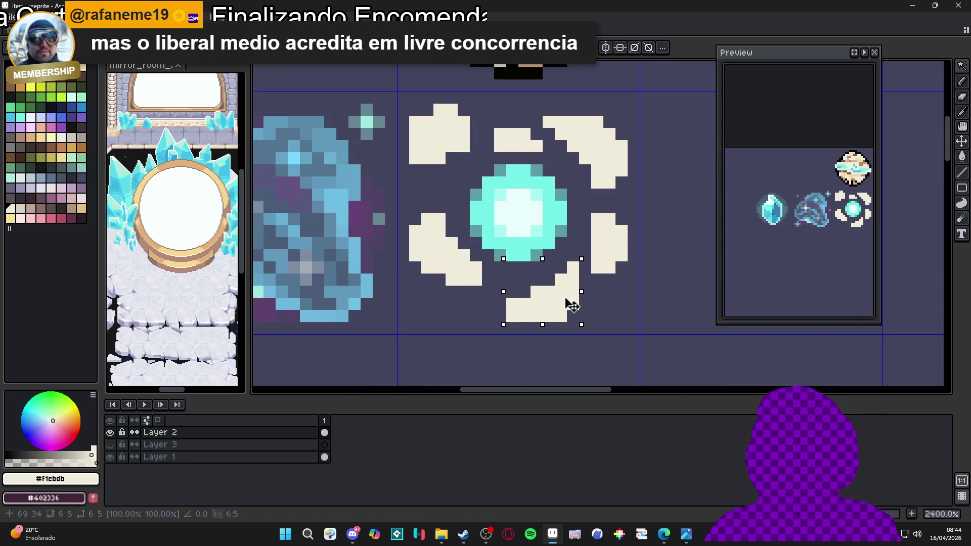
{"action": "scroll", "coordinate": [564, 294], "scroll_direction": "down", "scroll_amount": 2}
{"action": "left_click", "coordinate": [485, 273]}
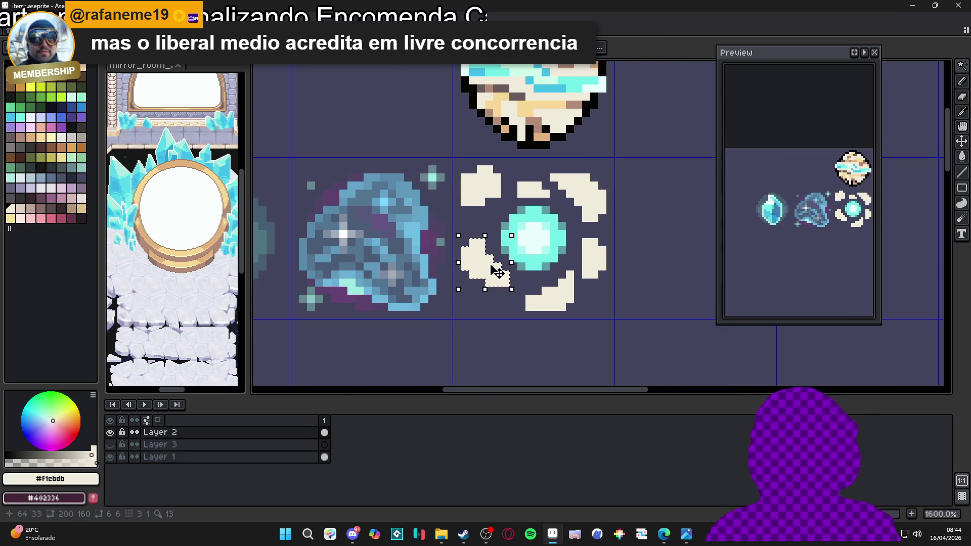
{"action": "key", "text": "b"}
{"action": "left_click", "coordinate": [474, 209]}
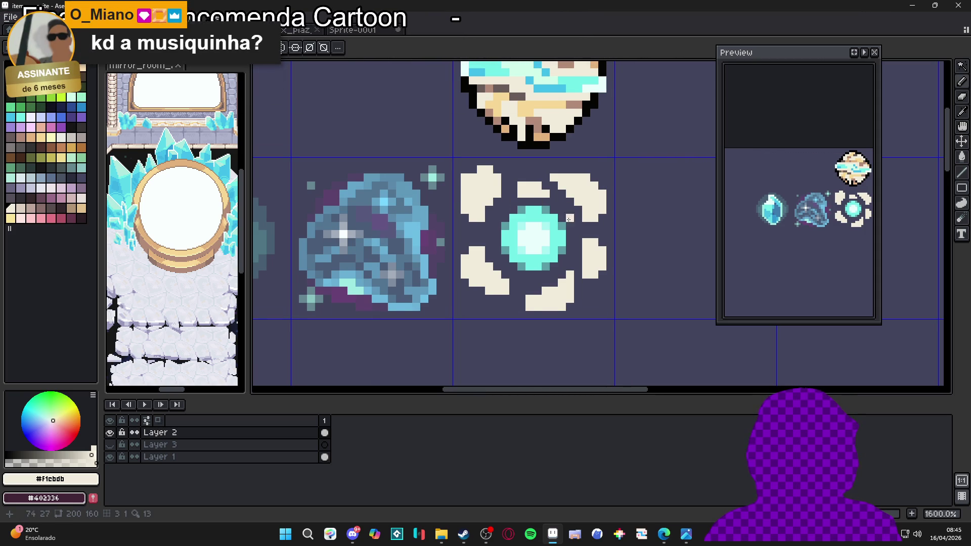
{"action": "key", "text": "alt+Tab"}
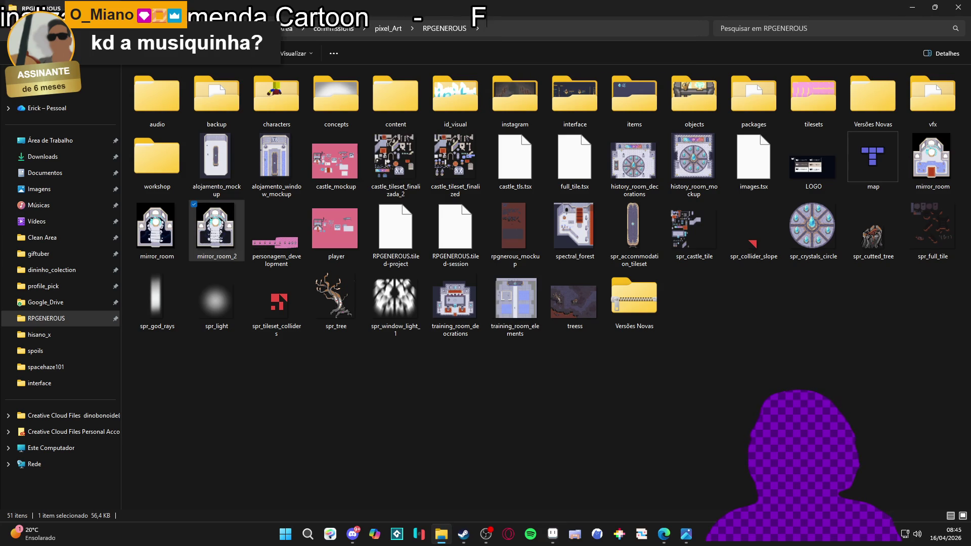
- Open the radio_royal folder and start music in AudioTitan at 10% volume
{"action": "left_click", "coordinate": [35, 76]}
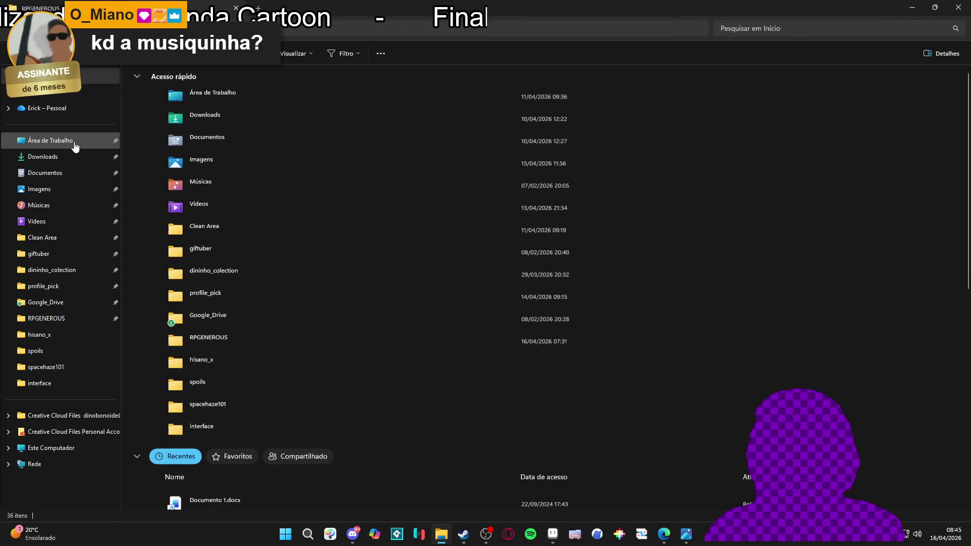
{"action": "left_click", "coordinate": [72, 142]}
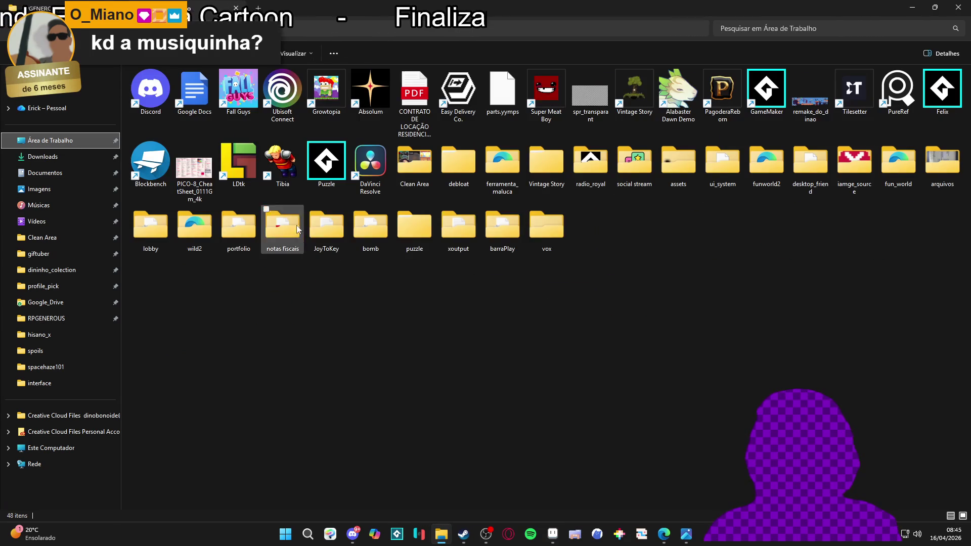
{"action": "double_click", "coordinate": [591, 176]}
{"action": "left_click", "coordinate": [188, 79]}
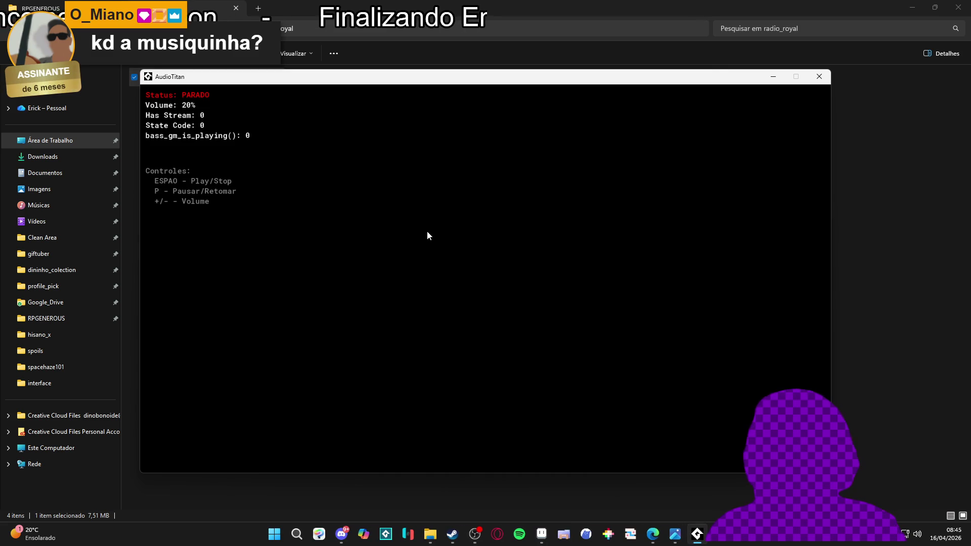
{"action": "key", "text": "plus"}
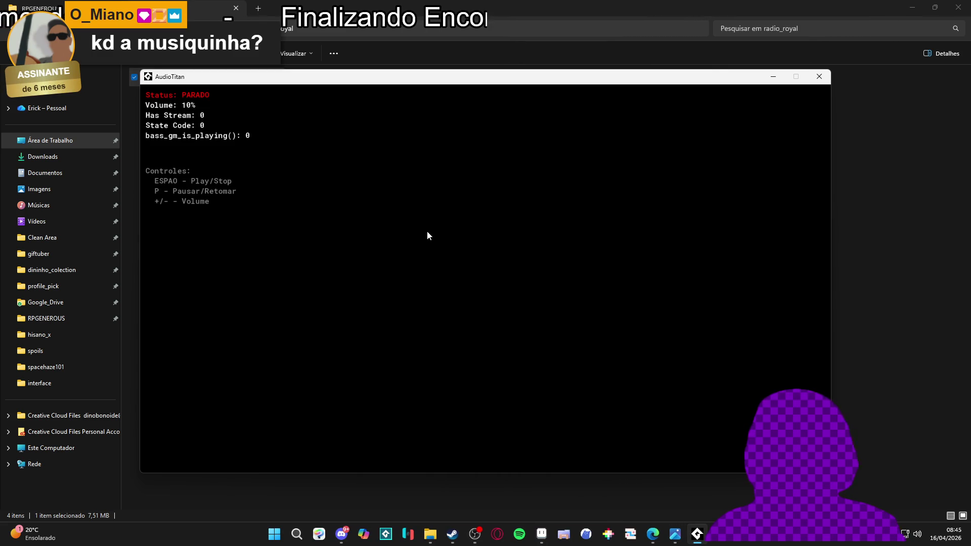
{"action": "key", "text": "space"}
{"action": "left_click", "coordinate": [820, 76]}
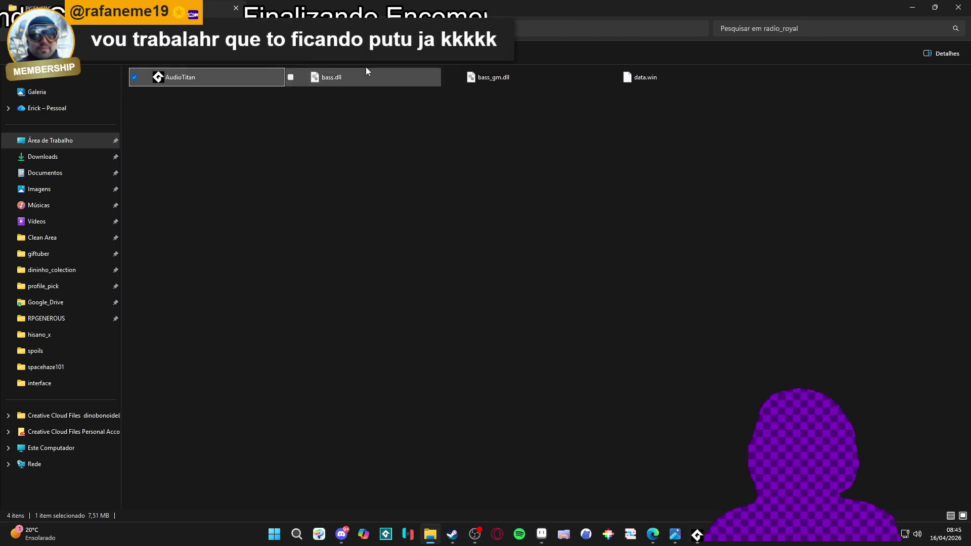
{"action": "key", "text": "Return"}
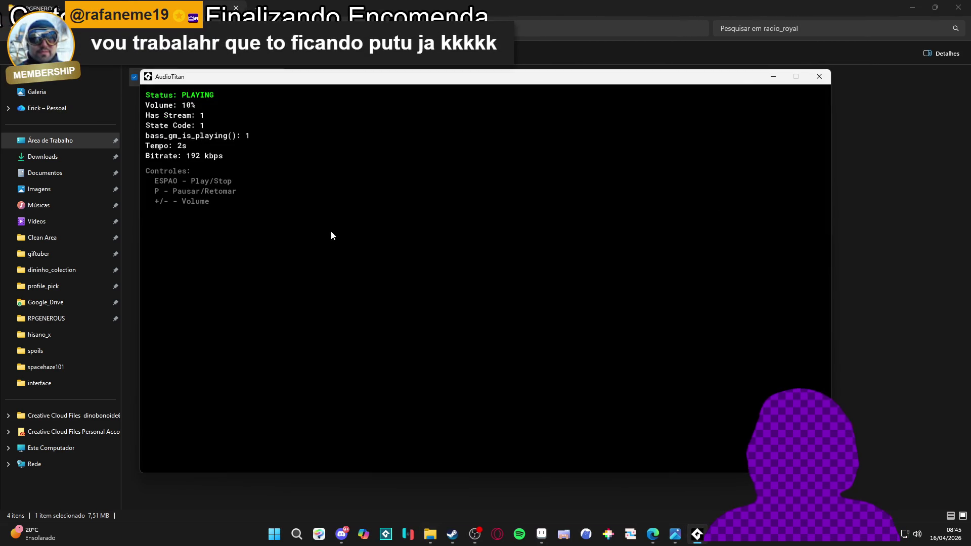
{"action": "left_click", "coordinate": [774, 77]}
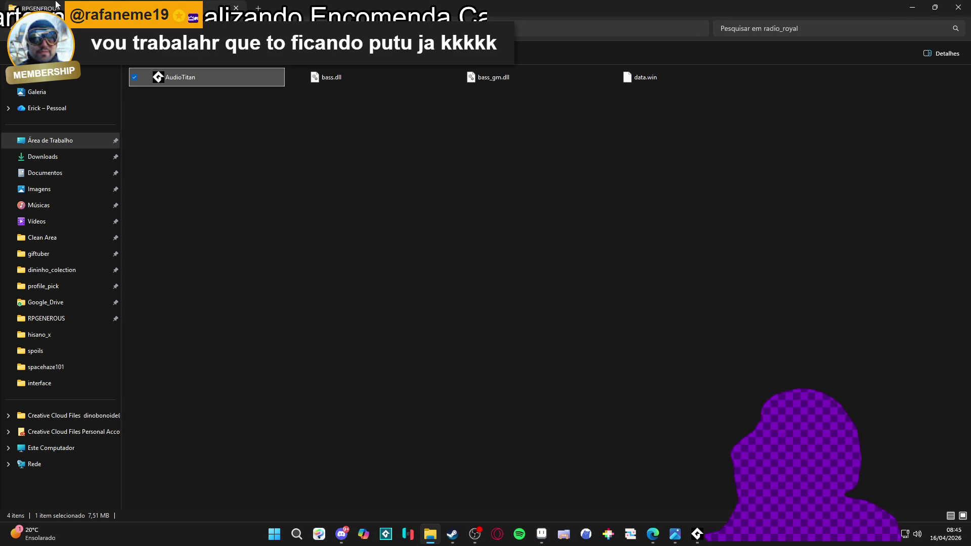
- Return to the RPGENEROUS folder and clear the mirror_room_2 selection
{"action": "key", "text": "alt+Left"}
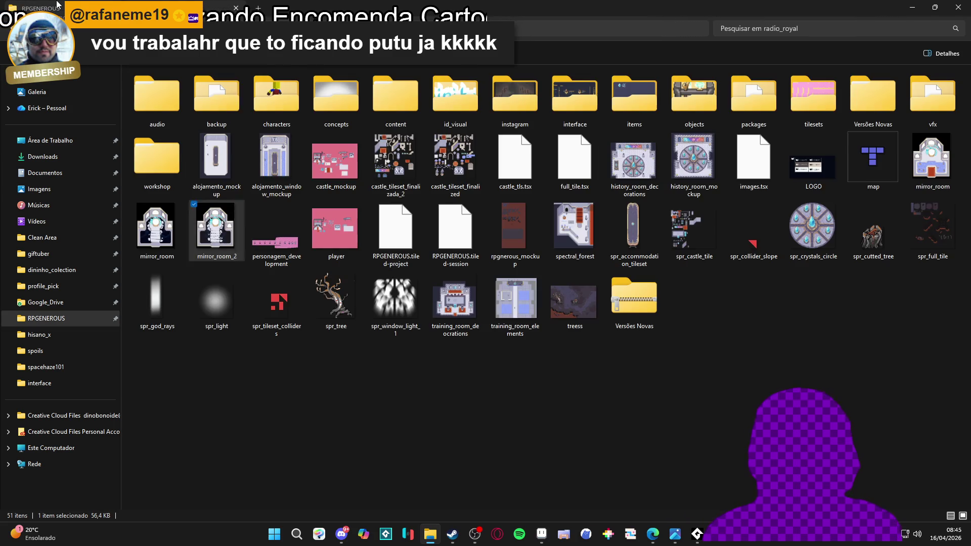
{"action": "left_click", "coordinate": [476, 535]}
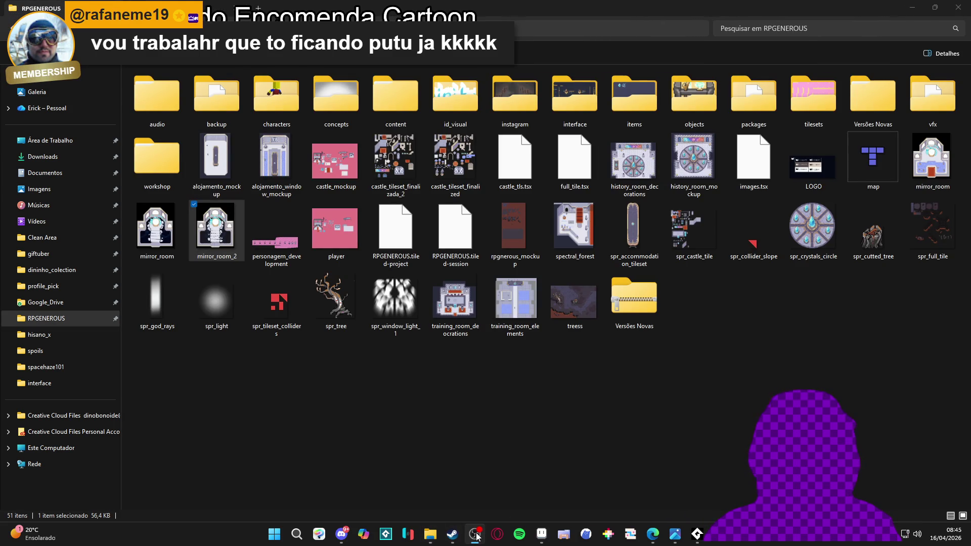
{"action": "left_click", "coordinate": [430, 534]}
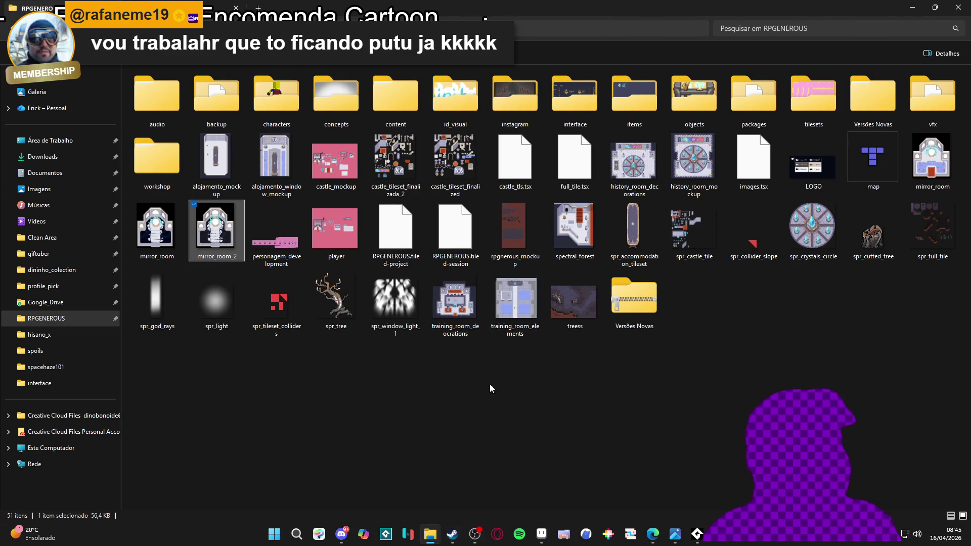
{"action": "left_click", "coordinate": [698, 535]}
{"action": "left_click", "coordinate": [698, 535]}
{"action": "left_click", "coordinate": [476, 536]}
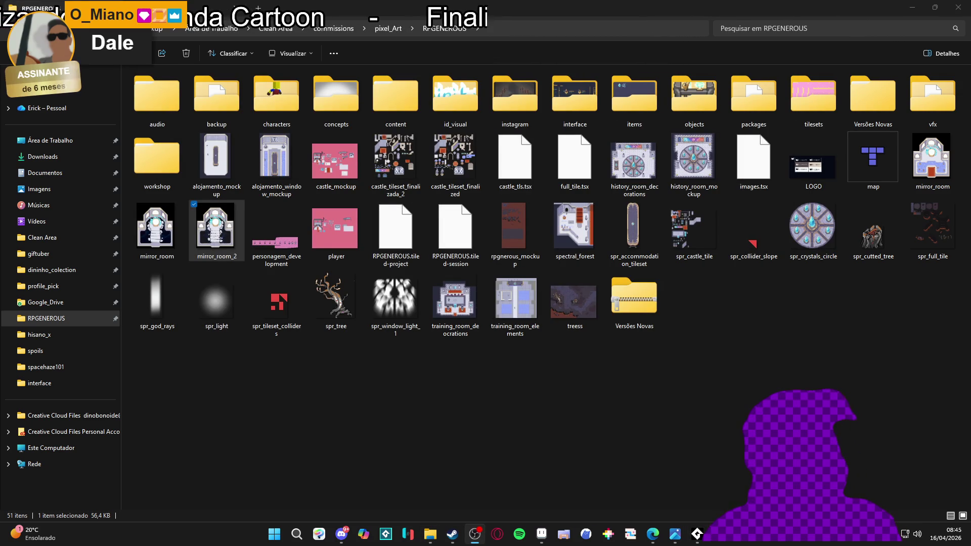
{"action": "left_click", "coordinate": [34, 98]}
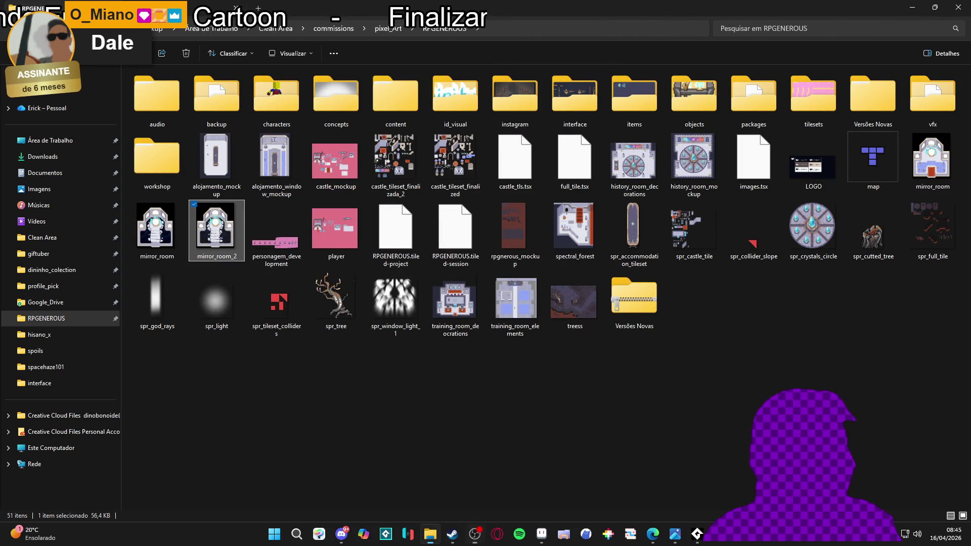
{"action": "left_click", "coordinate": [537, 458]}
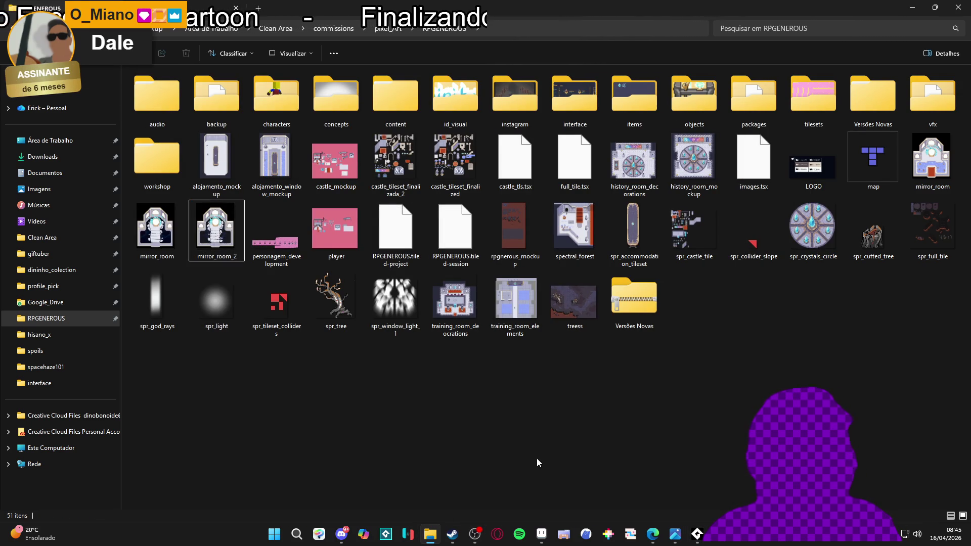
{"action": "left_click", "coordinate": [540, 536]}
- Eyedrop tan #c2b27c from the mirror room art and shade the lower arcs' edges
{"action": "scroll", "coordinate": [496, 276], "scroll_direction": "down", "scroll_amount": 3}
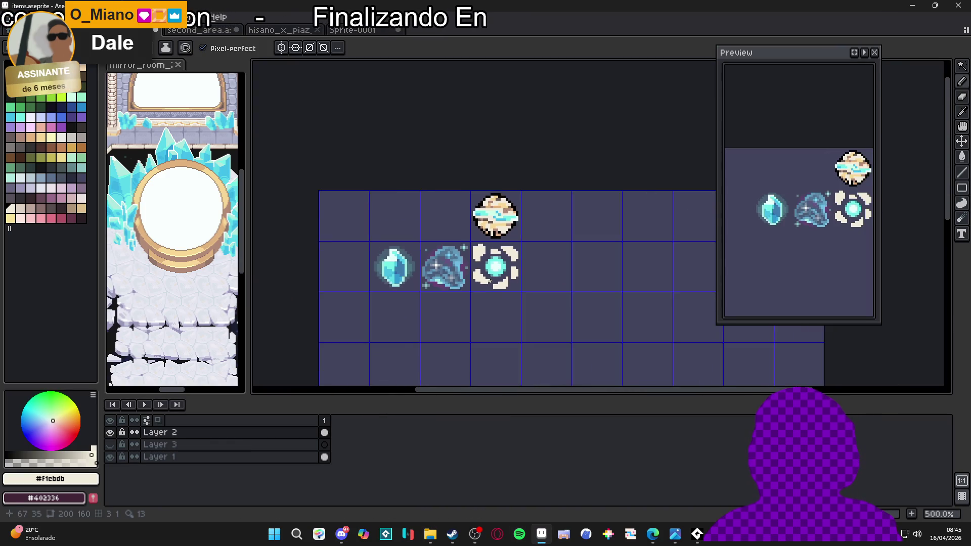
{"action": "scroll", "coordinate": [490, 269], "scroll_direction": "up", "scroll_amount": 5}
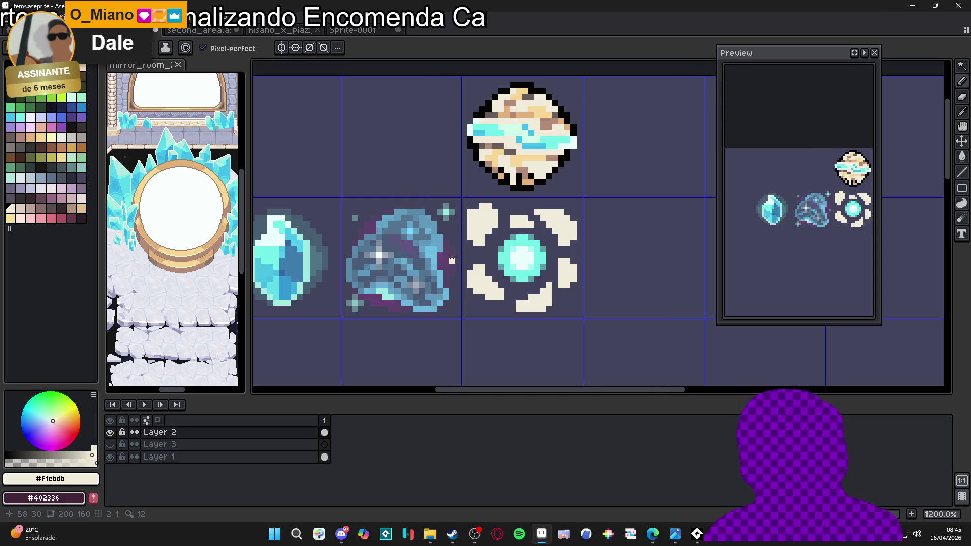
{"action": "scroll", "coordinate": [455, 255], "scroll_direction": "down", "scroll_amount": 4}
{"action": "scroll", "coordinate": [522, 249], "scroll_direction": "up", "scroll_amount": 2}
{"action": "scroll", "coordinate": [213, 238], "scroll_direction": "up", "scroll_amount": 3}
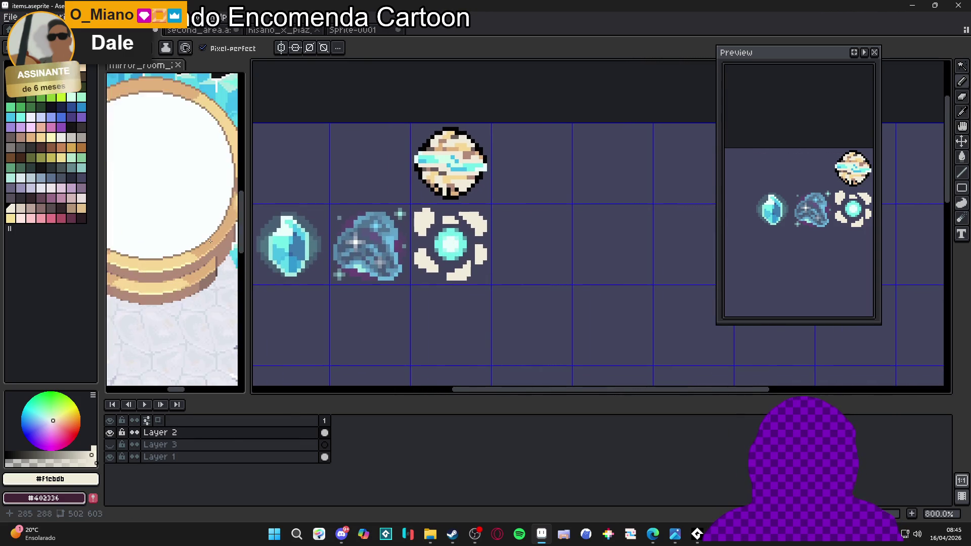
{"action": "left_click", "coordinate": [213, 240], "text": "alt"}
{"action": "left_click", "coordinate": [428, 250]}
{"action": "scroll", "coordinate": [428, 255], "scroll_direction": "up", "scroll_amount": 4}
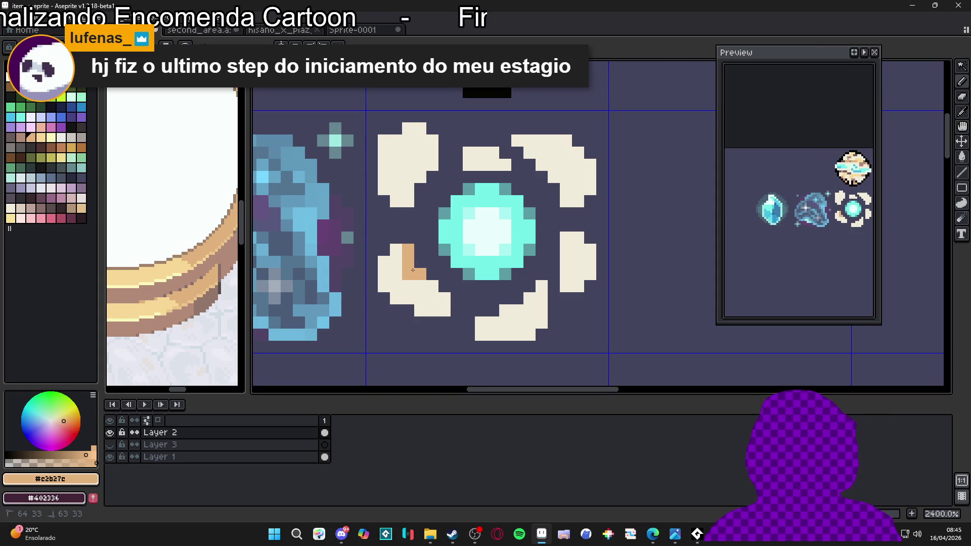
{"action": "left_click", "coordinate": [432, 299]}
{"action": "left_click", "coordinate": [470, 311]}
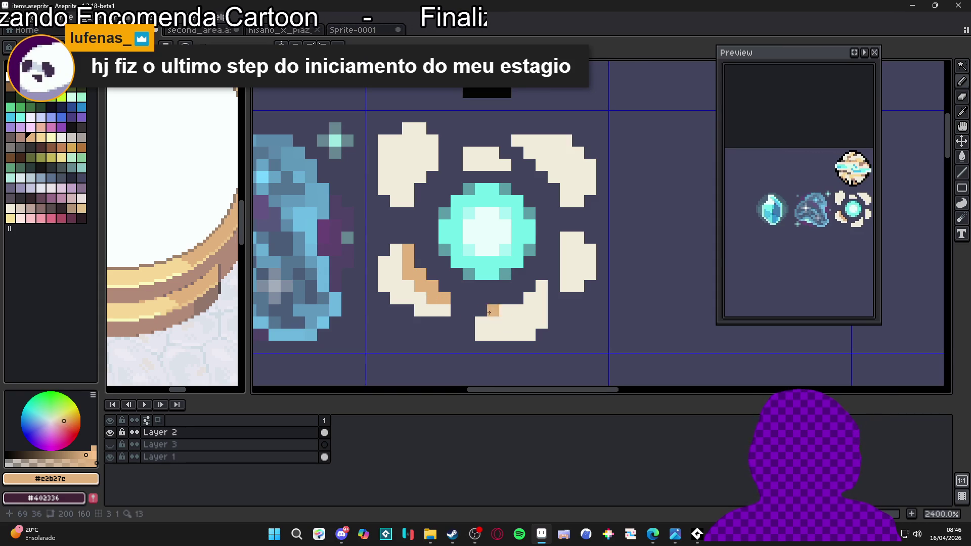
- Shade the inner edges of the right and upper-left arcs tan
{"action": "left_click_drag", "start_coordinate": [529, 309], "coordinate": [550, 279]}
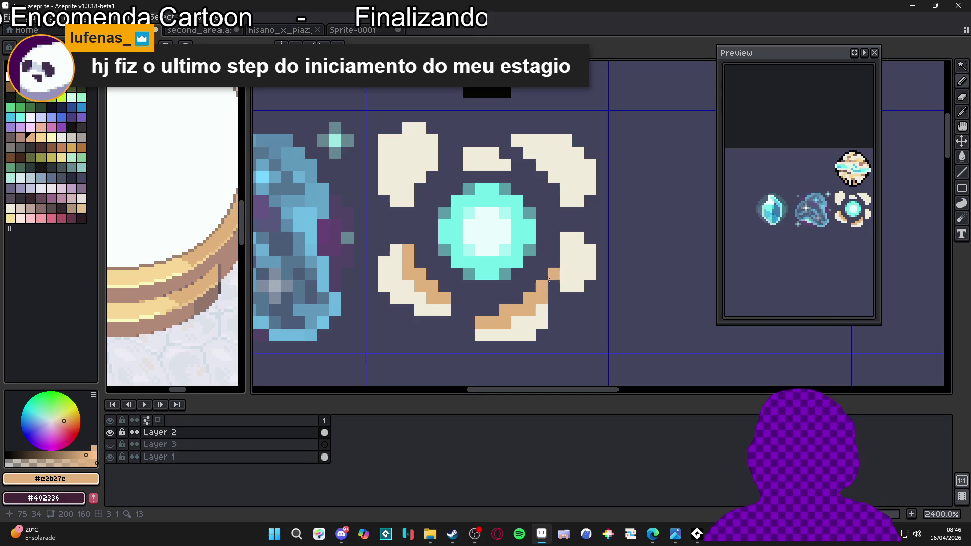
{"action": "left_click_drag", "start_coordinate": [564, 243], "coordinate": [564, 281]}
{"action": "scroll", "coordinate": [567, 257], "scroll_direction": "up", "scroll_amount": 1}
{"action": "left_click", "coordinate": [573, 243]}
{"action": "mouse_move", "coordinate": [574, 230]}
{"action": "left_mouse_down"}
{"action": "mouse_move", "coordinate": [534, 166]}
{"action": "mouse_move", "coordinate": [472, 195]}
{"action": "mouse_move", "coordinate": [425, 195]}
{"action": "mouse_move", "coordinate": [420, 230]}
{"action": "left_mouse_up"}
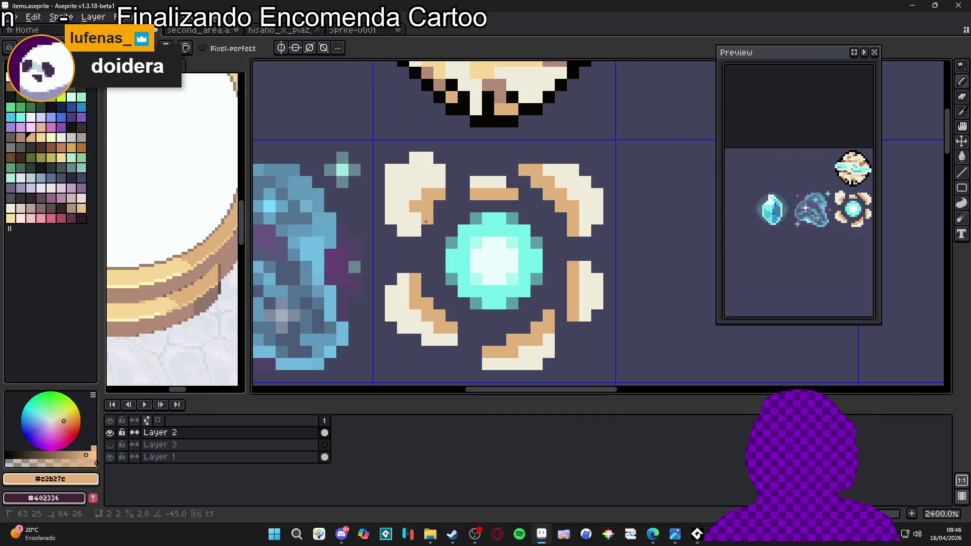
{"action": "scroll", "coordinate": [427, 234], "scroll_direction": "down", "scroll_amount": 5}
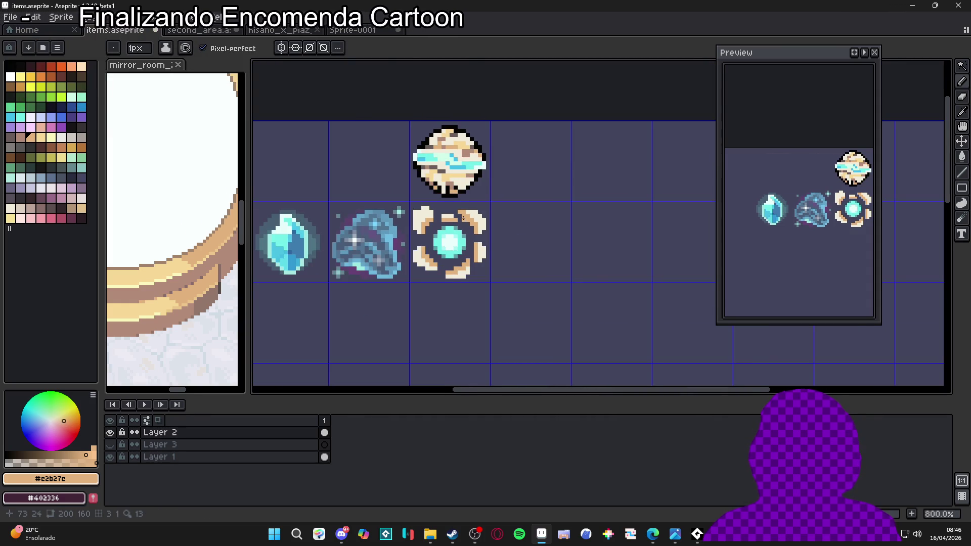
{"action": "scroll", "coordinate": [454, 230], "scroll_direction": "up", "scroll_amount": 2}
{"action": "scroll", "coordinate": [465, 230], "scroll_direction": "down", "scroll_amount": 4}
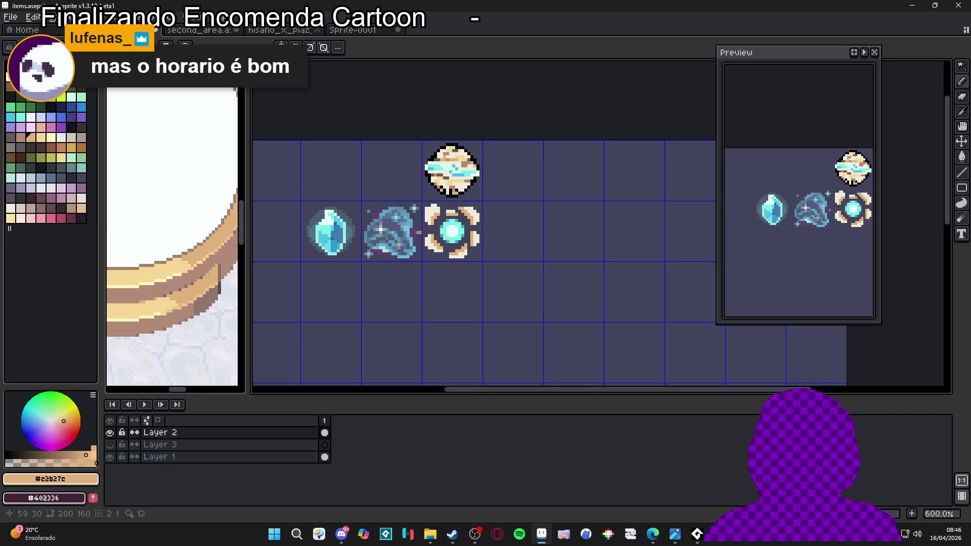
- Pick a dark palette swatch and start outlining the lower-left cream arc
{"action": "scroll", "coordinate": [420, 235], "scroll_direction": "up", "scroll_amount": 4}
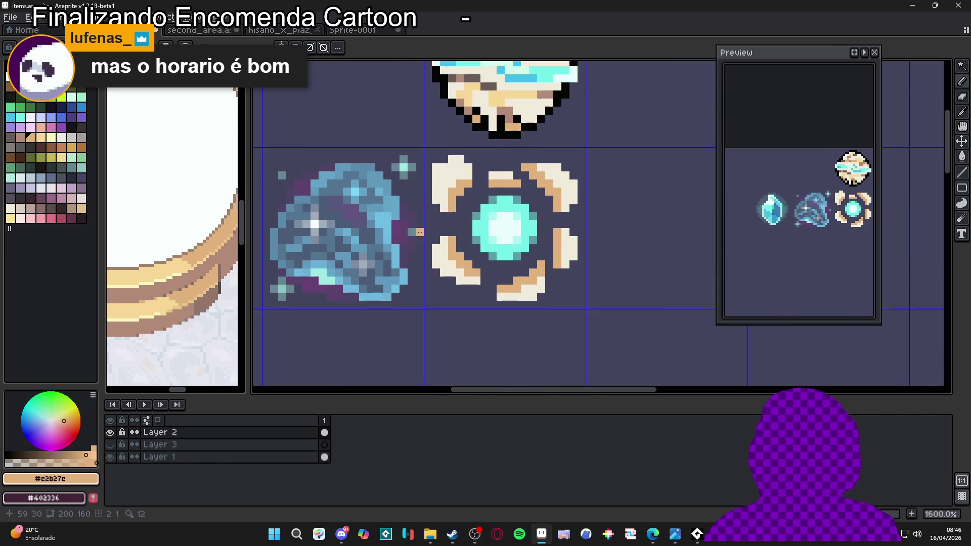
{"action": "left_click", "coordinate": [10, 138]}
{"action": "scroll", "coordinate": [444, 237], "scroll_direction": "up", "scroll_amount": 2}
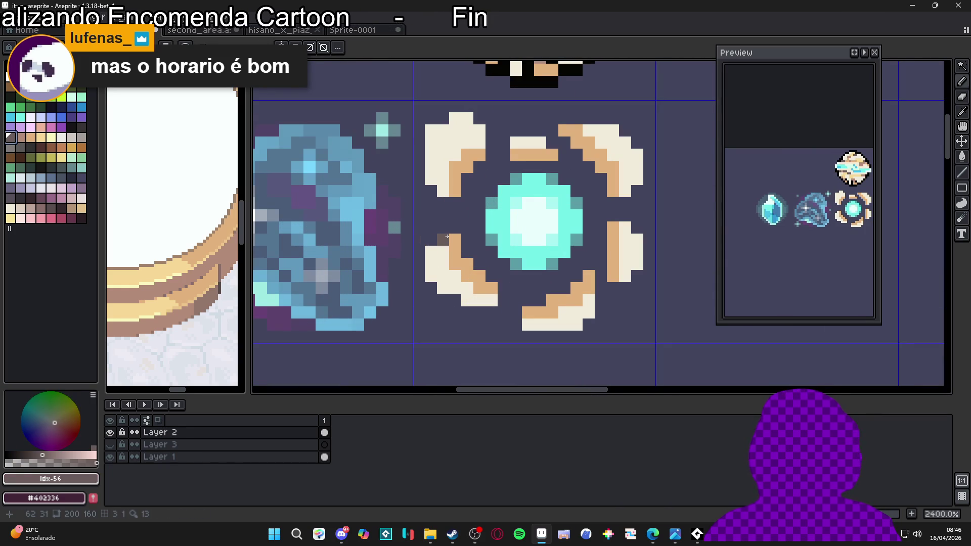
{"action": "mouse_move", "coordinate": [448, 236]}
{"action": "left_mouse_down"}
{"action": "mouse_move", "coordinate": [453, 229]}
{"action": "mouse_move", "coordinate": [481, 266]}
{"action": "left_mouse_up"}
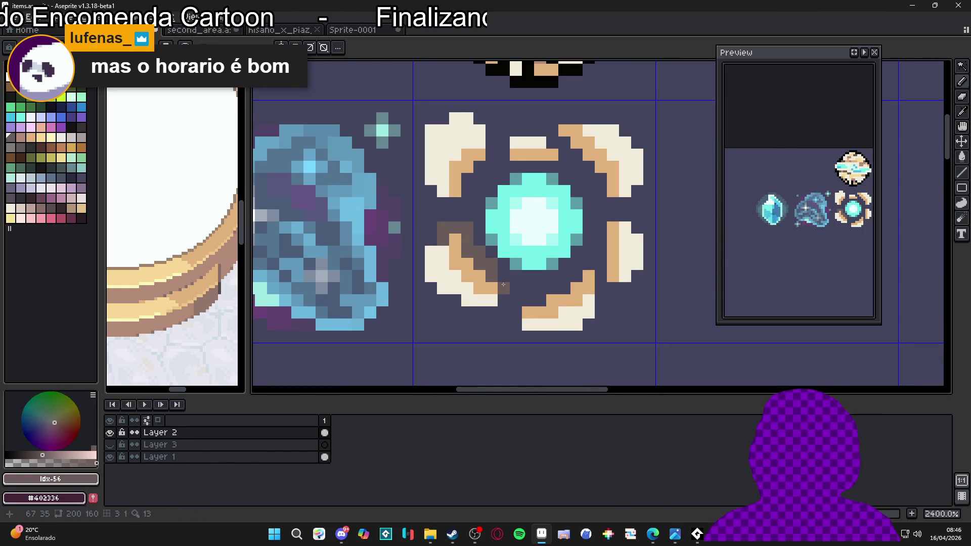
{"action": "left_click", "coordinate": [495, 300]}
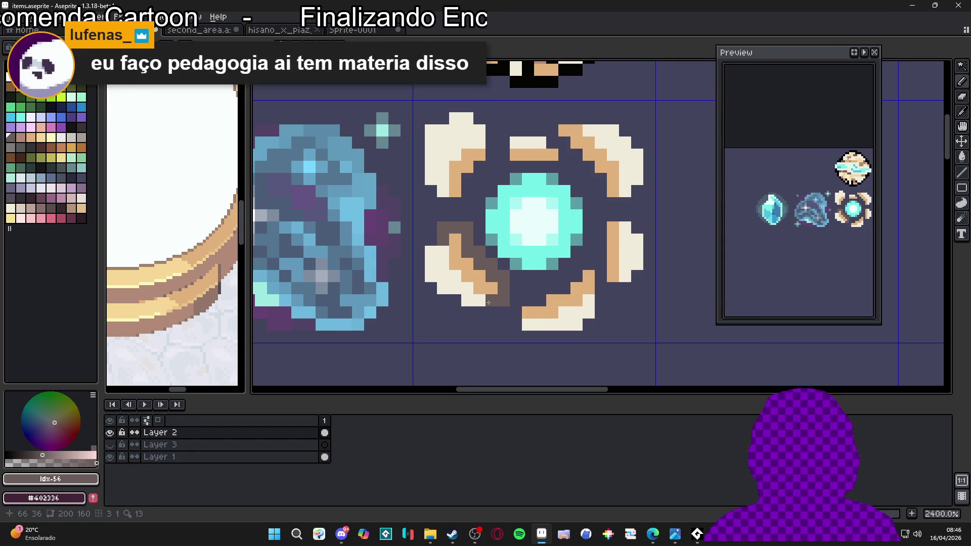
{"action": "left_click_drag", "start_coordinate": [478, 312], "coordinate": [443, 298]}
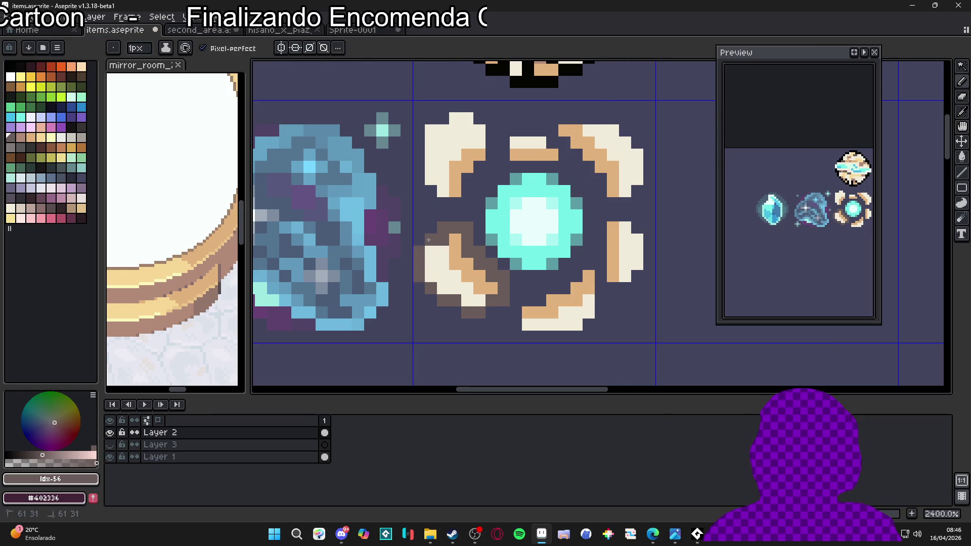
{"action": "scroll", "coordinate": [462, 267], "scroll_direction": "down", "scroll_amount": 5}
{"action": "scroll", "coordinate": [480, 282], "scroll_direction": "up", "scroll_amount": 2}
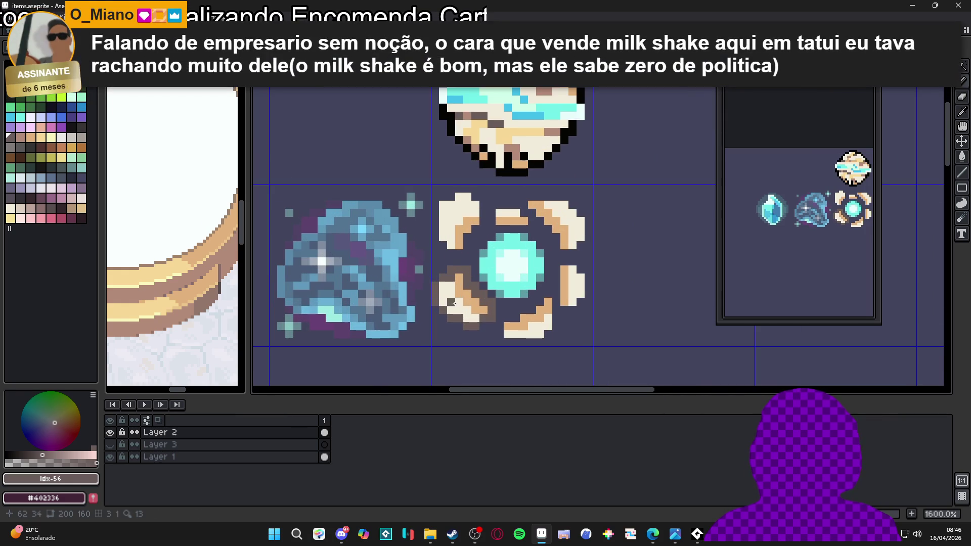
- Switch to the darker #373334 and outline the left, lower-left and lower-right arcs
{"action": "left_click", "coordinate": [81, 126]}
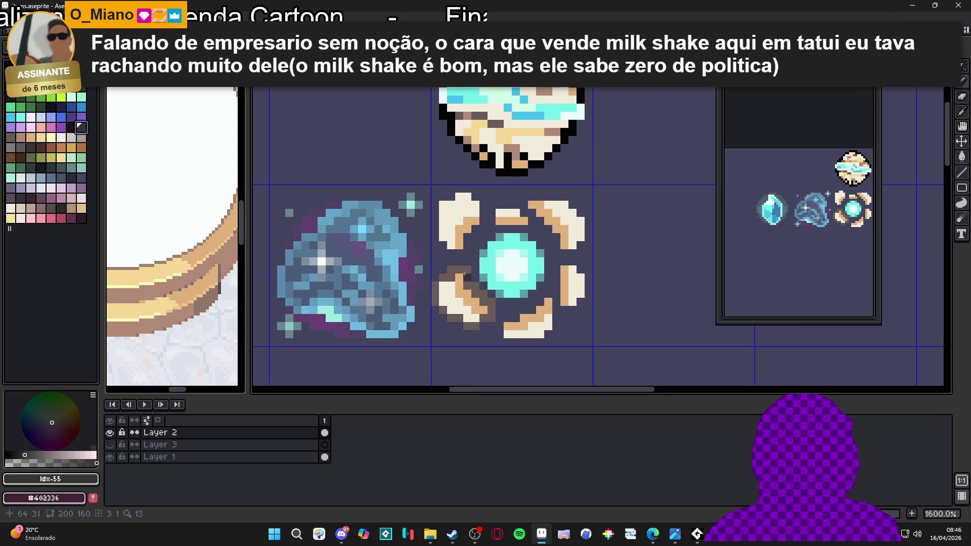
{"action": "scroll", "coordinate": [471, 274], "scroll_direction": "up", "scroll_amount": 2}
{"action": "mouse_move", "coordinate": [467, 284]}
{"action": "left_mouse_down"}
{"action": "mouse_move", "coordinate": [467, 265]}
{"action": "mouse_move", "coordinate": [444, 268]}
{"action": "mouse_move", "coordinate": [479, 298]}
{"action": "left_mouse_up"}
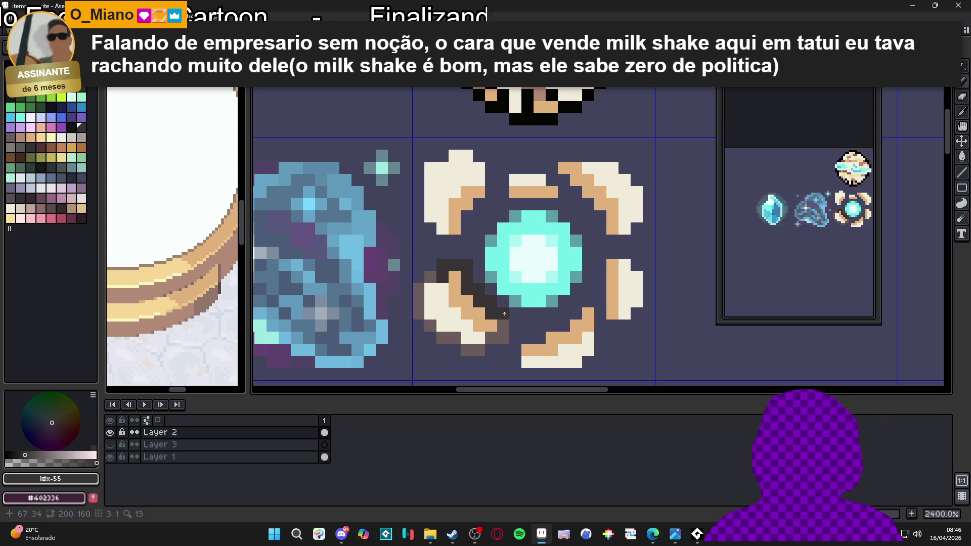
{"action": "left_click", "coordinate": [492, 338]}
{"action": "left_click", "coordinate": [503, 349]}
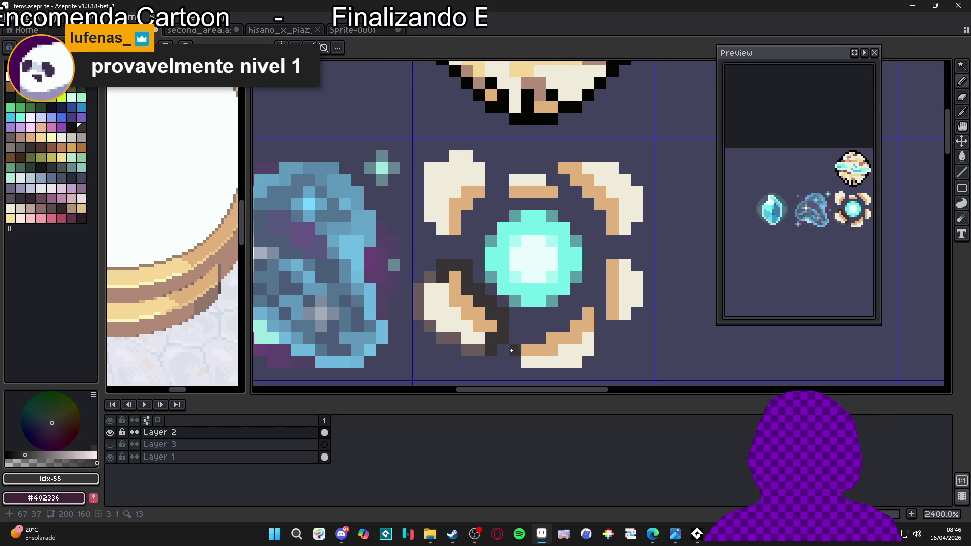
{"action": "mouse_move", "coordinate": [524, 352]}
{"action": "left_mouse_down"}
{"action": "mouse_move", "coordinate": [553, 349]}
{"action": "mouse_move", "coordinate": [596, 317]}
{"action": "left_mouse_up"}
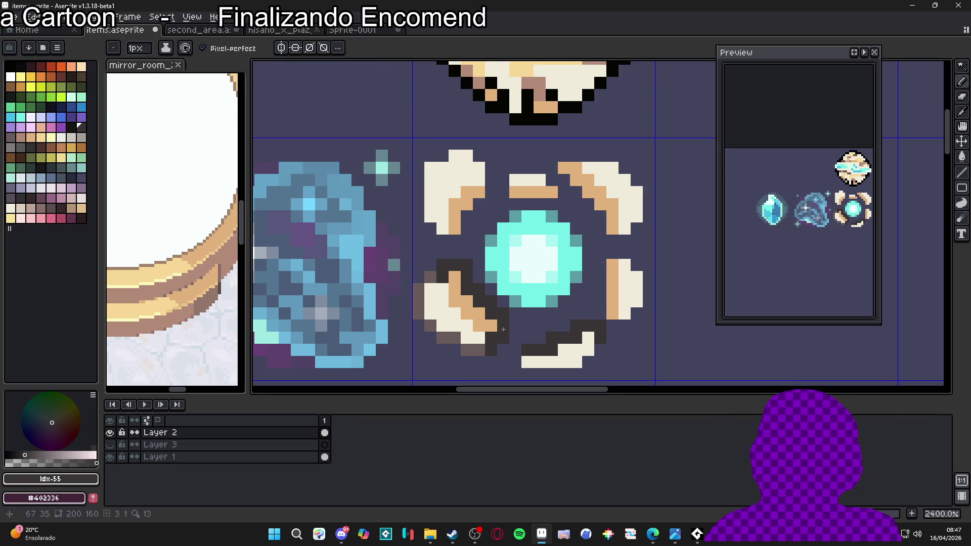
- Paint #695B59 grey-brown shadow under the bottom arc, then add a dark pixel beside it
{"action": "left_click", "coordinate": [475, 349], "text": "alt"}
{"action": "left_click", "coordinate": [594, 349]}
{"action": "mouse_move", "coordinate": [571, 375]}
{"action": "left_mouse_down"}
{"action": "mouse_move", "coordinate": [527, 374]}
{"action": "mouse_move", "coordinate": [514, 363]}
{"action": "left_mouse_up"}
{"action": "left_click", "coordinate": [539, 344], "text": "alt"}
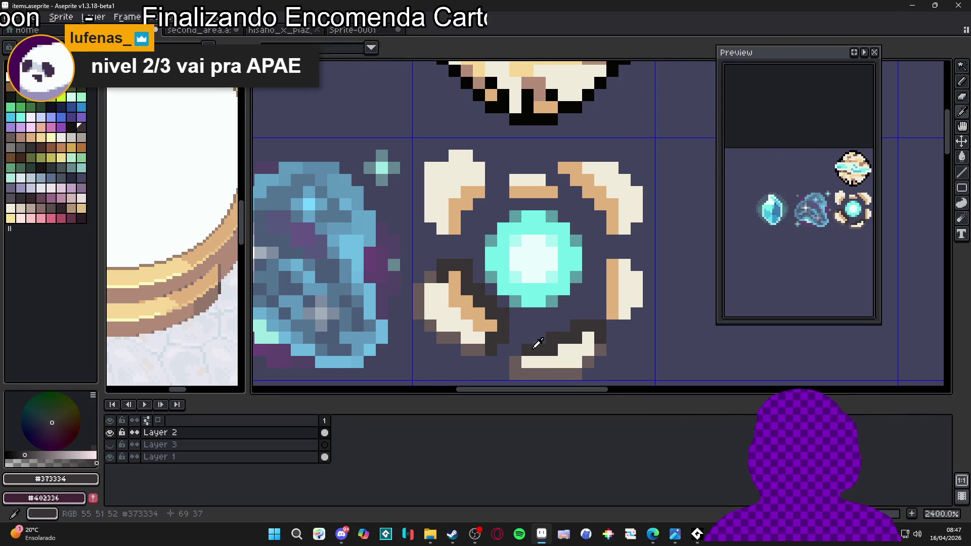
{"action": "left_click", "coordinate": [515, 363]}
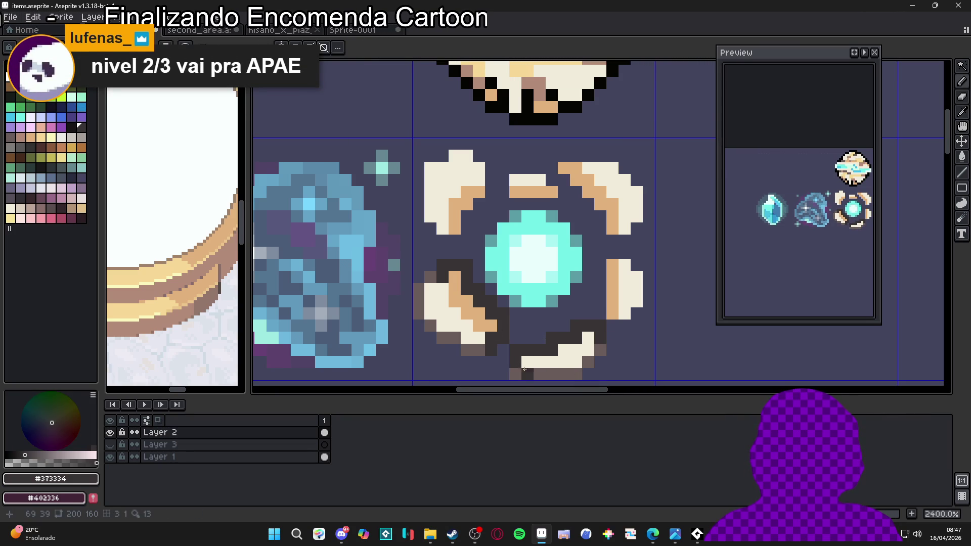
- Outline the left and top-left arcs, beneath the top arcs, and the upper cream bar in dark
{"action": "left_click_drag", "start_coordinate": [527, 357], "coordinate": [531, 348]}
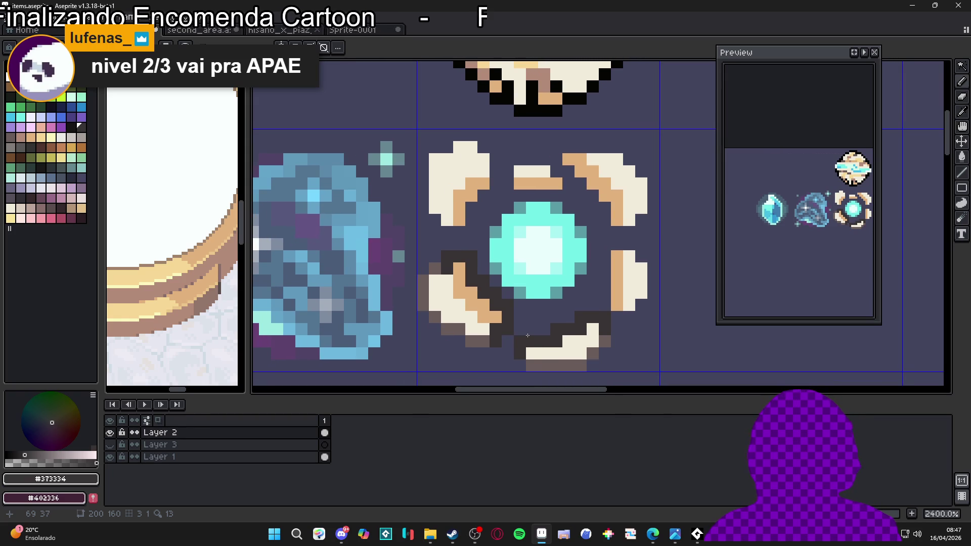
{"action": "scroll", "coordinate": [504, 340], "scroll_direction": "down", "scroll_amount": 3}
{"action": "scroll", "coordinate": [491, 275], "scroll_direction": "up", "scroll_amount": 3}
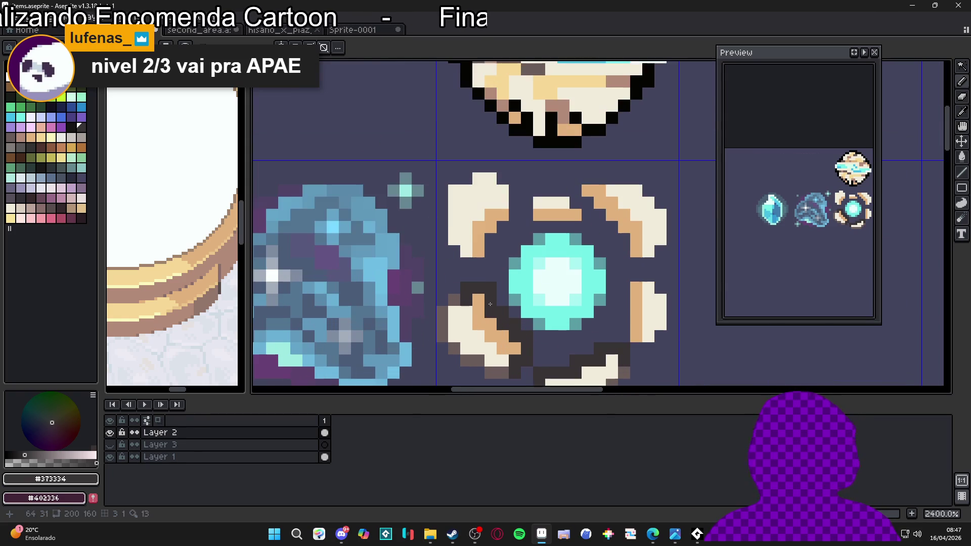
{"action": "mouse_move", "coordinate": [476, 263]}
{"action": "left_mouse_down"}
{"action": "mouse_move", "coordinate": [488, 262]}
{"action": "mouse_move", "coordinate": [488, 243]}
{"action": "left_mouse_up"}
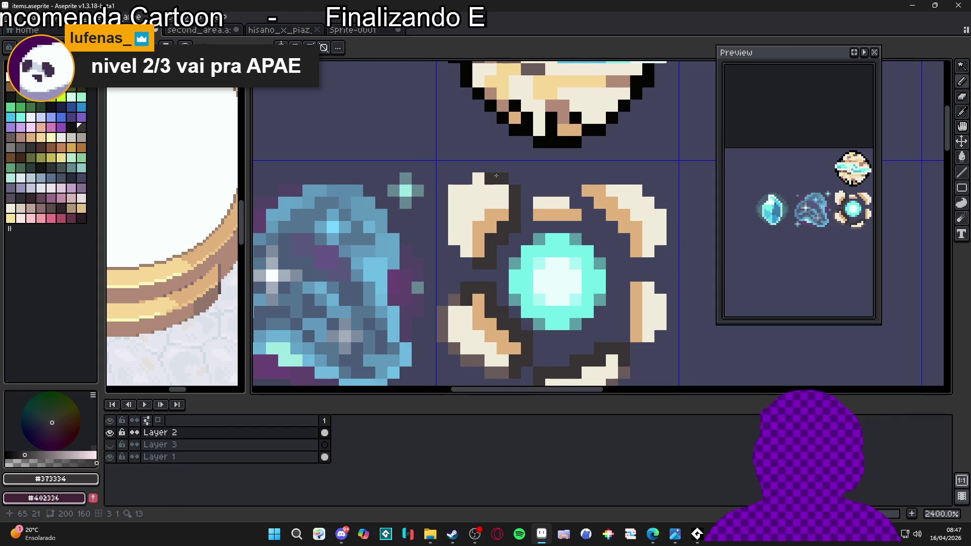
{"action": "mouse_move", "coordinate": [465, 178]}
{"action": "left_mouse_down"}
{"action": "mouse_move", "coordinate": [443, 230]}
{"action": "mouse_move", "coordinate": [459, 260]}
{"action": "left_mouse_up"}
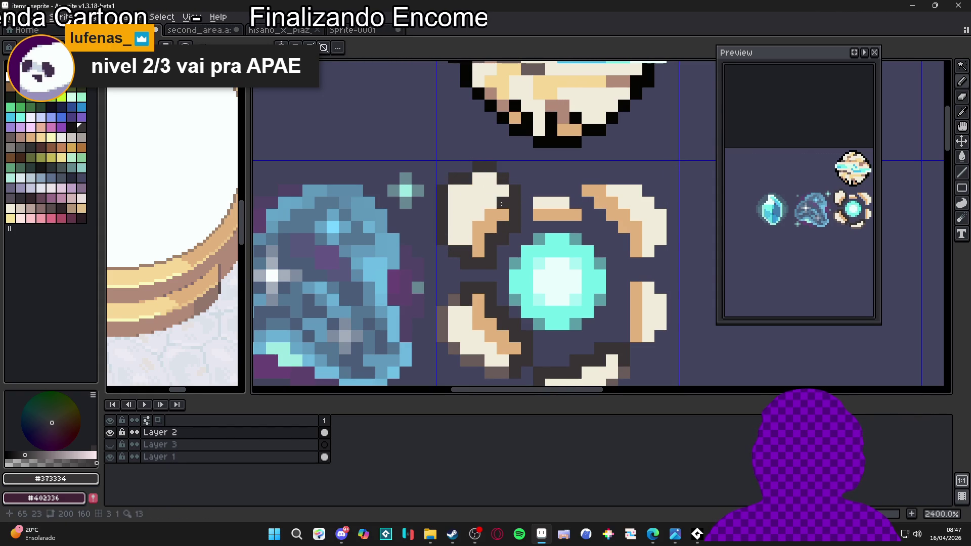
{"action": "scroll", "coordinate": [501, 203], "scroll_direction": "down", "scroll_amount": 4}
{"action": "mouse_move", "coordinate": [484, 222]}
{"action": "left_mouse_down"}
{"action": "mouse_move", "coordinate": [544, 225]}
{"action": "mouse_move", "coordinate": [541, 211]}
{"action": "left_mouse_up"}
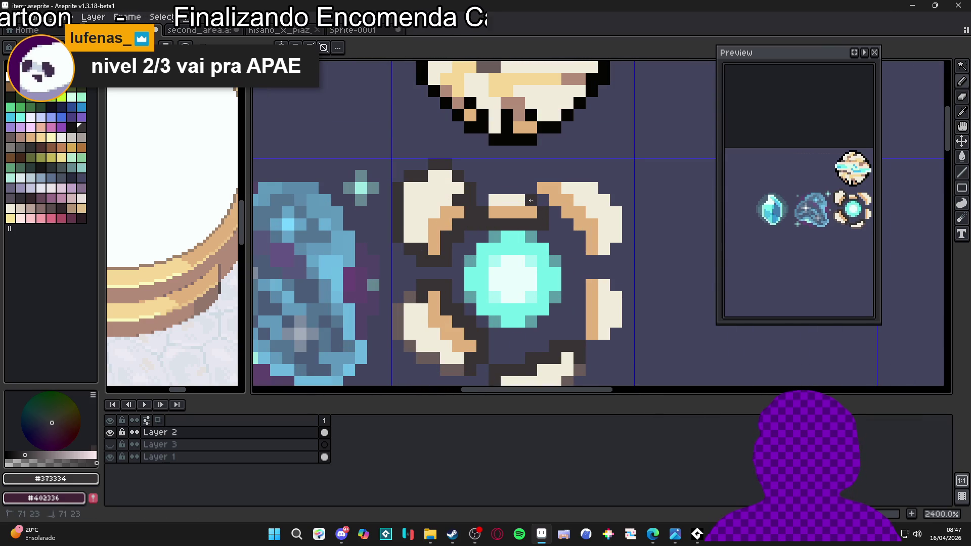
{"action": "mouse_move", "coordinate": [483, 188]}
{"action": "left_mouse_down"}
{"action": "mouse_move", "coordinate": [519, 189]}
{"action": "mouse_move", "coordinate": [499, 191]}
{"action": "left_mouse_up"}
{"action": "scroll", "coordinate": [571, 244], "scroll_direction": "down", "scroll_amount": 5}
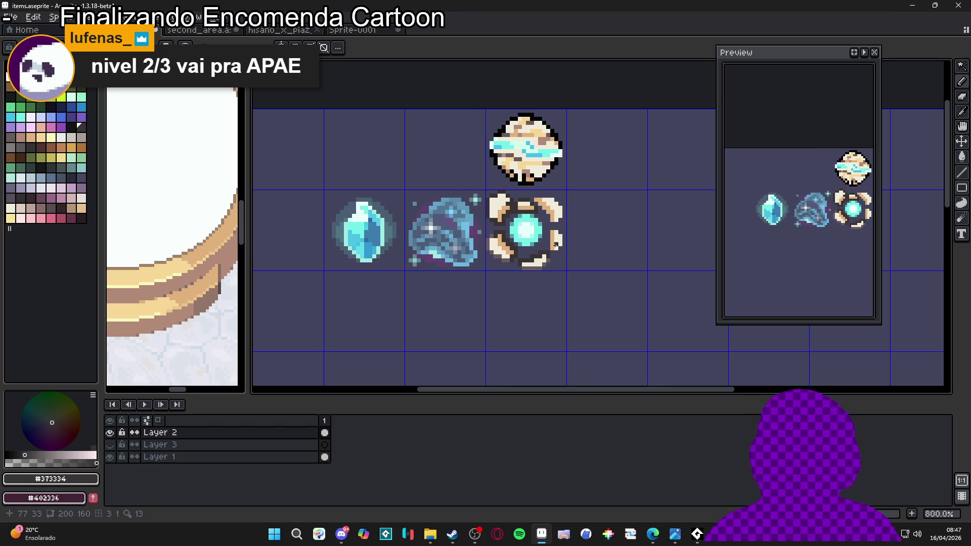
- Draw dark outlines down the right arc and diagonally along the upper-right arc
{"action": "scroll", "coordinate": [555, 240], "scroll_direction": "up", "scroll_amount": 3}
{"action": "mouse_move", "coordinate": [547, 265]}
{"action": "left_mouse_down"}
{"action": "mouse_move", "coordinate": [551, 204]}
{"action": "mouse_move", "coordinate": [581, 208]}
{"action": "mouse_move", "coordinate": [595, 251]}
{"action": "mouse_move", "coordinate": [592, 217]}
{"action": "left_mouse_up"}
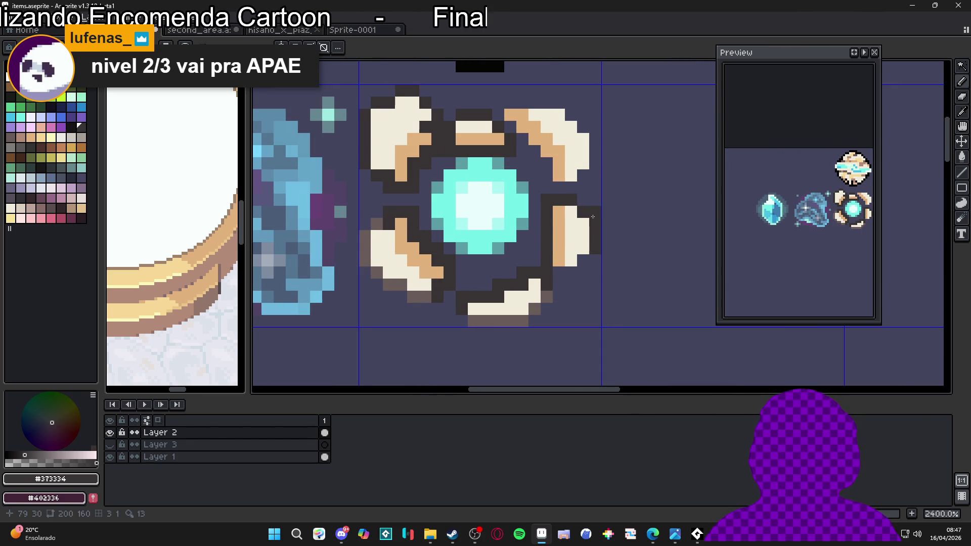
{"action": "left_click", "coordinate": [558, 273]}
{"action": "mouse_move", "coordinate": [550, 188]}
{"action": "left_mouse_down"}
{"action": "mouse_move", "coordinate": [509, 129]}
{"action": "mouse_move", "coordinate": [511, 106]}
{"action": "mouse_move", "coordinate": [531, 113]}
{"action": "mouse_move", "coordinate": [556, 104]}
{"action": "mouse_move", "coordinate": [567, 114]}
{"action": "left_mouse_up"}
- Save the sprite sheet and repaint a misplaced outline pixel one row lower
{"action": "key", "text": "ctrl+s"}
{"action": "key", "text": "ctrl+z"}
{"action": "left_click", "coordinate": [546, 162]}
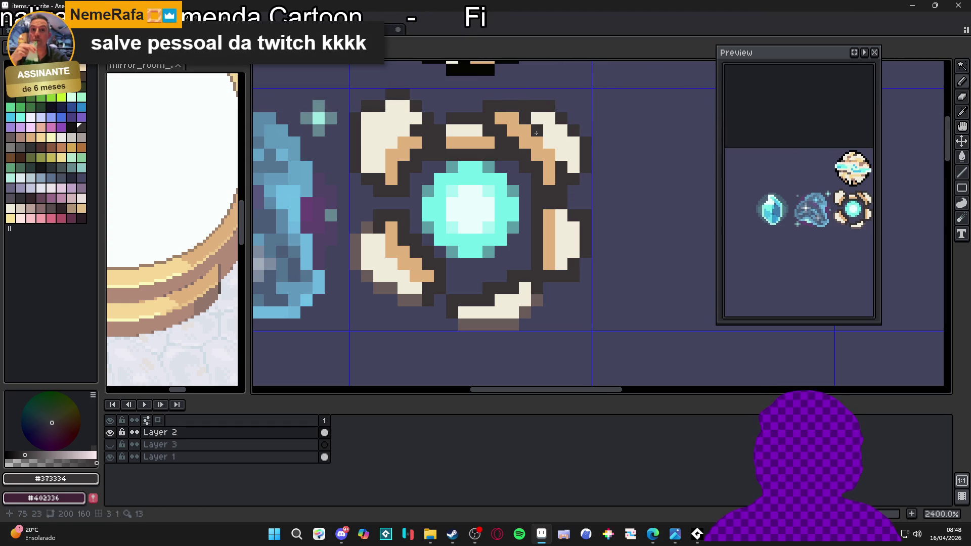
- Draw a short dark line along the ring's bottom row
{"action": "scroll", "coordinate": [483, 278], "scroll_direction": "down", "scroll_amount": 3}
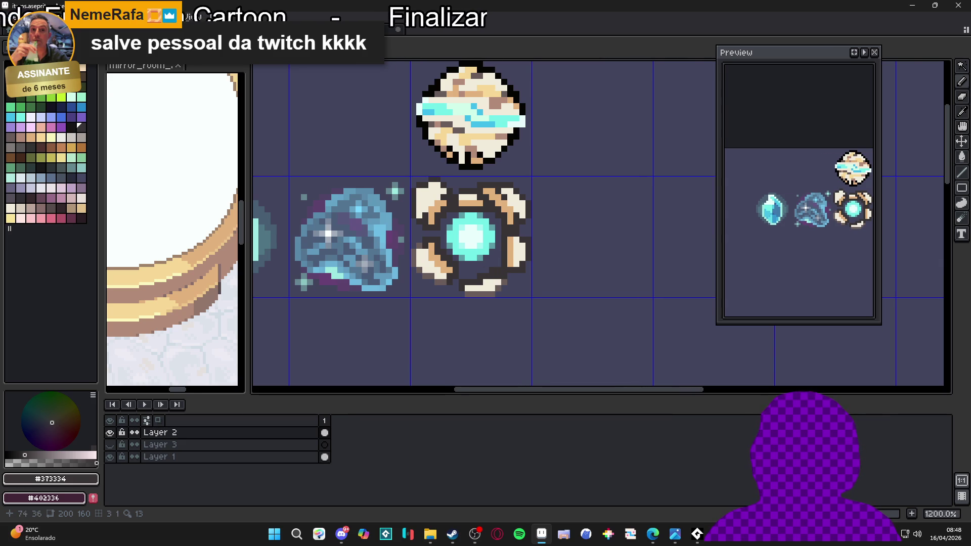
{"action": "scroll", "coordinate": [501, 278], "scroll_direction": "up", "scroll_amount": 1}
{"action": "left_click_drag", "start_coordinate": [493, 297], "coordinate": [460, 296]}
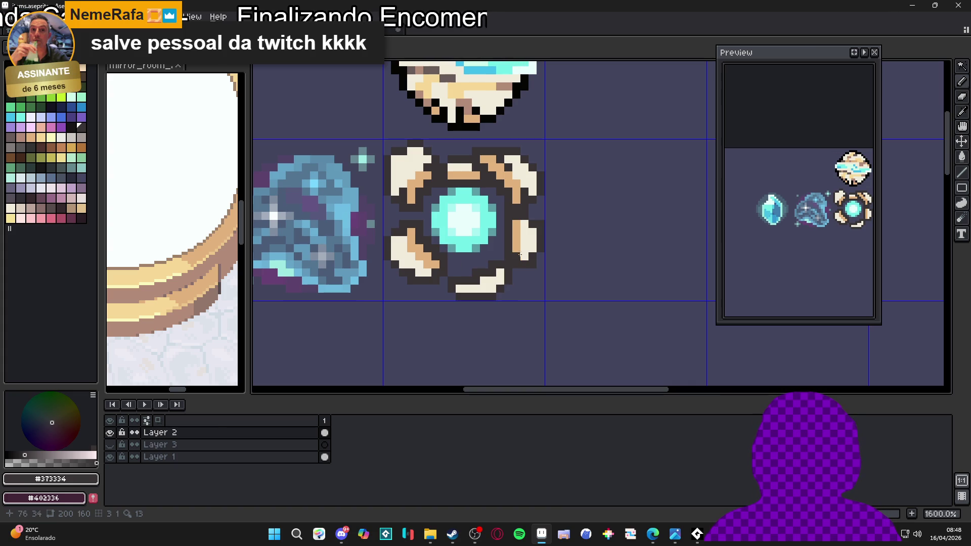
- Eyedrop tan #c2b27c and dot shading pixels onto the bottom arc
{"action": "left_click", "coordinate": [516, 261], "text": "alt"}
{"action": "left_click_drag", "start_coordinate": [500, 274], "coordinate": [488, 284]}
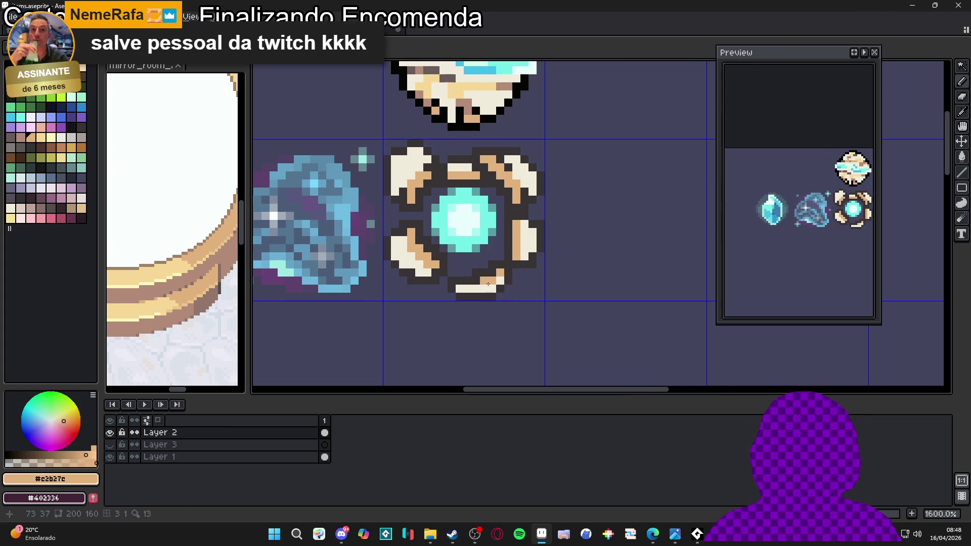
{"action": "left_click", "coordinate": [467, 289]}
{"action": "left_click", "coordinate": [460, 289]}
{"action": "left_click", "coordinate": [491, 273]}
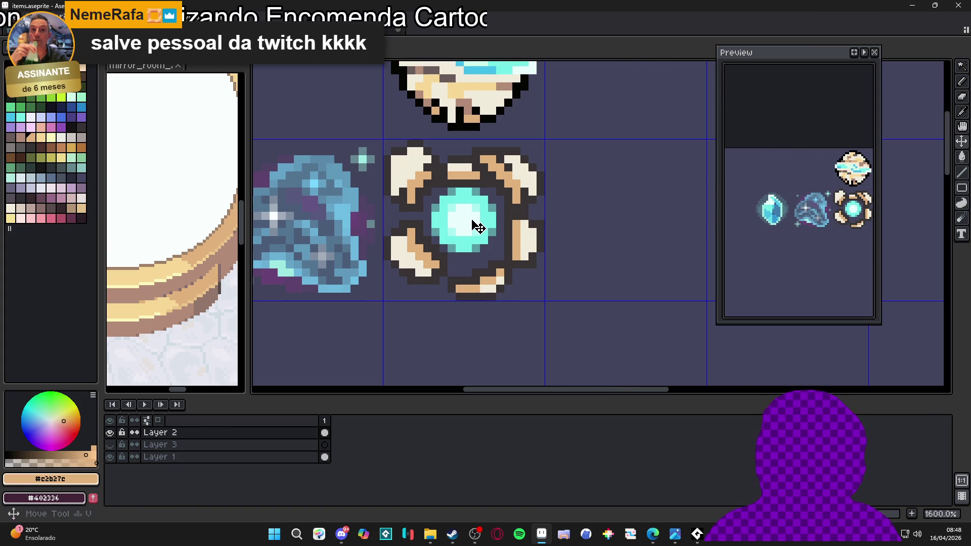
{"action": "scroll", "coordinate": [478, 229], "scroll_direction": "down", "scroll_amount": 3}
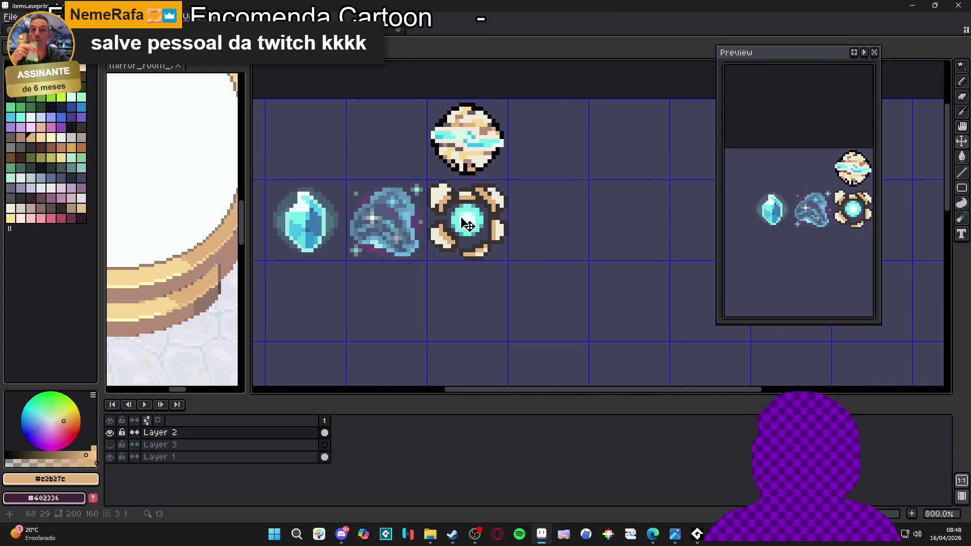
{"action": "key", "text": "m"}
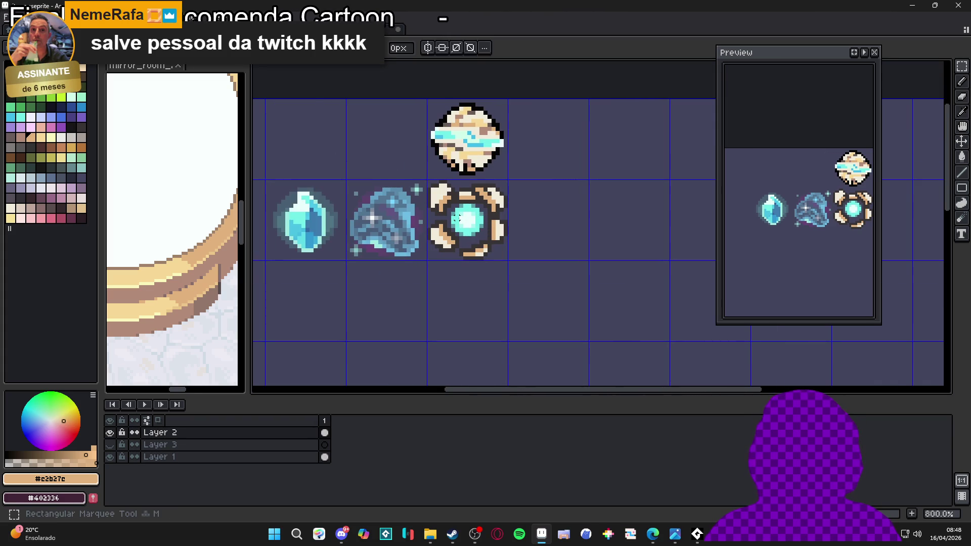
{"action": "scroll", "coordinate": [461, 218], "scroll_direction": "up", "scroll_amount": 3}
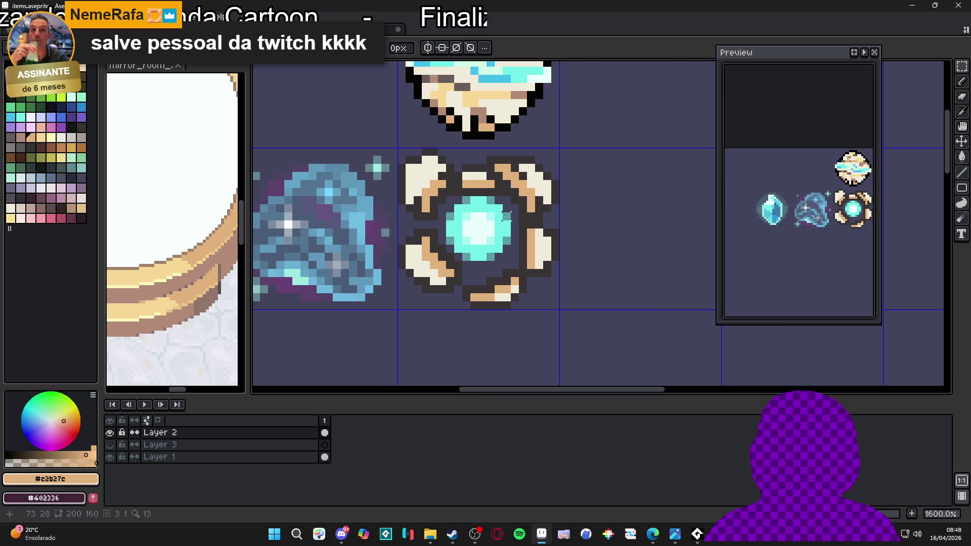
- Pick cyan #73efe8 at reduced alpha and paint translucent glow pixels on the ring
{"action": "left_click", "coordinate": [467, 250], "text": "alt"}
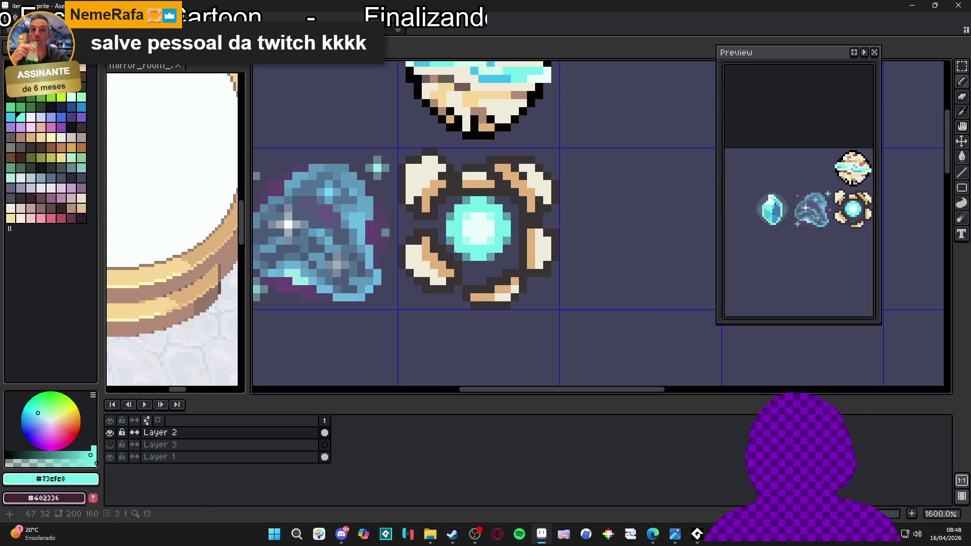
{"action": "left_click", "coordinate": [51, 464]}
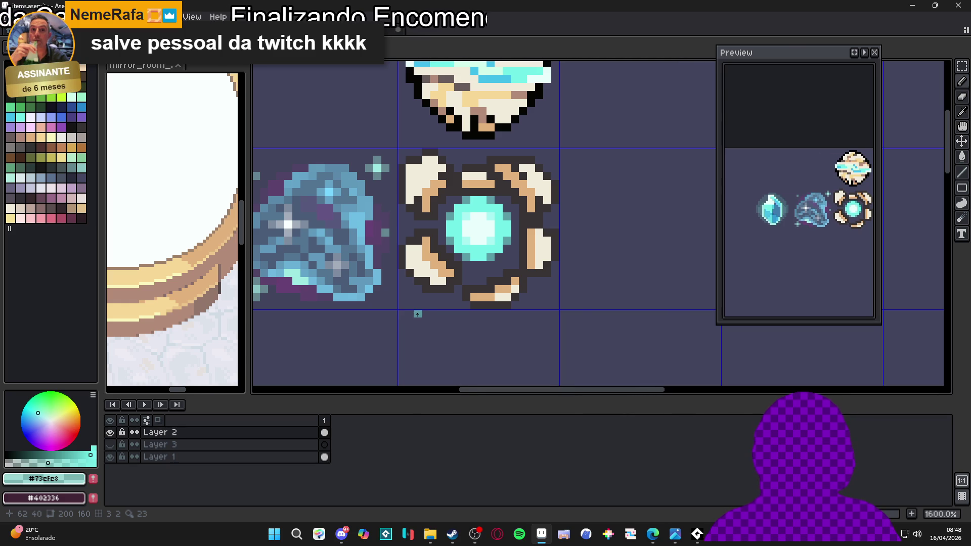
{"action": "scroll", "coordinate": [429, 264], "scroll_direction": "up", "scroll_amount": 2}
{"action": "left_click", "coordinate": [446, 269]}
{"action": "scroll", "coordinate": [447, 271], "scroll_direction": "down", "scroll_amount": 5}
{"action": "scroll", "coordinate": [450, 283], "scroll_direction": "up", "scroll_amount": 3}
{"action": "left_click", "coordinate": [453, 289]}
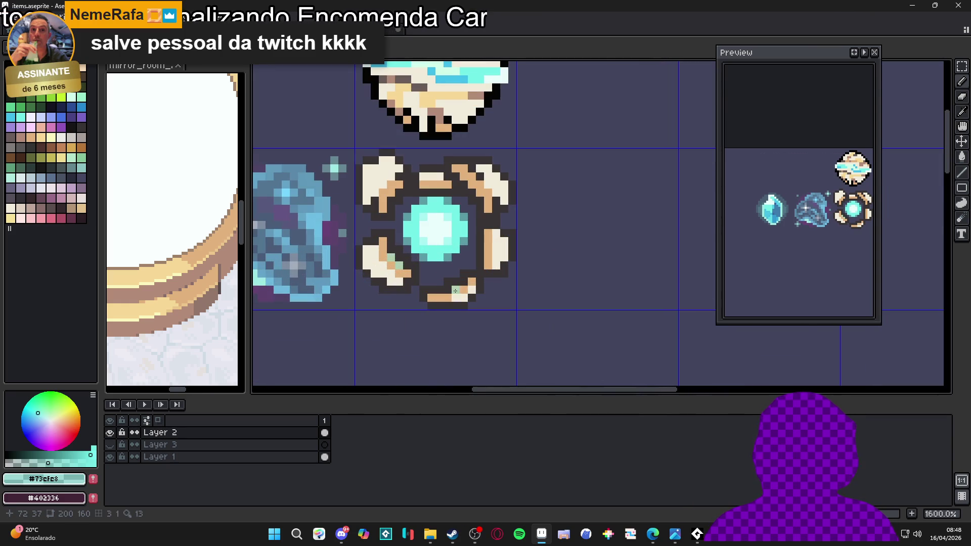
- Tint pixels at the ring's bottom pale green, then undo those strokes
{"action": "left_click", "coordinate": [459, 293]}
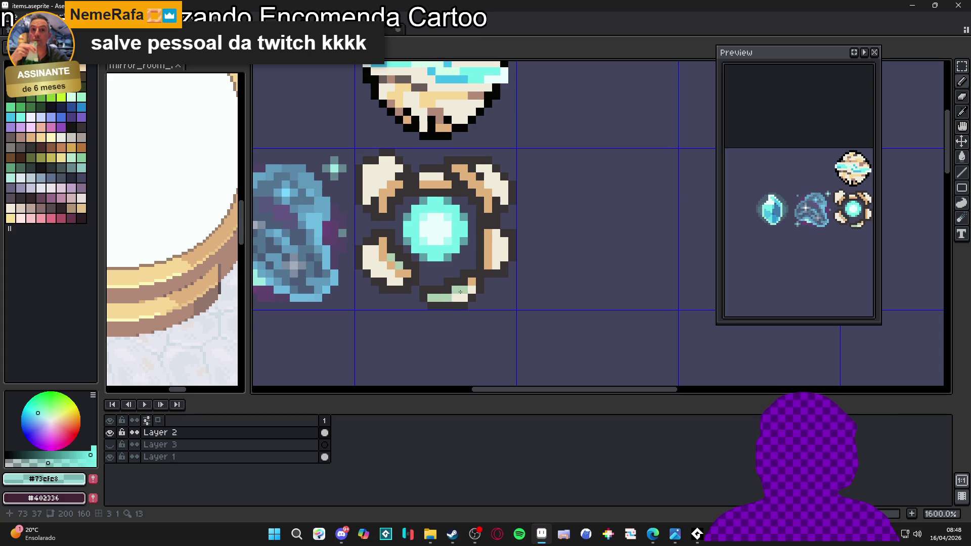
{"action": "scroll", "coordinate": [466, 295], "scroll_direction": "down", "scroll_amount": 4}
{"action": "key", "text": "ctrl+z"}
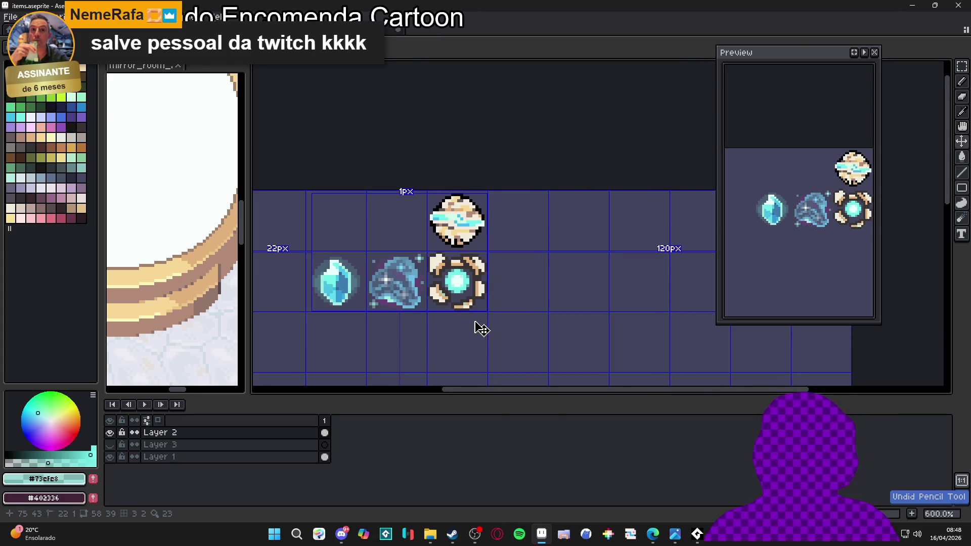
{"action": "scroll", "coordinate": [471, 306], "scroll_direction": "up", "scroll_amount": 4}
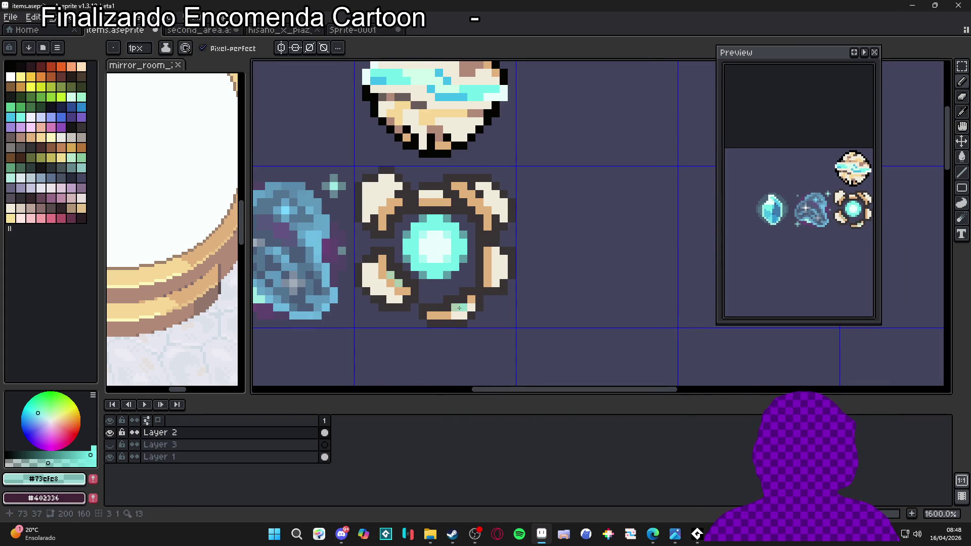
{"action": "key", "text": "ctrl+z"}
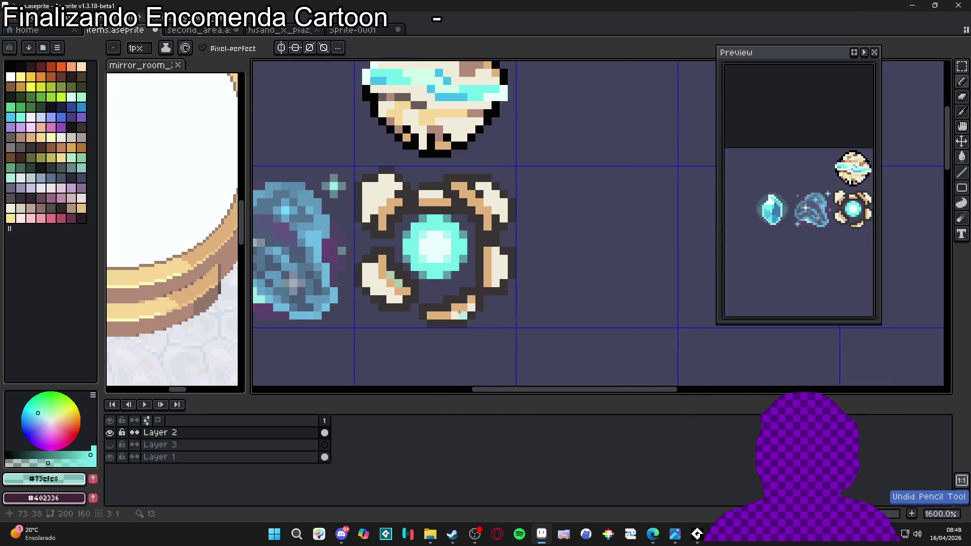
{"action": "scroll", "coordinate": [460, 308], "scroll_direction": "down", "scroll_amount": 1}
{"action": "scroll", "coordinate": [412, 232], "scroll_direction": "up", "scroll_amount": 1}
- Add pale-green glow pixels to the bottom, upper-right and top-left arcs' inner edges
{"action": "left_click", "coordinate": [503, 301]}
{"action": "left_click_drag", "start_coordinate": [496, 234], "coordinate": [490, 229]}
{"action": "left_click", "coordinate": [489, 221]}
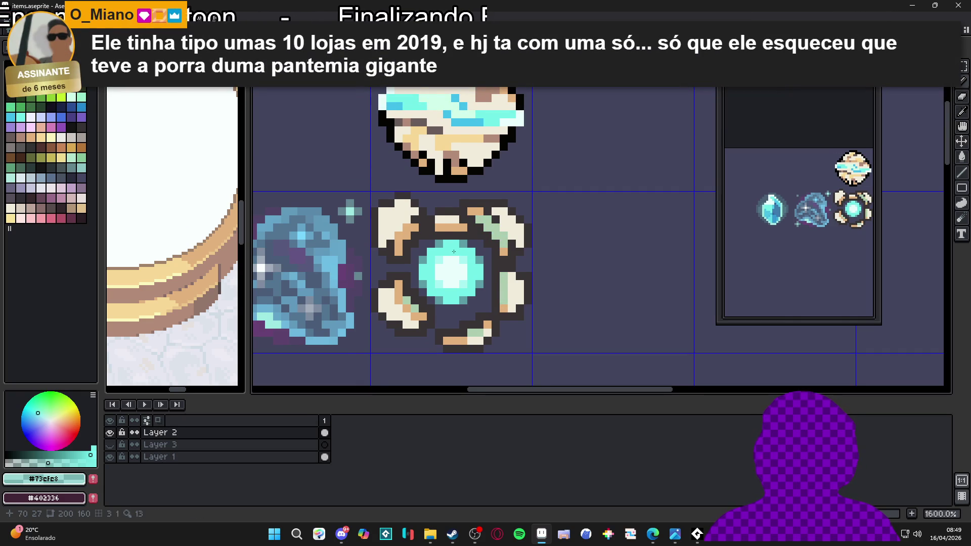
{"action": "scroll", "coordinate": [424, 245], "scroll_direction": "up", "scroll_amount": 2}
{"action": "left_click_drag", "start_coordinate": [425, 232], "coordinate": [439, 232]}
{"action": "left_click", "coordinate": [416, 245]}
{"action": "scroll", "coordinate": [439, 294], "scroll_direction": "down", "scroll_amount": 2}
{"action": "scroll", "coordinate": [440, 294], "scroll_direction": "down", "scroll_amount": 4}
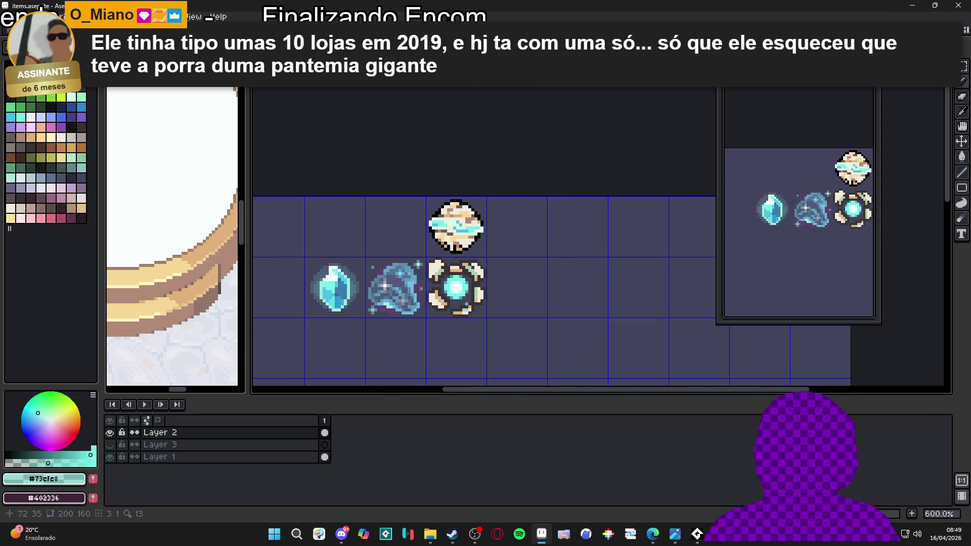
{"action": "scroll", "coordinate": [460, 278], "scroll_direction": "up", "scroll_amount": 4}
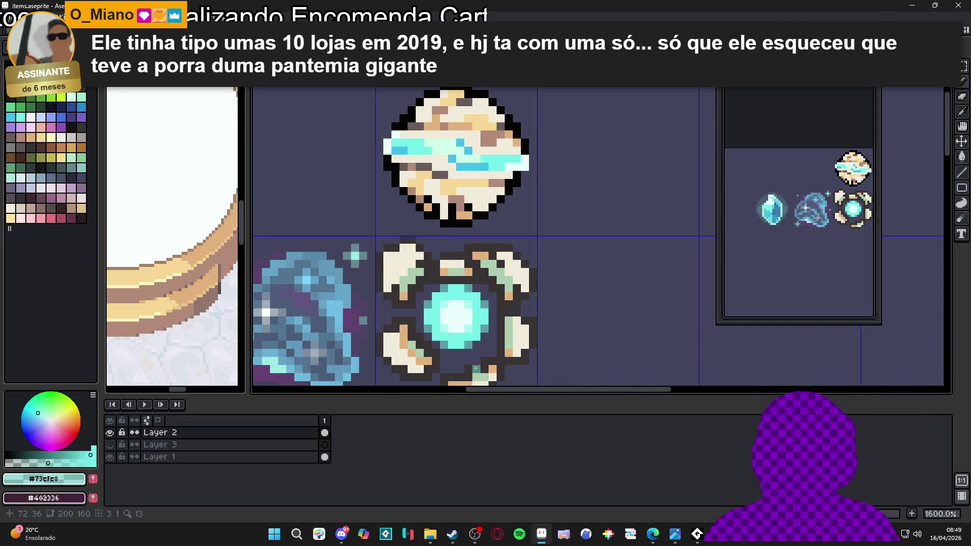
{"action": "left_click_drag", "start_coordinate": [466, 382], "coordinate": [475, 321]}
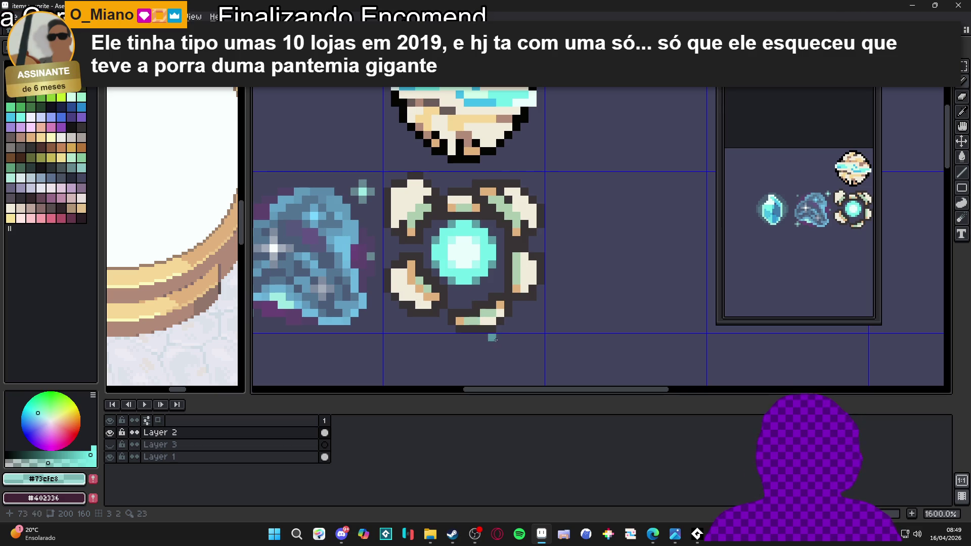
{"action": "scroll", "coordinate": [563, 286], "scroll_direction": "down", "scroll_amount": 1}
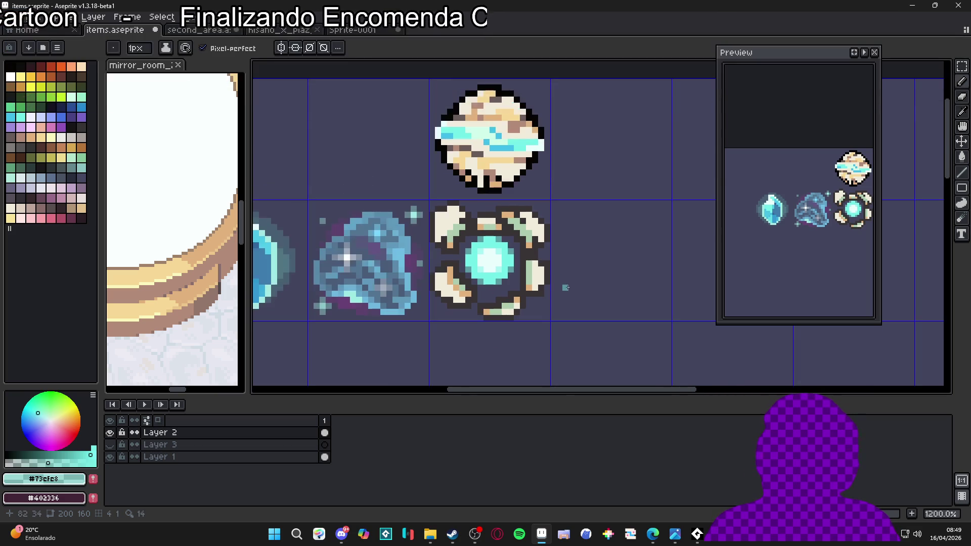
{"action": "scroll", "coordinate": [565, 288], "scroll_direction": "down", "scroll_amount": 1}
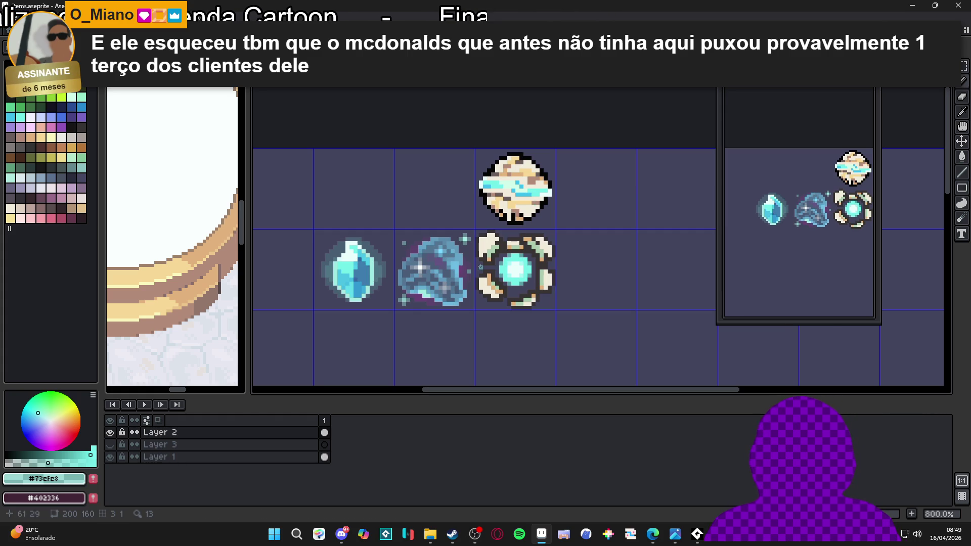
- Eyedrop tan to paint a ring pixel, then eyedrop the ring's pale green
{"action": "scroll", "coordinate": [480, 266], "scroll_direction": "up", "scroll_amount": 3}
{"action": "left_click", "coordinate": [489, 253], "text": "alt"}
{"action": "left_click", "coordinate": [495, 251]}
{"action": "scroll", "coordinate": [598, 299], "scroll_direction": "down", "scroll_amount": 1}
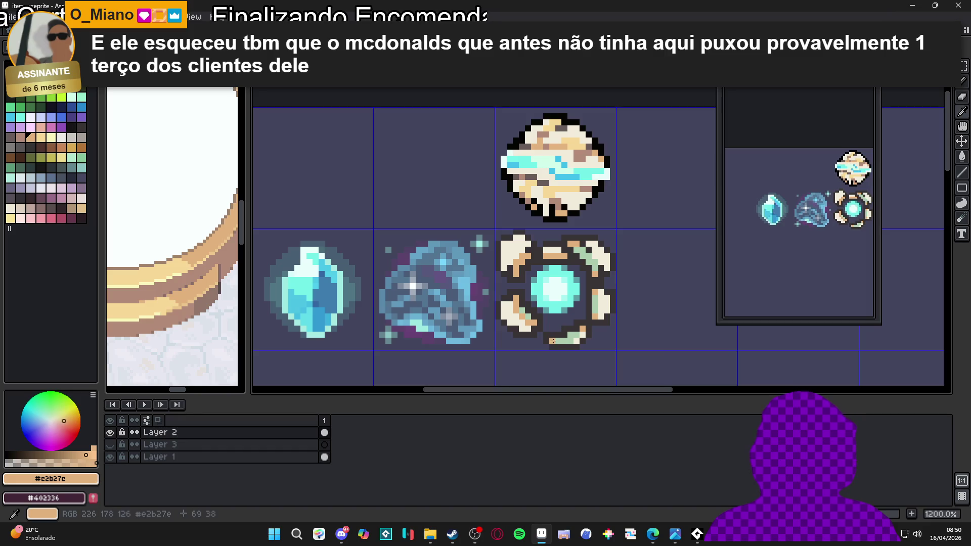
{"action": "left_click", "coordinate": [516, 314], "text": "alt"}
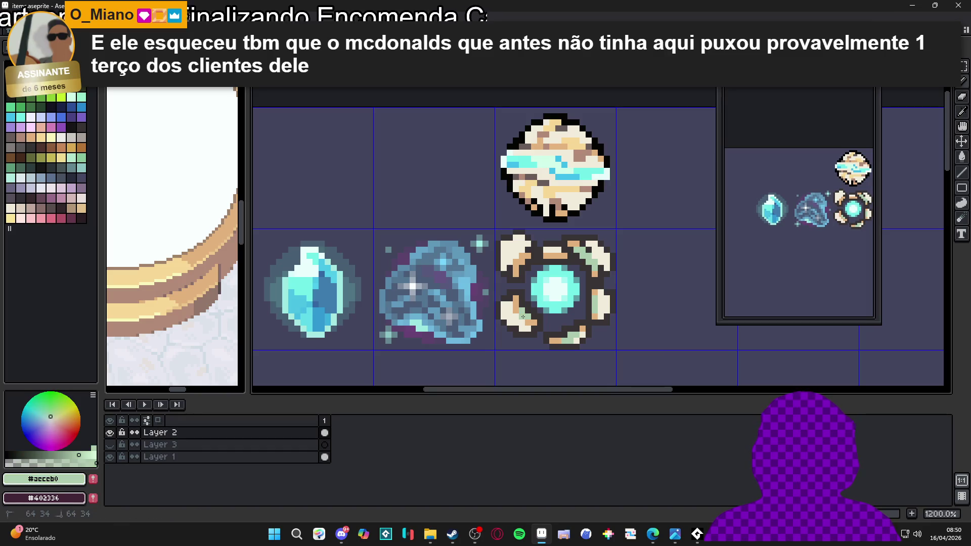
{"action": "scroll", "coordinate": [517, 310], "scroll_direction": "down", "scroll_amount": 3}
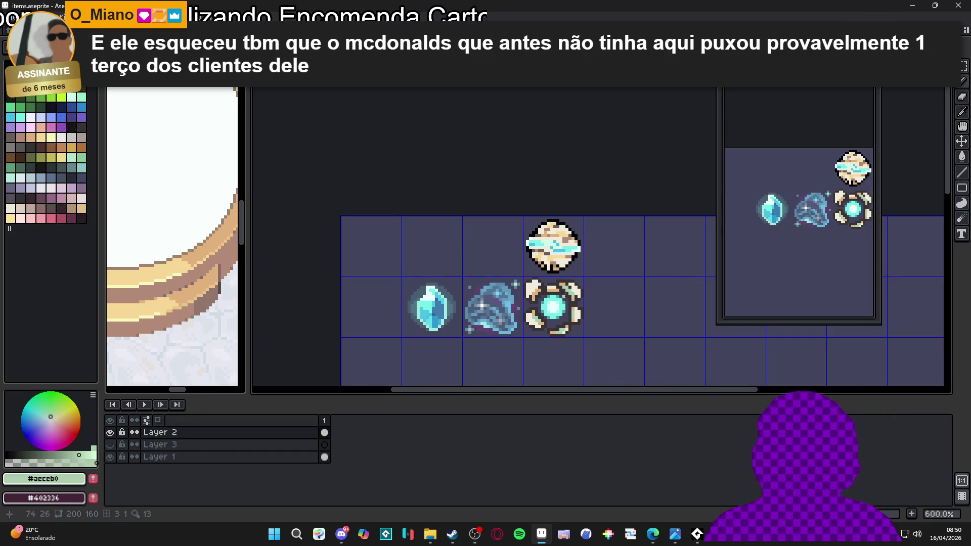
{"action": "scroll", "coordinate": [556, 293], "scroll_direction": "up", "scroll_amount": 4}
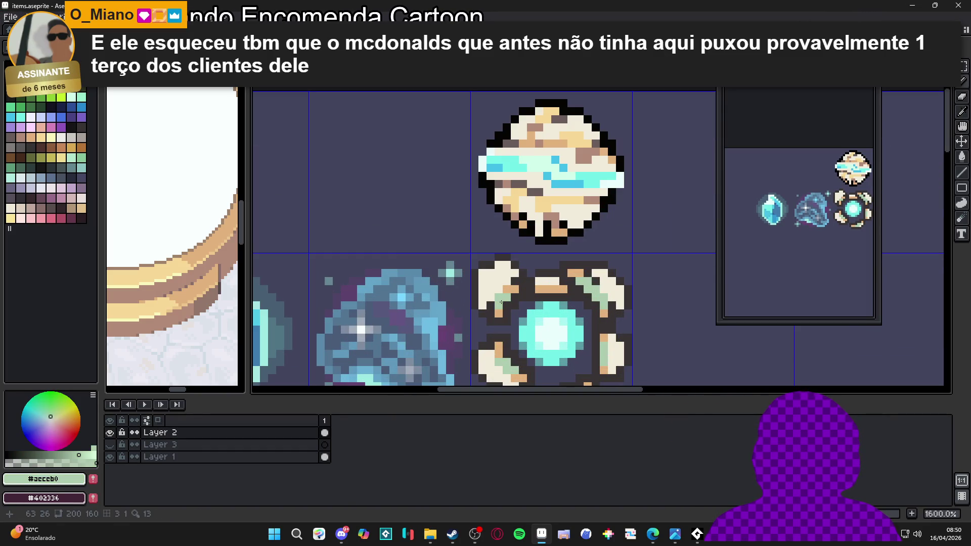
{"action": "scroll", "coordinate": [501, 302], "scroll_direction": "down", "scroll_amount": 6}
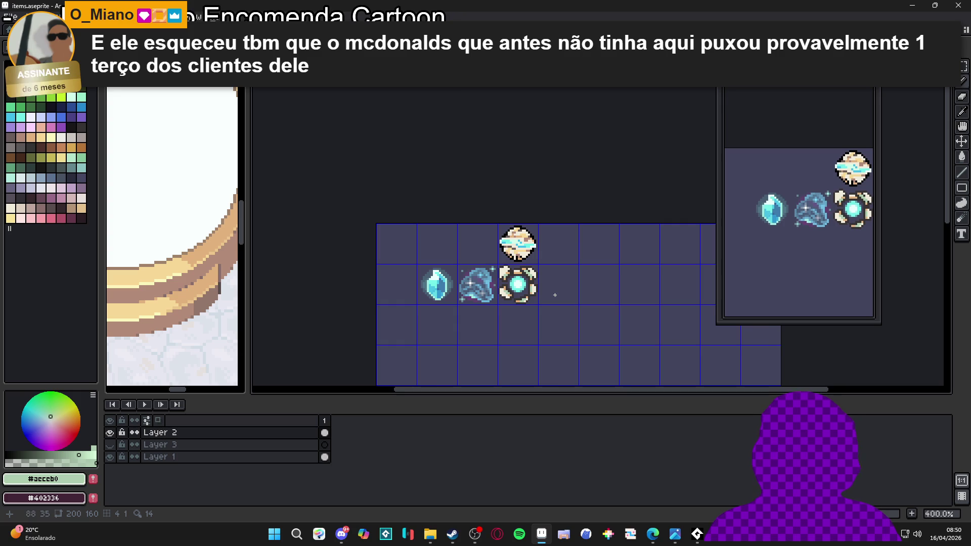
{"action": "scroll", "coordinate": [510, 282], "scroll_direction": "up", "scroll_amount": 5}
{"action": "scroll", "coordinate": [510, 282], "scroll_direction": "up", "scroll_amount": 1}
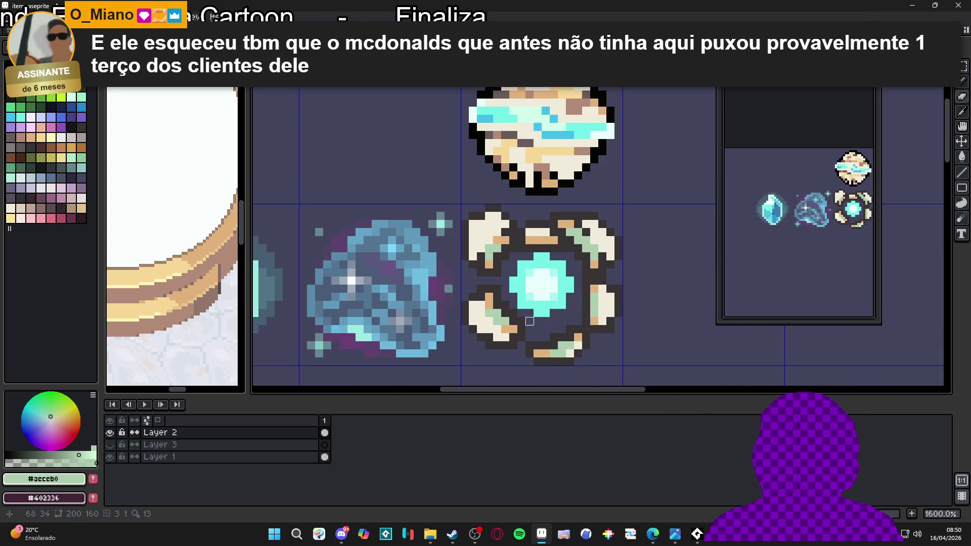
{"action": "scroll", "coordinate": [529, 320], "scroll_direction": "down", "scroll_amount": 4}
{"action": "scroll", "coordinate": [526, 320], "scroll_direction": "up", "scroll_amount": 4}
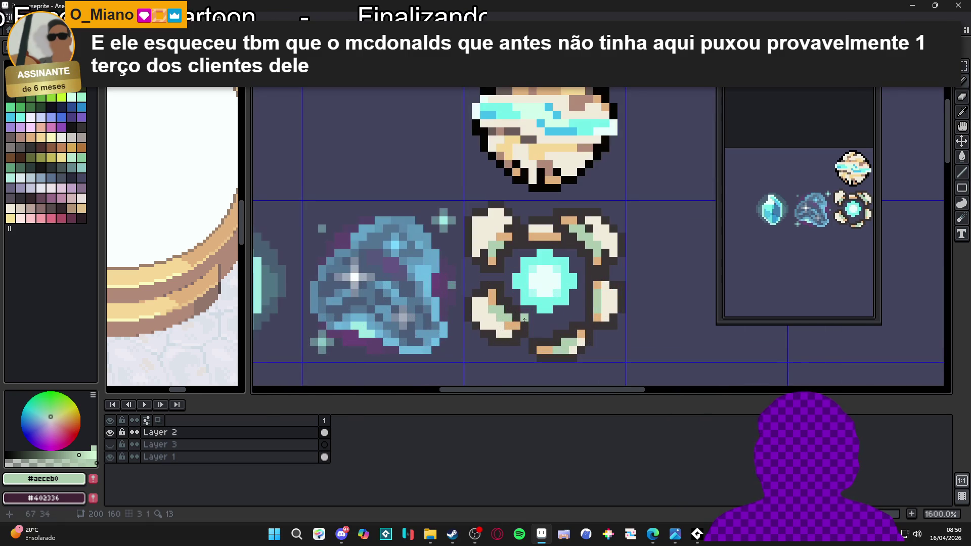
- Paint translucent low-opacity cyan pixels inside the ring with a 1px brush
{"action": "left_click", "coordinate": [21, 117]}
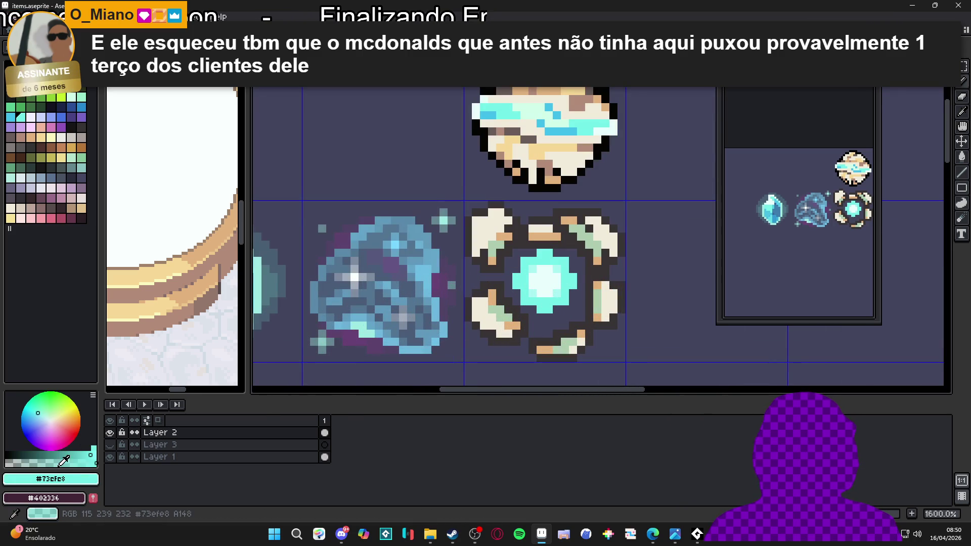
{"action": "left_click", "coordinate": [55, 460]}
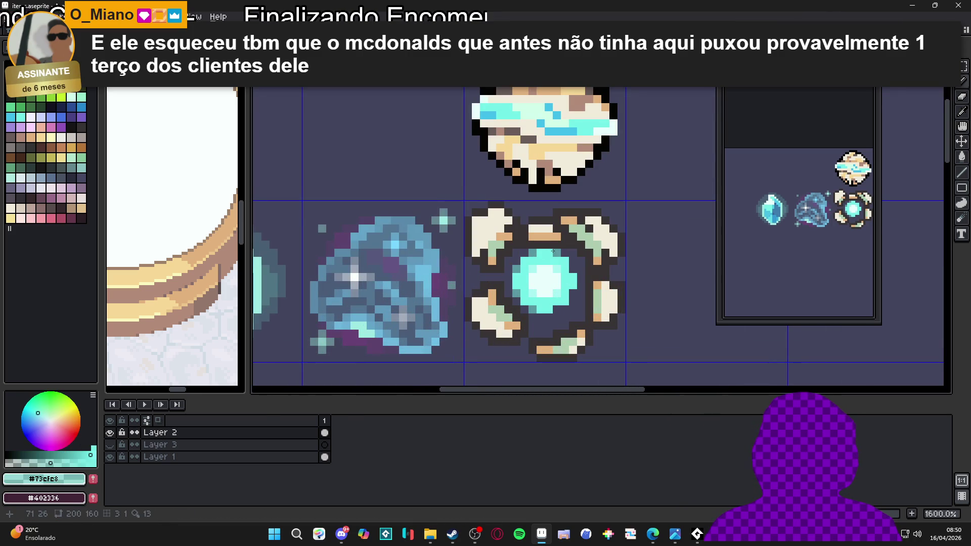
{"action": "left_click", "coordinate": [570, 318]}
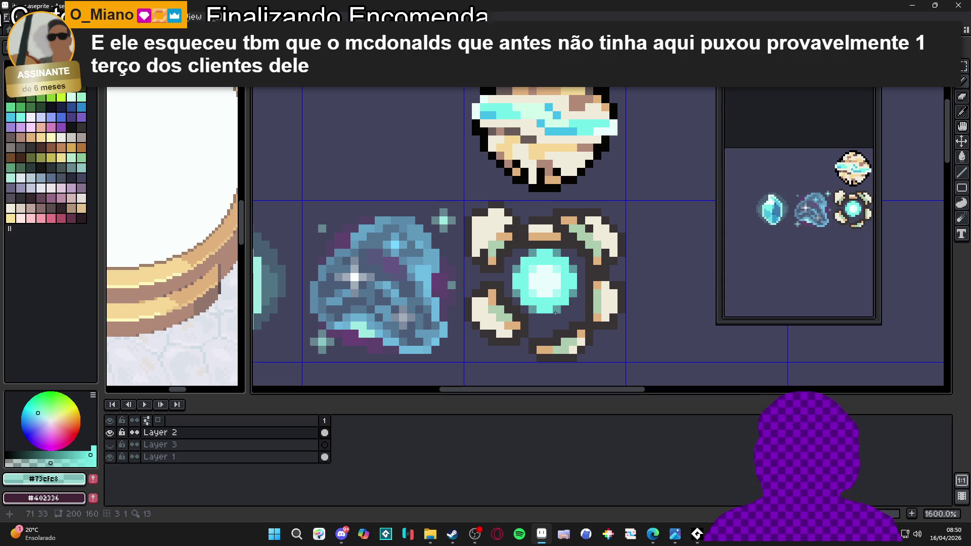
{"action": "key", "text": "plus"}
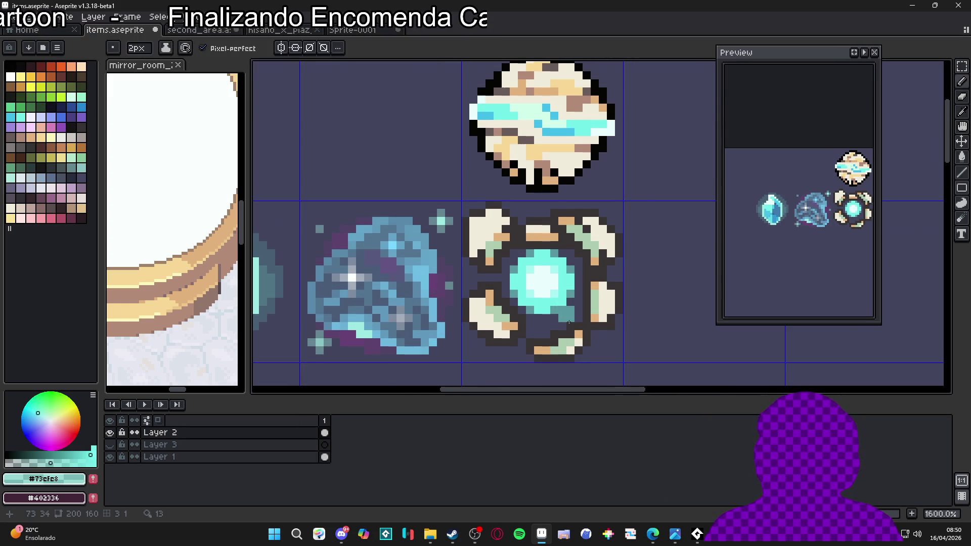
{"action": "key", "text": "minus"}
{"action": "left_click", "coordinate": [28, 463]}
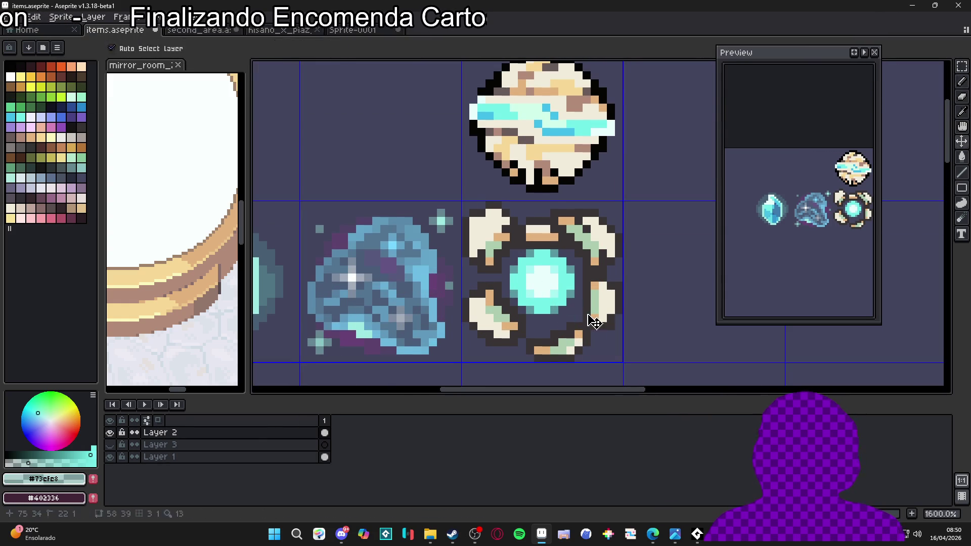
{"action": "left_click", "coordinate": [571, 318]}
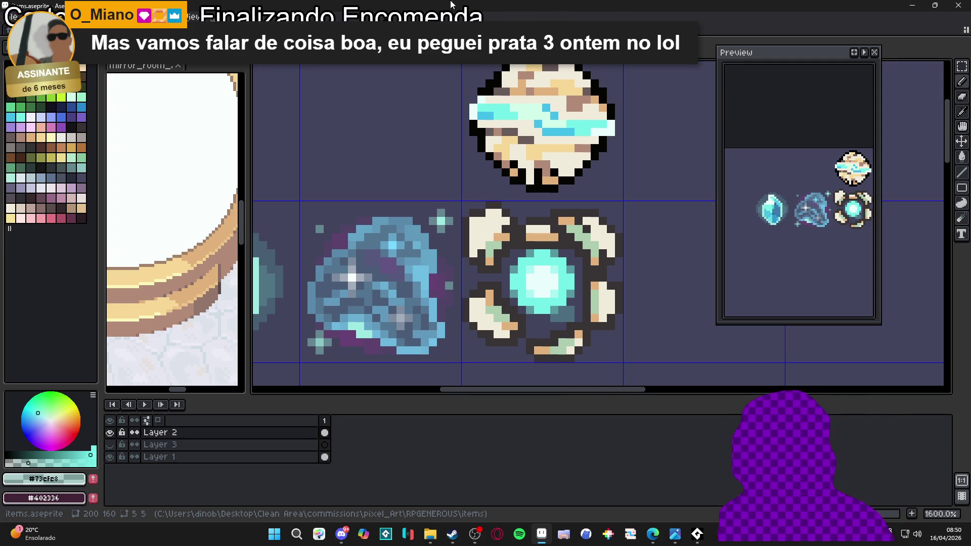
{"action": "scroll", "coordinate": [509, 295], "scroll_direction": "up", "scroll_amount": 6}
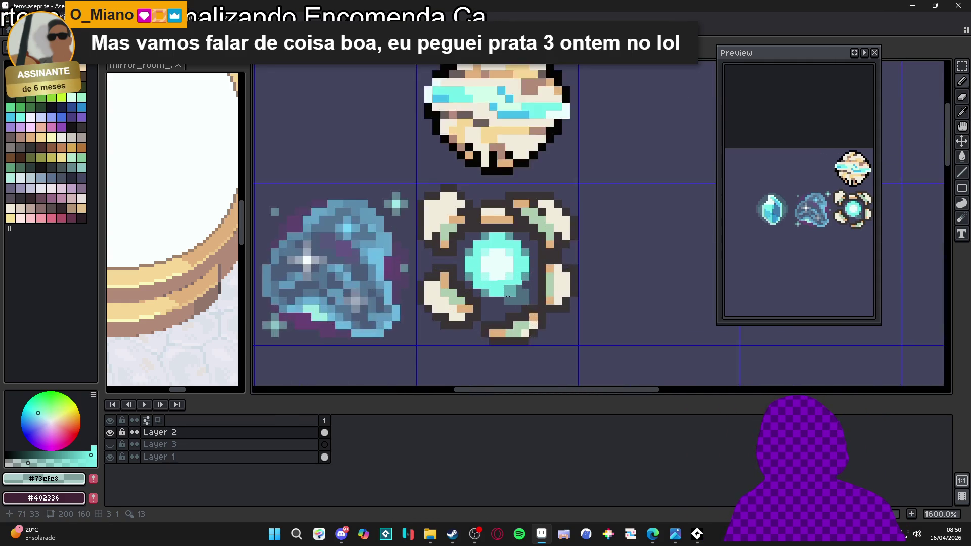
- Shade the orb's left and right rims and below it with dark teal
{"action": "left_click", "coordinate": [510, 315]}
{"action": "left_click_drag", "start_coordinate": [437, 217], "coordinate": [437, 230]}
{"action": "left_click", "coordinate": [449, 194]}
{"action": "left_click", "coordinate": [450, 204]}
{"action": "left_click_drag", "start_coordinate": [546, 242], "coordinate": [529, 200]}
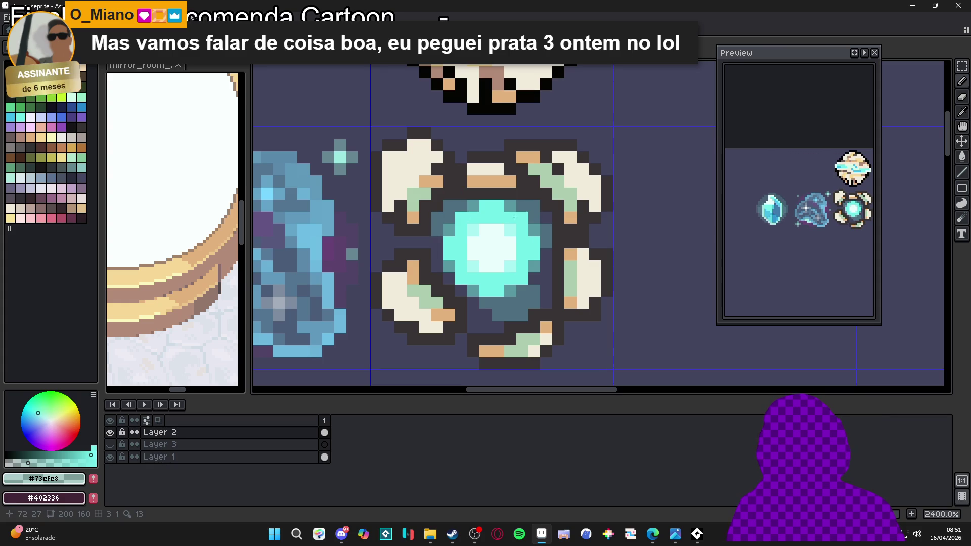
- Replace a stray dark-teal pixel with one closer to the orb and add two below
{"action": "left_click", "coordinate": [377, 246]}
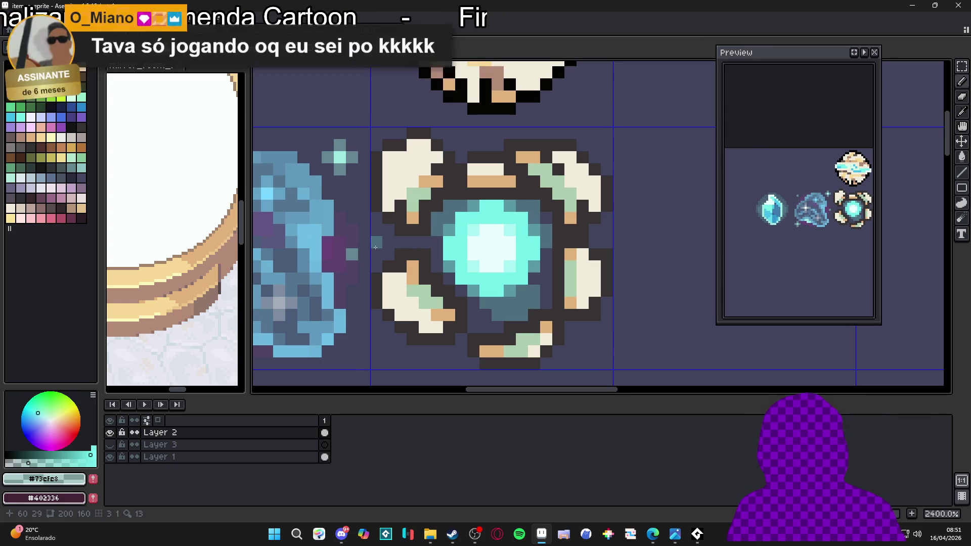
{"action": "key", "text": "ctrl+z"}
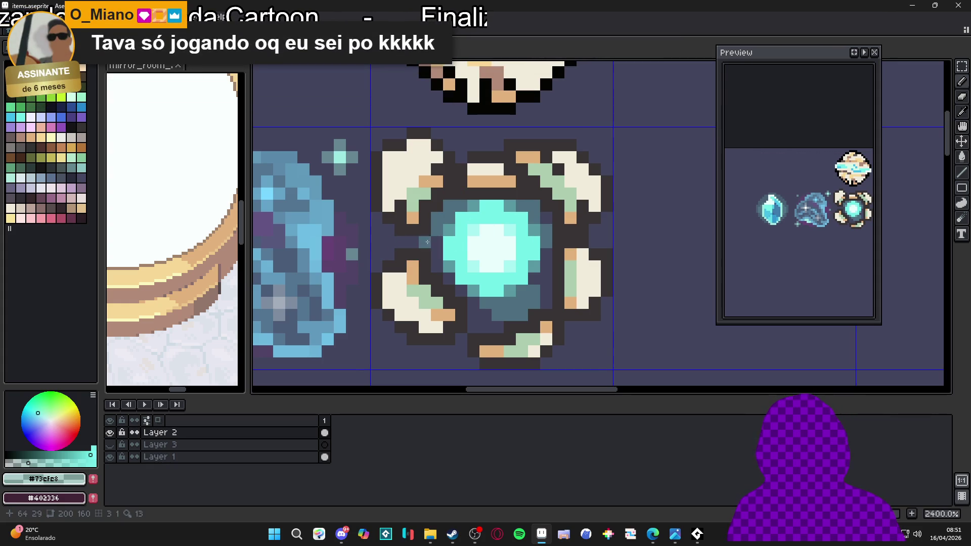
{"action": "left_click", "coordinate": [424, 243]}
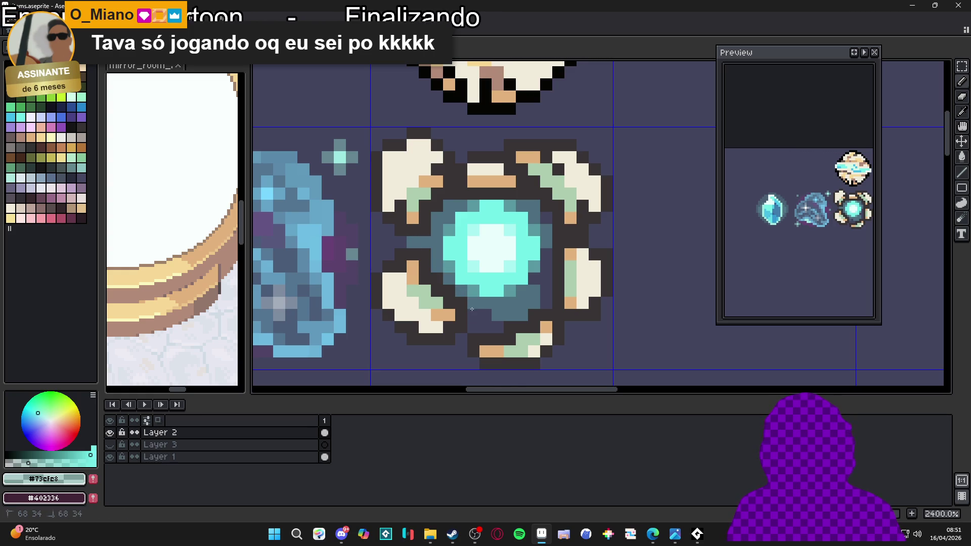
{"action": "mouse_move", "coordinate": [474, 327]}
{"action": "left_mouse_down"}
{"action": "mouse_move", "coordinate": [499, 303]}
{"action": "mouse_move", "coordinate": [507, 317]}
{"action": "left_mouse_up"}
{"action": "scroll", "coordinate": [507, 317], "scroll_direction": "down", "scroll_amount": 3}
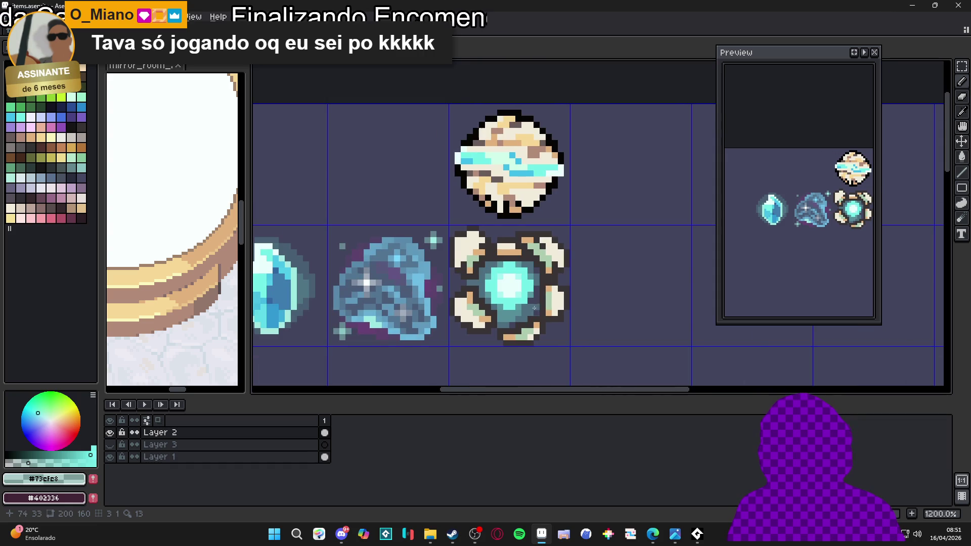
{"action": "scroll", "coordinate": [464, 283], "scroll_direction": "up", "scroll_amount": 3}
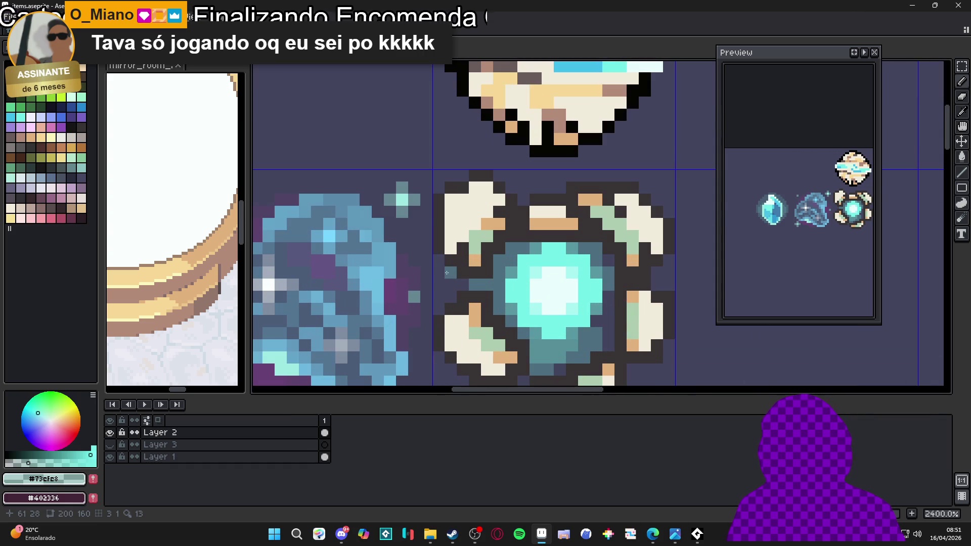
- Paint teal pixels left of the glowing orb and a diagonal teal line across it
{"action": "left_click", "coordinate": [451, 284]}
{"action": "left_click", "coordinate": [450, 271]}
{"action": "left_click", "coordinate": [451, 296]}
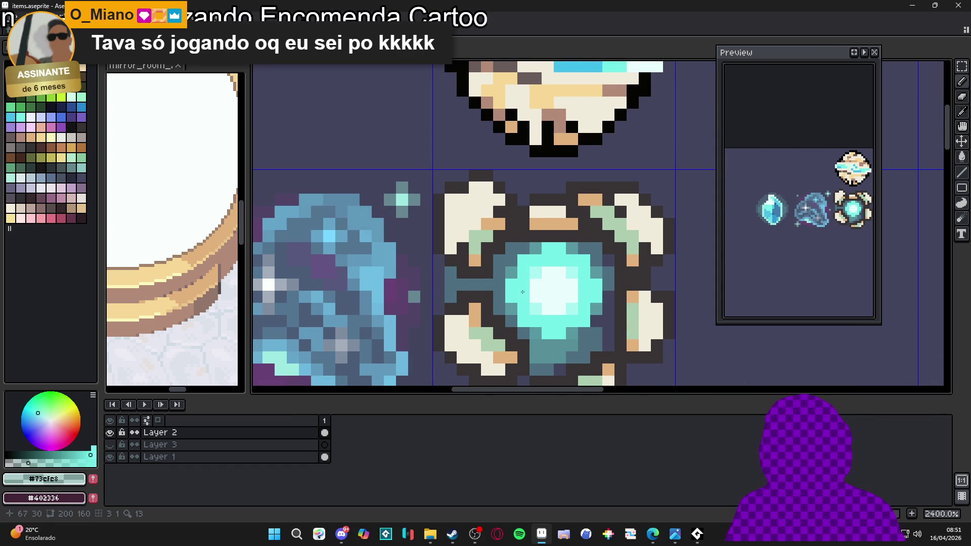
{"action": "scroll", "coordinate": [478, 290], "scroll_direction": "down", "scroll_amount": 2}
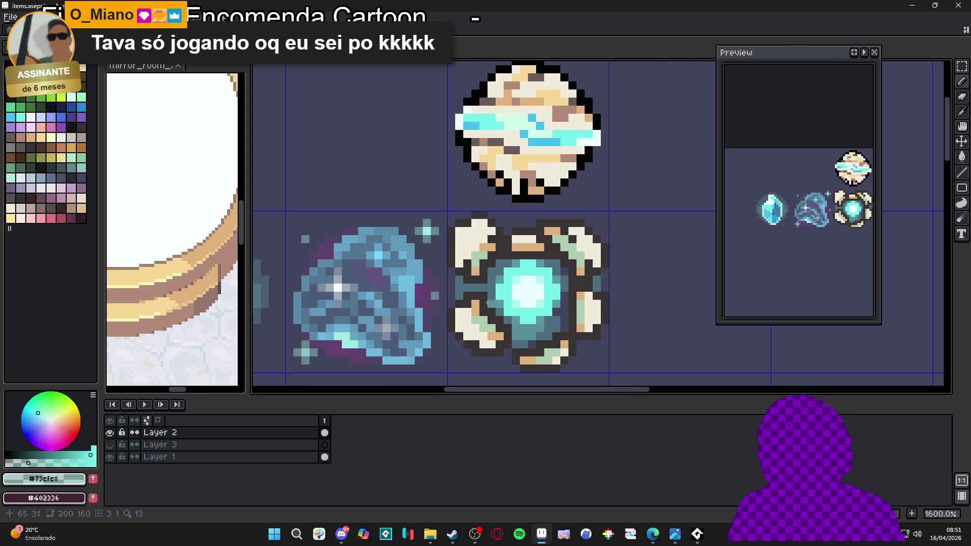
{"action": "scroll", "coordinate": [525, 274], "scroll_direction": "up", "scroll_amount": 5}
{"action": "mouse_move", "coordinate": [525, 274]}
{"action": "left_mouse_down"}
{"action": "mouse_move", "coordinate": [538, 243]}
{"action": "mouse_move", "coordinate": [576, 204]}
{"action": "left_mouse_up"}
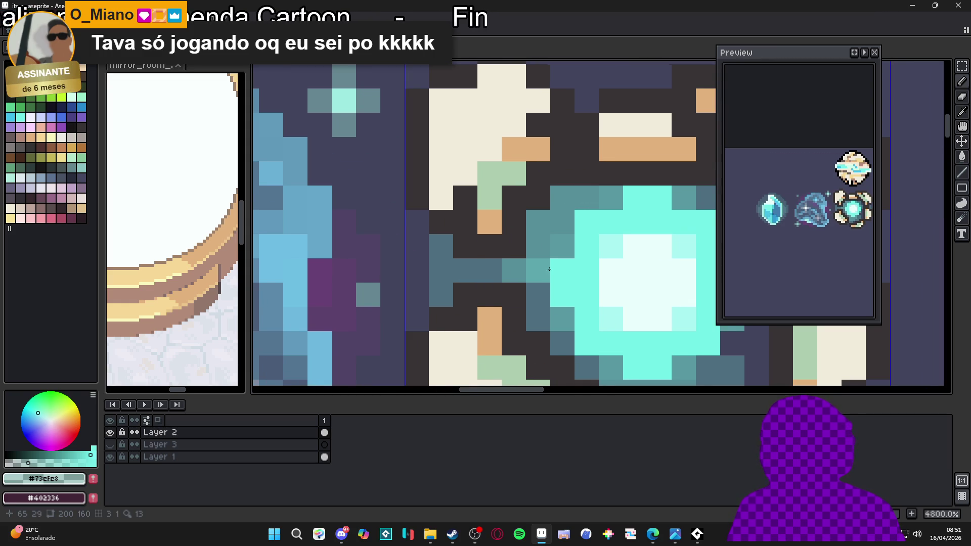
{"action": "scroll", "coordinate": [563, 288], "scroll_direction": "down", "scroll_amount": 5}
{"action": "scroll", "coordinate": [562, 289], "scroll_direction": "down", "scroll_amount": 1}
{"action": "scroll", "coordinate": [554, 290], "scroll_direction": "up", "scroll_amount": 3}
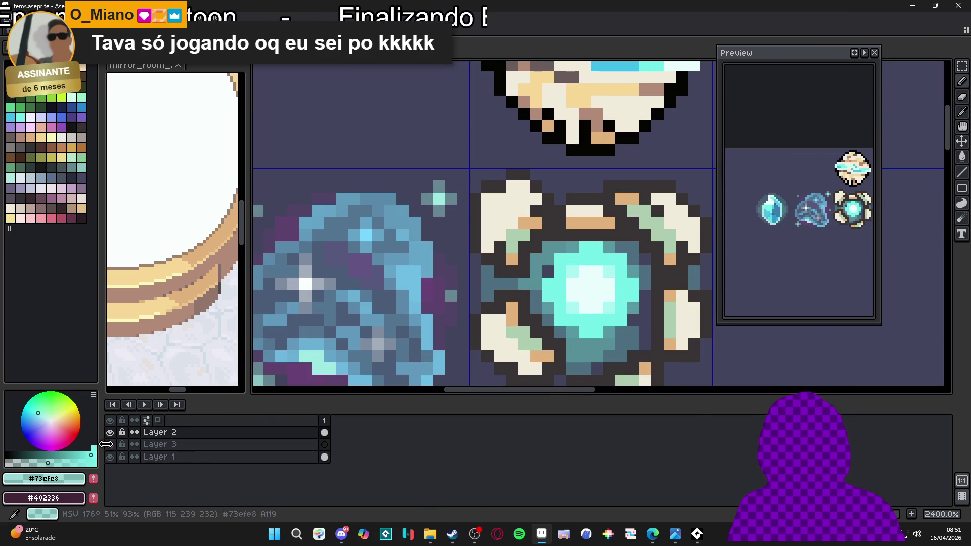
- Toggle between the Eraser and Pencil, ending on the Pencil
{"action": "key", "text": "e"}
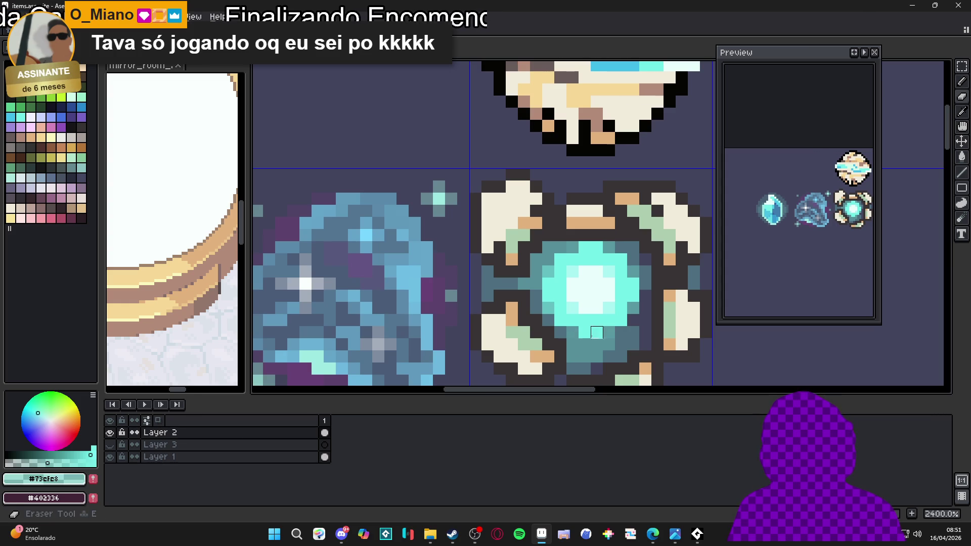
{"action": "key", "text": "e"}
{"action": "key", "text": "b"}
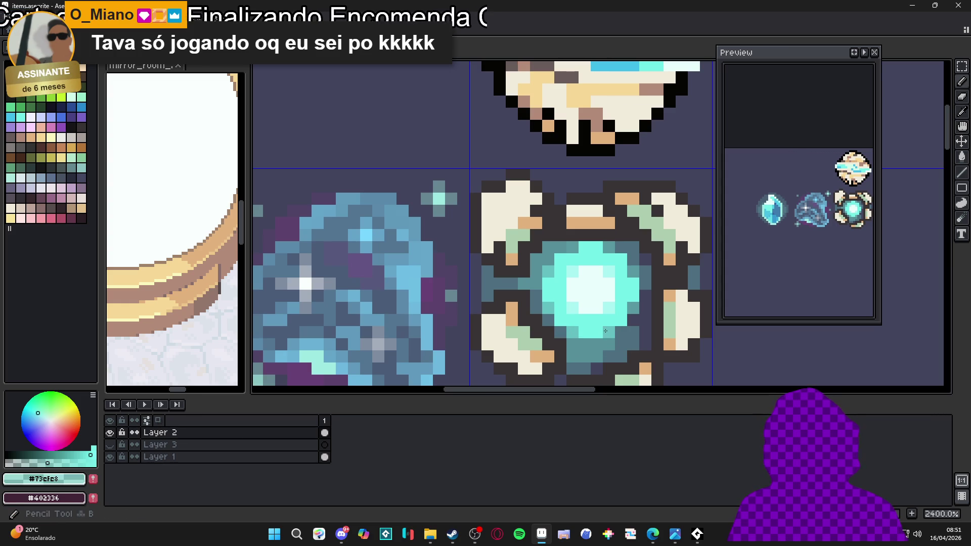
{"action": "key", "text": "e"}
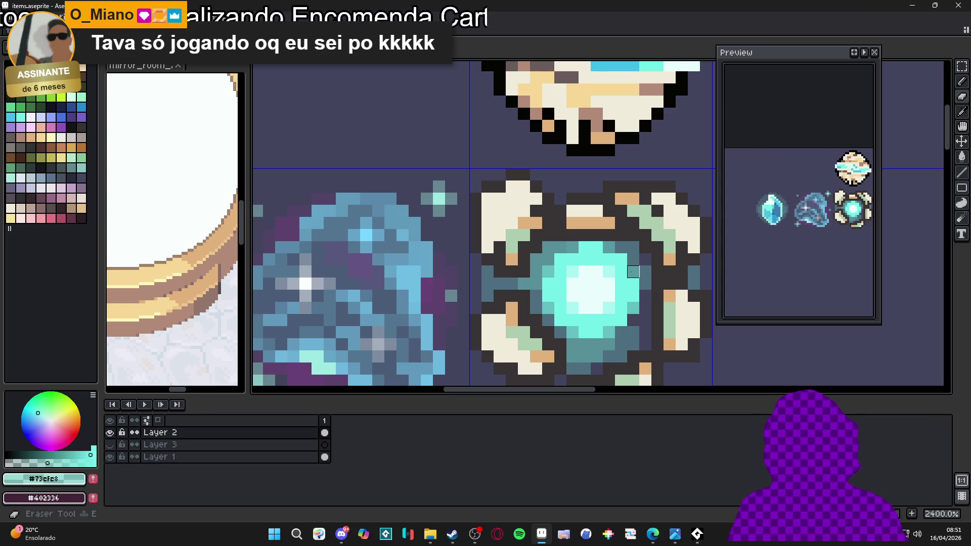
{"action": "key", "text": "b"}
{"action": "scroll", "coordinate": [573, 248], "scroll_direction": "down", "scroll_amount": 5}
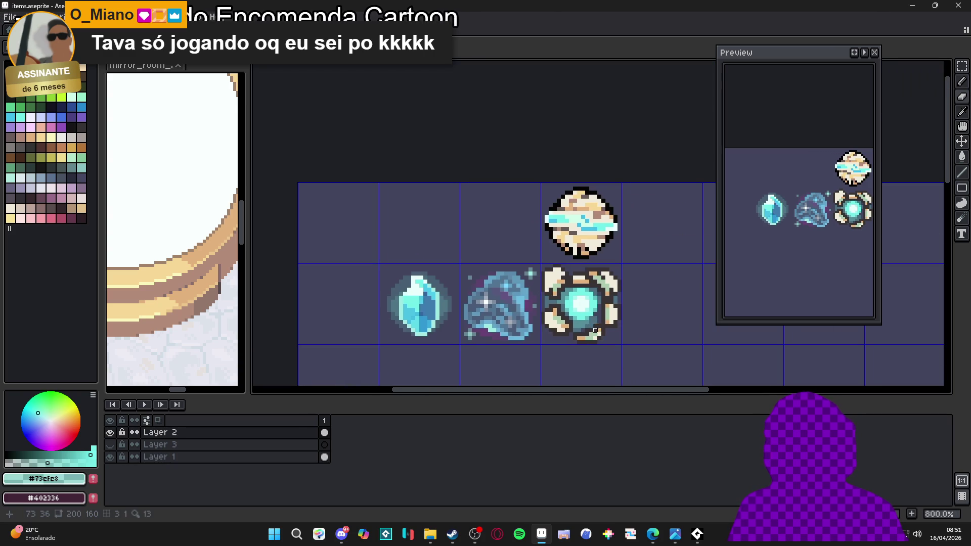
- Lower the colour's alpha and draw a semi-transparent teal pixel row atop the orb's frame
{"action": "scroll", "coordinate": [584, 305], "scroll_direction": "up", "scroll_amount": 3}
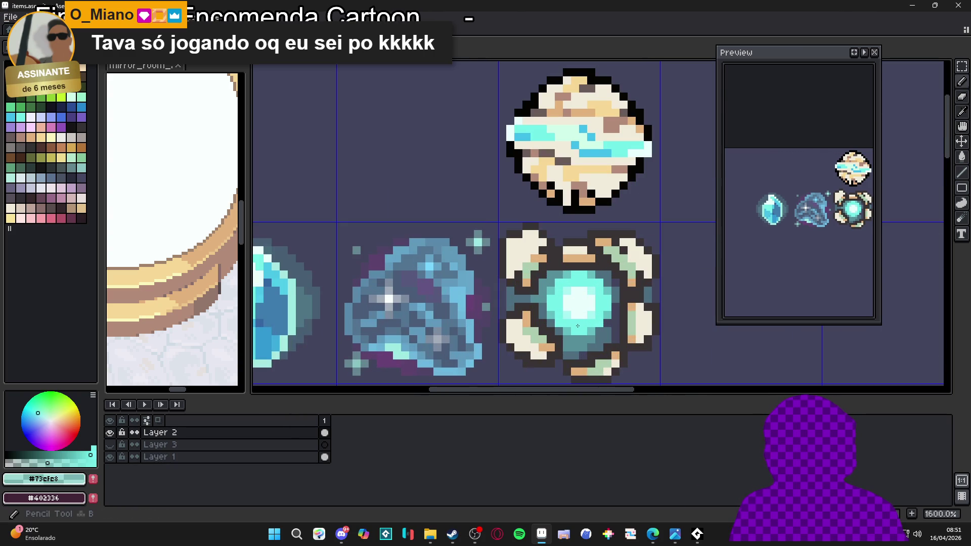
{"action": "left_click", "coordinate": [46, 459]}
{"action": "scroll", "coordinate": [603, 235], "scroll_direction": "up", "scroll_amount": 2}
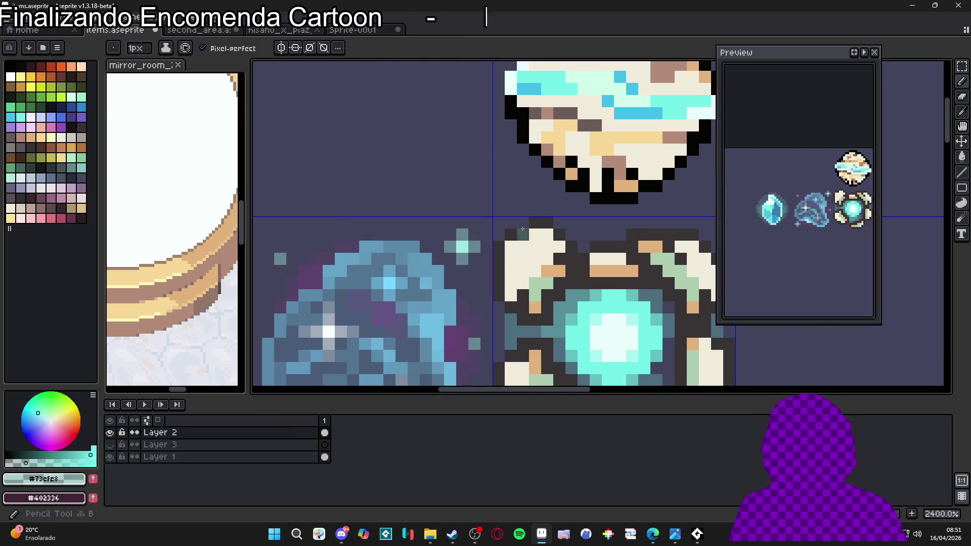
{"action": "mouse_move", "coordinate": [603, 235]}
{"action": "left_mouse_down"}
{"action": "mouse_move", "coordinate": [568, 235]}
{"action": "mouse_move", "coordinate": [590, 224]}
{"action": "mouse_move", "coordinate": [620, 235]}
{"action": "left_mouse_up"}
{"action": "scroll", "coordinate": [622, 237], "scroll_direction": "down", "scroll_amount": 6}
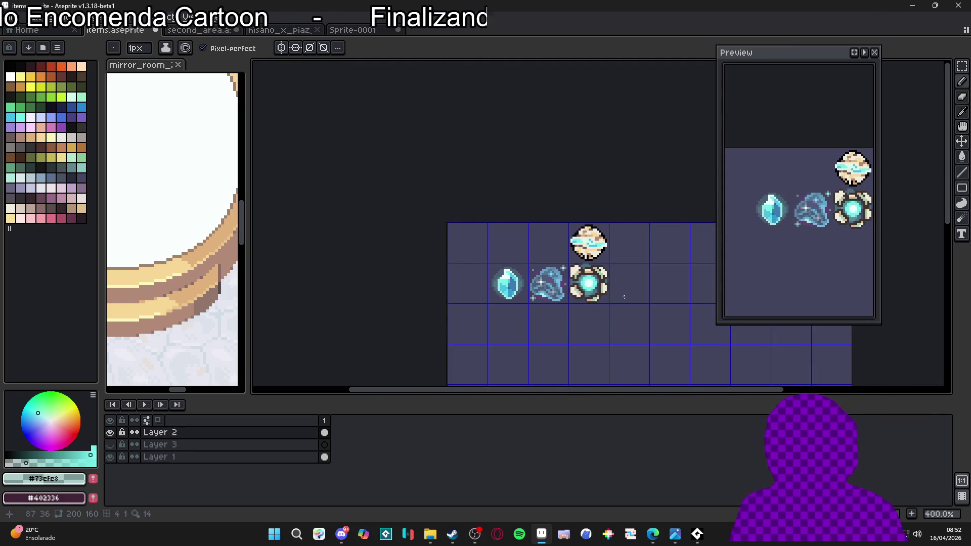
{"action": "scroll", "coordinate": [622, 298], "scroll_direction": "right", "scroll_amount": 2}
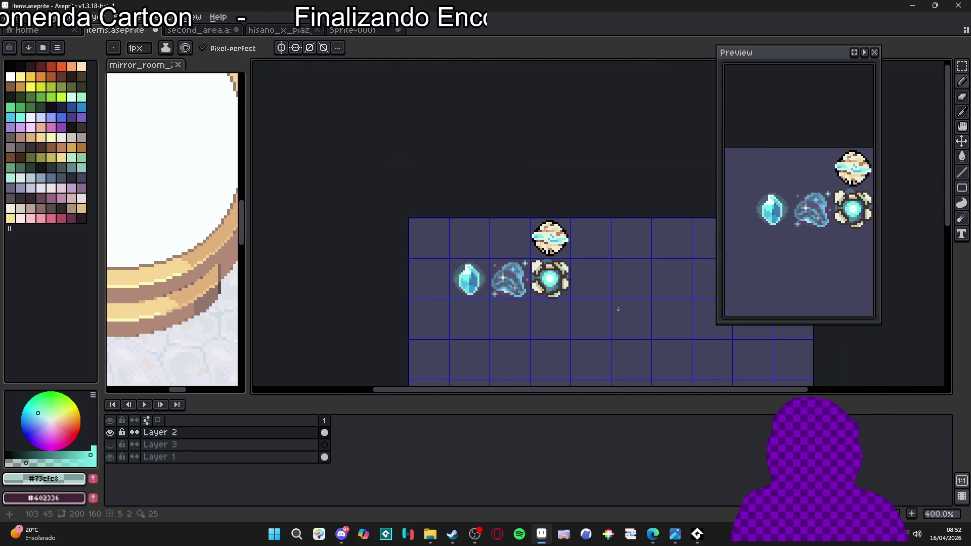
{"action": "scroll", "coordinate": [636, 261], "scroll_direction": "up", "scroll_amount": 2}
- Recentre the sprite row and marquee-select the marbled orb's grid cell
{"action": "left_click_drag", "start_coordinate": [520, 228], "coordinate": [510, 222]}
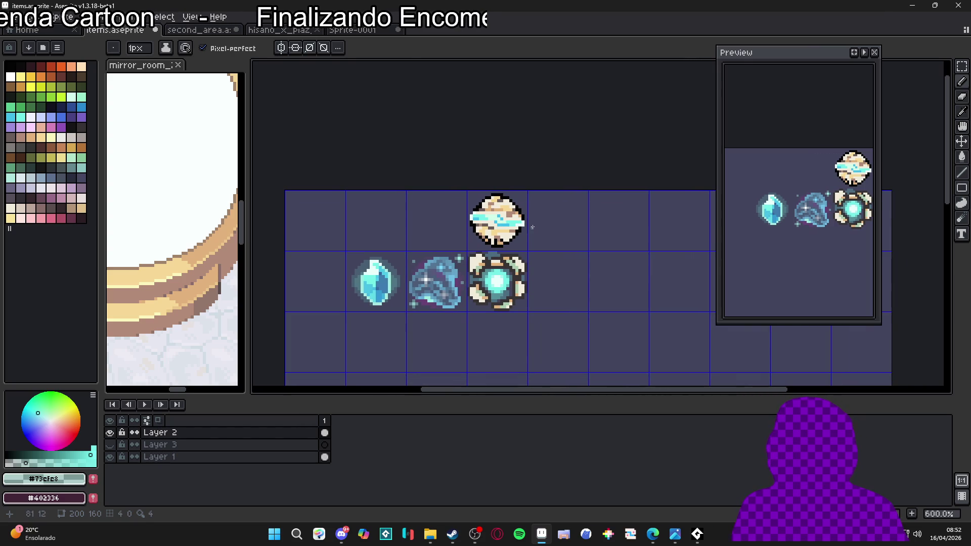
{"action": "scroll", "coordinate": [506, 209], "scroll_direction": "down", "scroll_amount": 1}
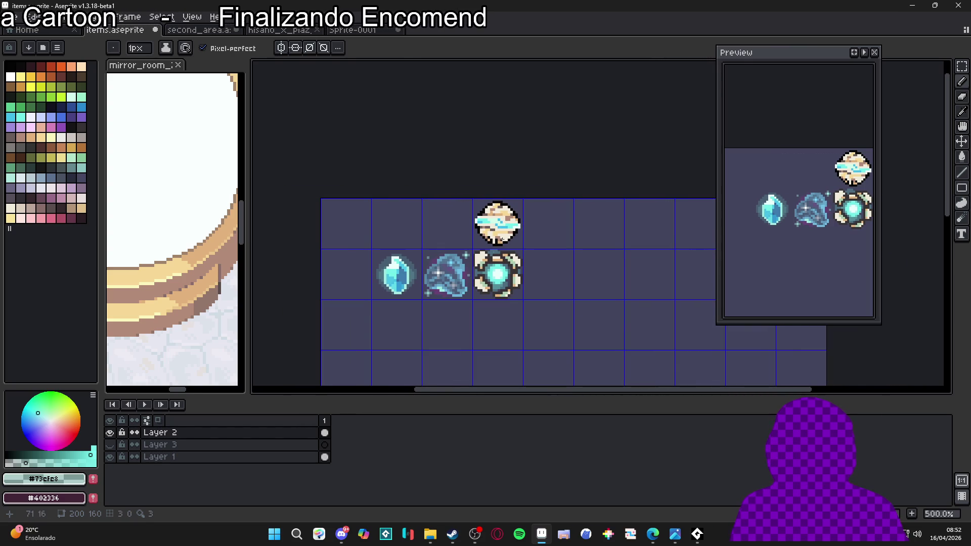
{"action": "key", "text": "v"}
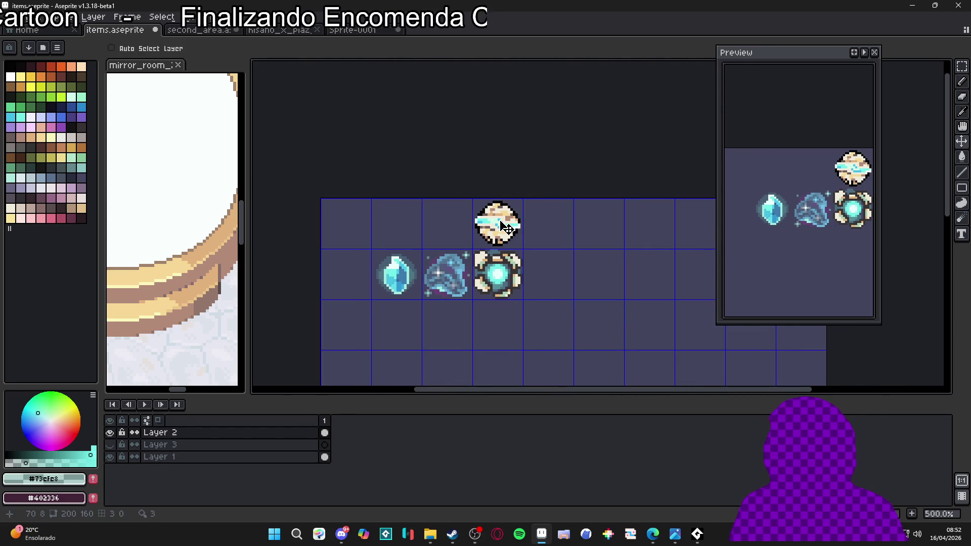
{"action": "key", "text": "m"}
{"action": "left_click_drag", "start_coordinate": [503, 226], "coordinate": [521, 241]}
- Delete the selected marbled orb and hide the canvas grid
{"action": "key", "text": "Delete"}
{"action": "scroll", "coordinate": [529, 257], "scroll_direction": "down", "scroll_amount": 1}
{"action": "key", "text": "ctrl+apostrophe"}
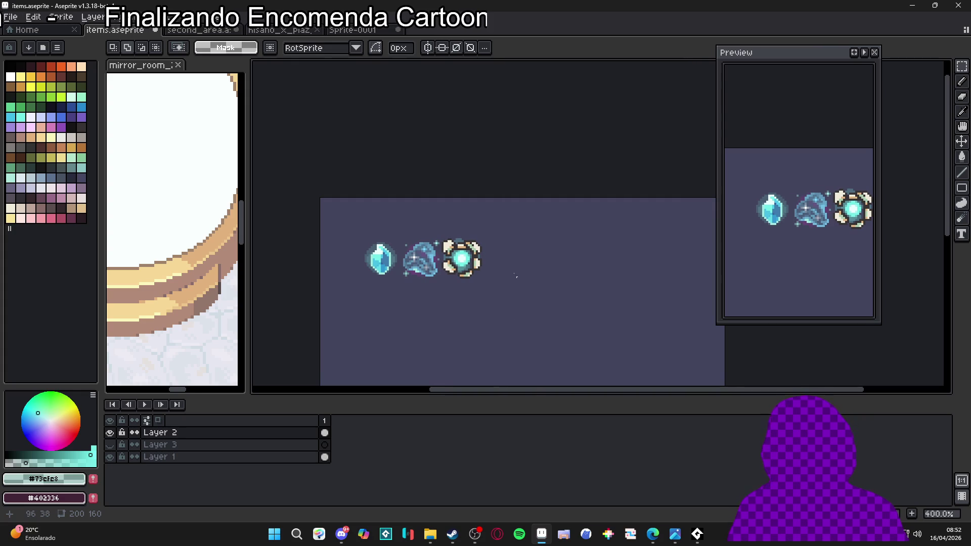
{"action": "scroll", "coordinate": [524, 284], "scroll_direction": "down", "scroll_amount": 1}
{"action": "scroll", "coordinate": [482, 259], "scroll_direction": "up", "scroll_amount": 2}
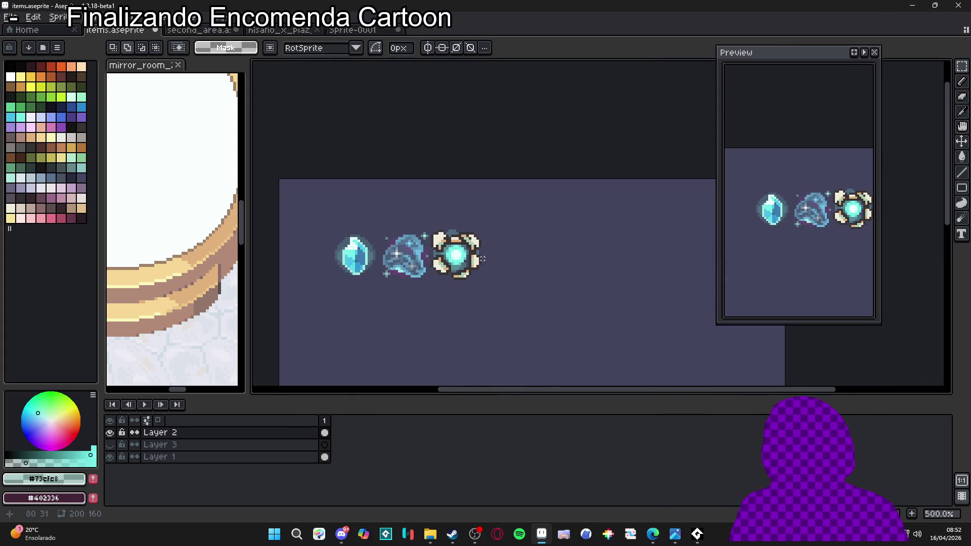
{"action": "scroll", "coordinate": [483, 257], "scroll_direction": "up", "scroll_amount": 2}
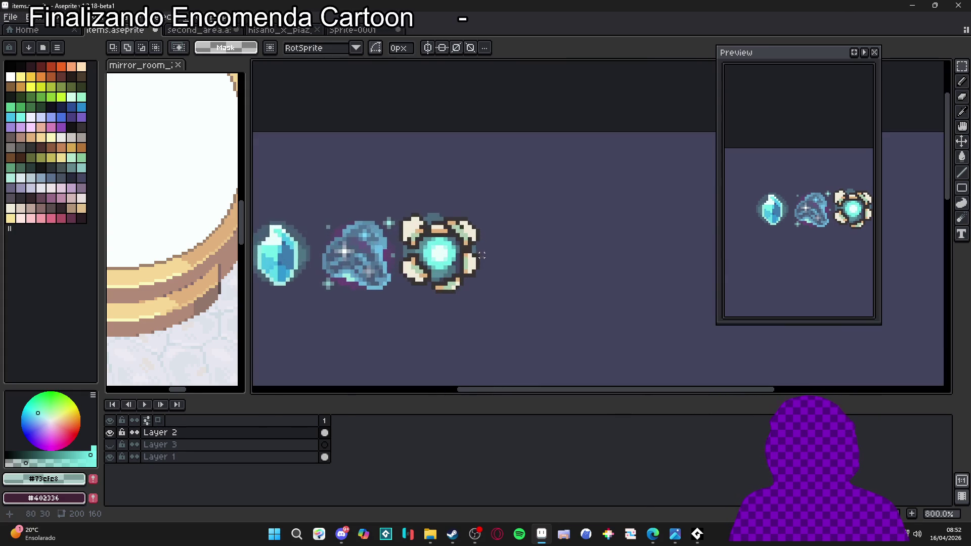
{"action": "scroll", "coordinate": [490, 270], "scroll_direction": "down", "scroll_amount": 3}
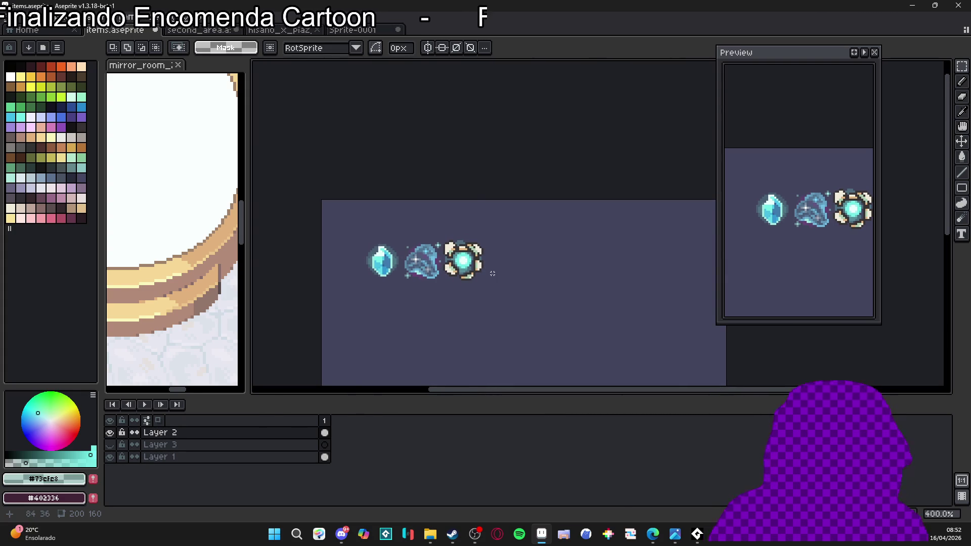
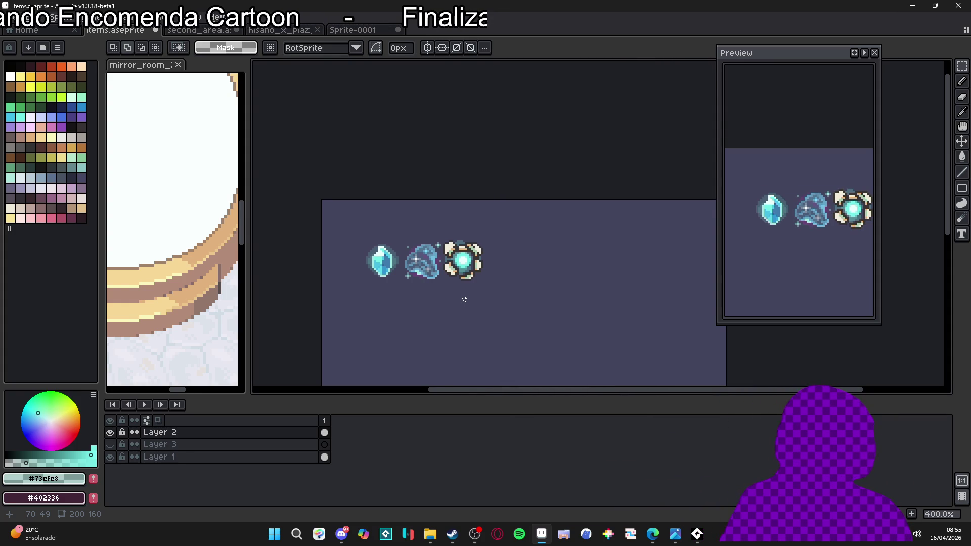
- Zoom in, show the pixel grid over the icon row, and pick blue palette swatch 45
{"action": "scroll", "coordinate": [463, 300], "scroll_direction": "up", "scroll_amount": 2}
{"action": "key", "text": "ctrl+apostrophe"}
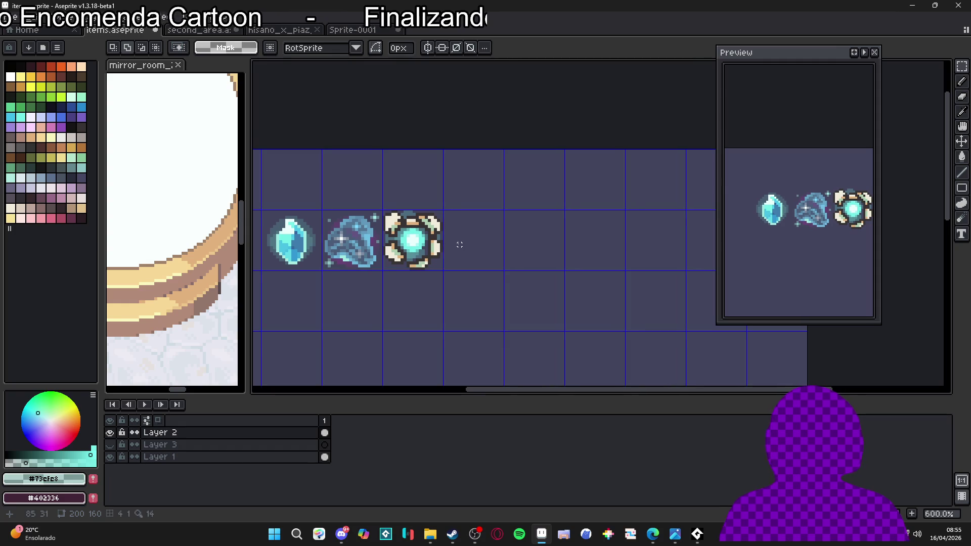
{"action": "left_click", "coordinate": [342, 535]}
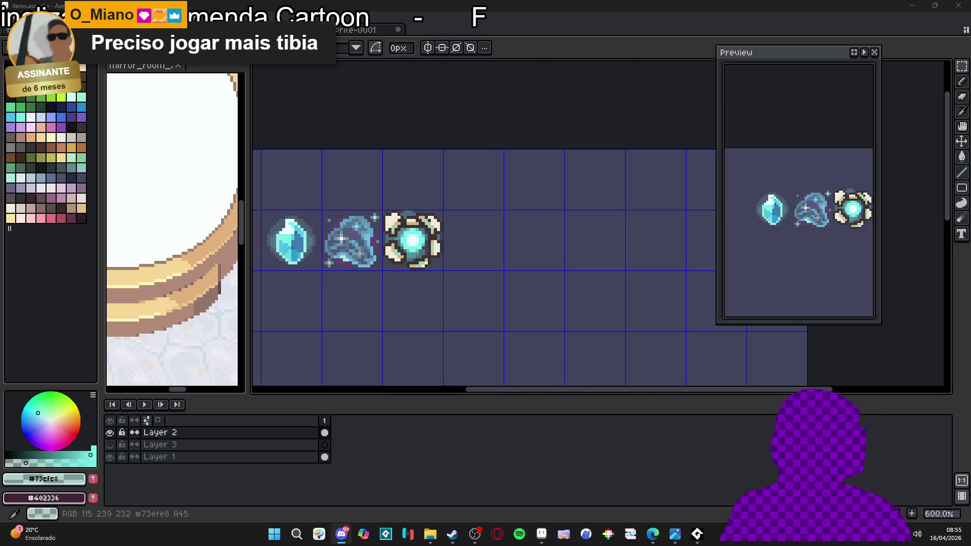
{"action": "left_click_drag", "start_coordinate": [457, 258], "coordinate": [480, 266]}
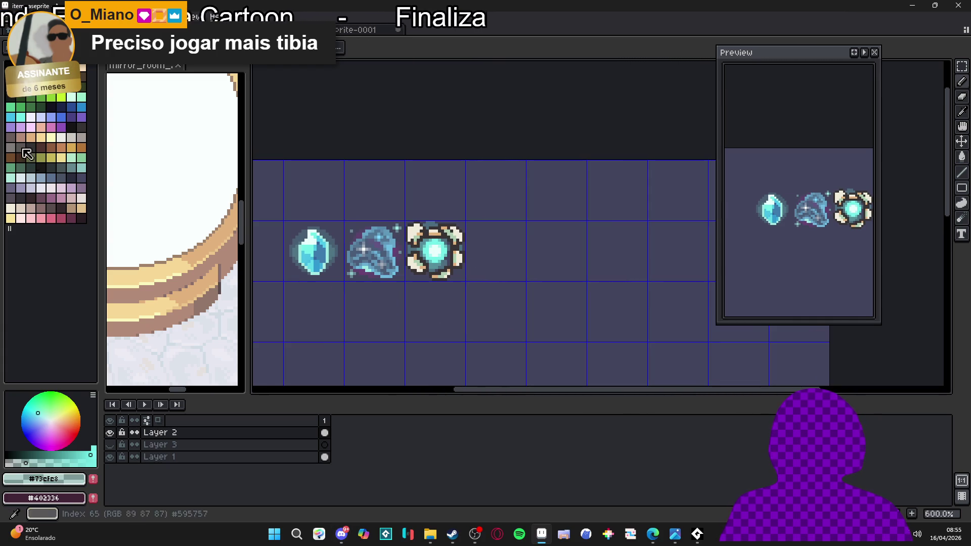
{"action": "left_click", "coordinate": [62, 118]}
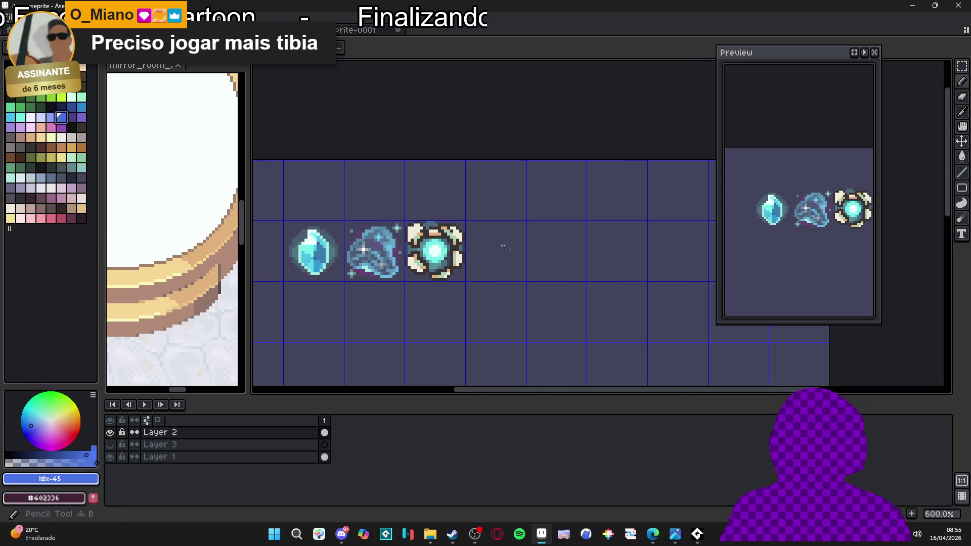
- Pencil the blue shape's curving neck, bottom edge and left lobe with a small bump beside the orb
{"action": "scroll", "coordinate": [489, 234], "scroll_direction": "up", "scroll_amount": 3}
{"action": "mouse_move", "coordinate": [521, 220]}
{"action": "left_mouse_down"}
{"action": "mouse_move", "coordinate": [503, 232]}
{"action": "mouse_move", "coordinate": [544, 299]}
{"action": "mouse_move", "coordinate": [487, 316]}
{"action": "mouse_move", "coordinate": [503, 321]}
{"action": "mouse_move", "coordinate": [547, 292]}
{"action": "mouse_move", "coordinate": [534, 306]}
{"action": "mouse_move", "coordinate": [478, 304]}
{"action": "mouse_move", "coordinate": [513, 294]}
{"action": "mouse_move", "coordinate": [510, 308]}
{"action": "mouse_move", "coordinate": [534, 274]}
{"action": "left_mouse_up"}
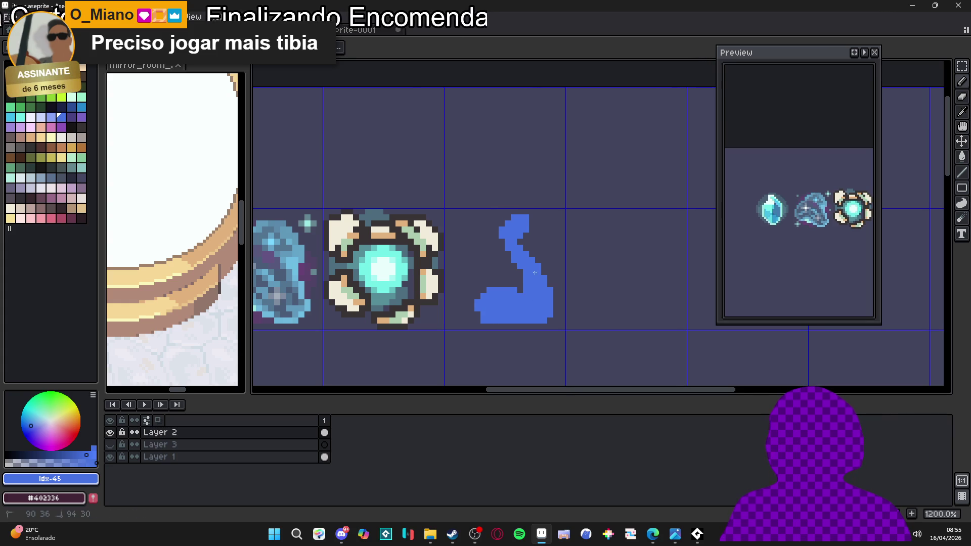
{"action": "left_click_drag", "start_coordinate": [538, 320], "coordinate": [493, 327]}
{"action": "mouse_move", "coordinate": [480, 260]}
{"action": "left_mouse_down"}
{"action": "mouse_move", "coordinate": [470, 263]}
{"action": "mouse_move", "coordinate": [483, 277]}
{"action": "left_mouse_up"}
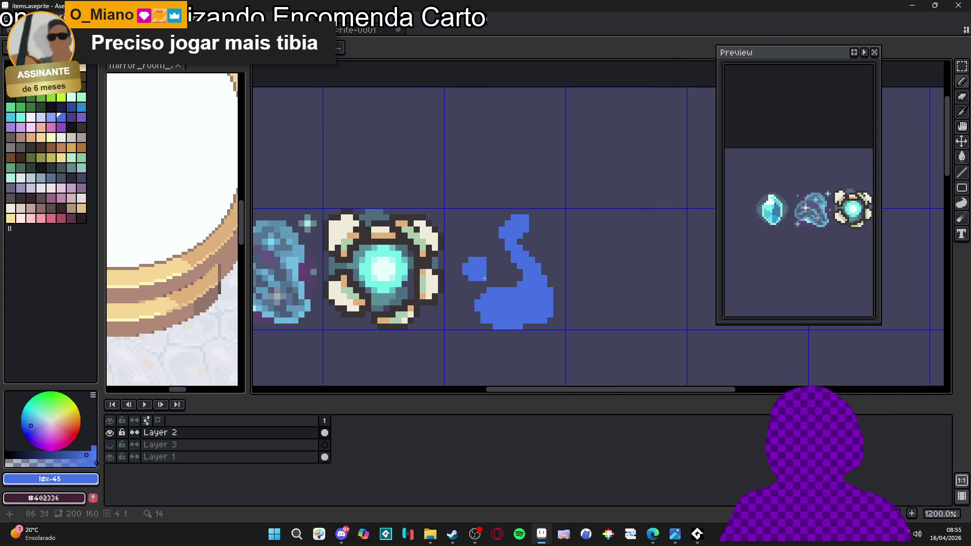
{"action": "left_click", "coordinate": [489, 280]}
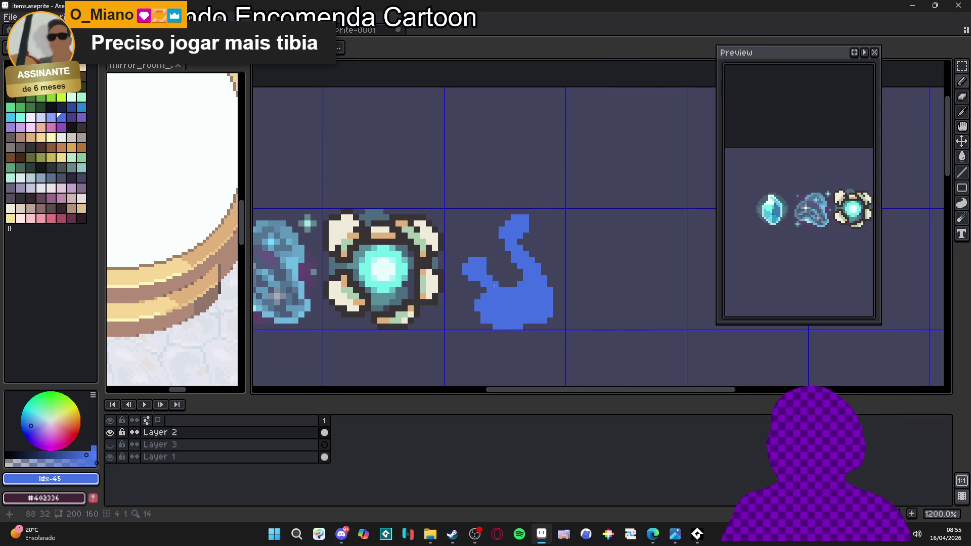
{"action": "left_click", "coordinate": [482, 255]}
{"action": "left_click_drag", "start_coordinate": [482, 256], "coordinate": [478, 255]}
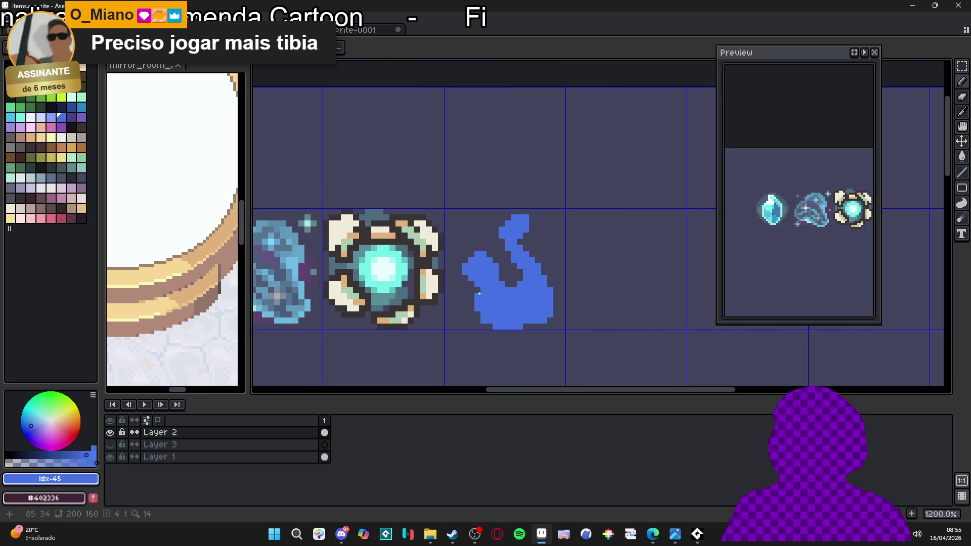
- Undo and redo the last pixel edits, add one more blue pixel, and eyedrop the shape's blue
{"action": "key", "text": "ctrl+z"}
{"action": "key", "text": "ctrl+z"}
{"action": "key", "text": "ctrl+z"}
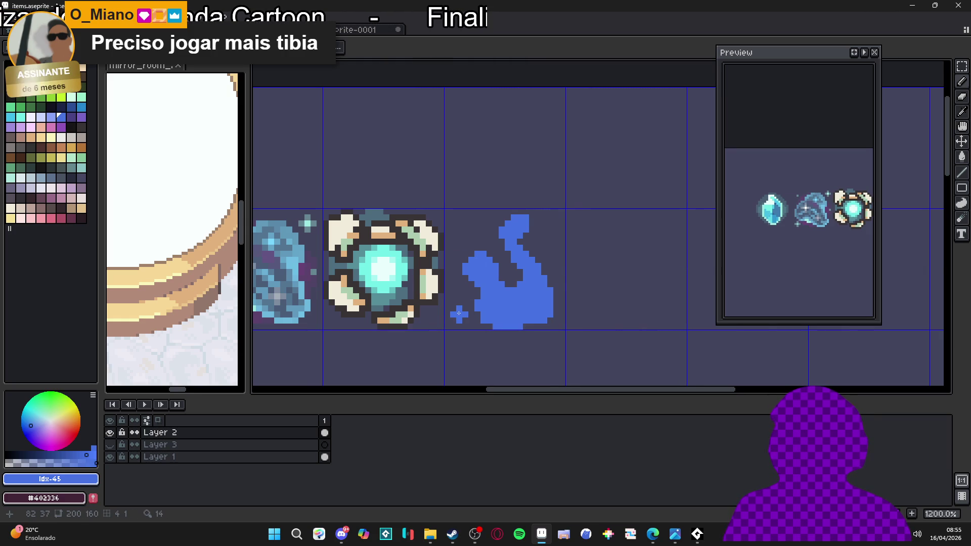
{"action": "key", "text": "ctrl+y"}
{"action": "key", "text": "ctrl+y"}
{"action": "key", "text": "ctrl+y"}
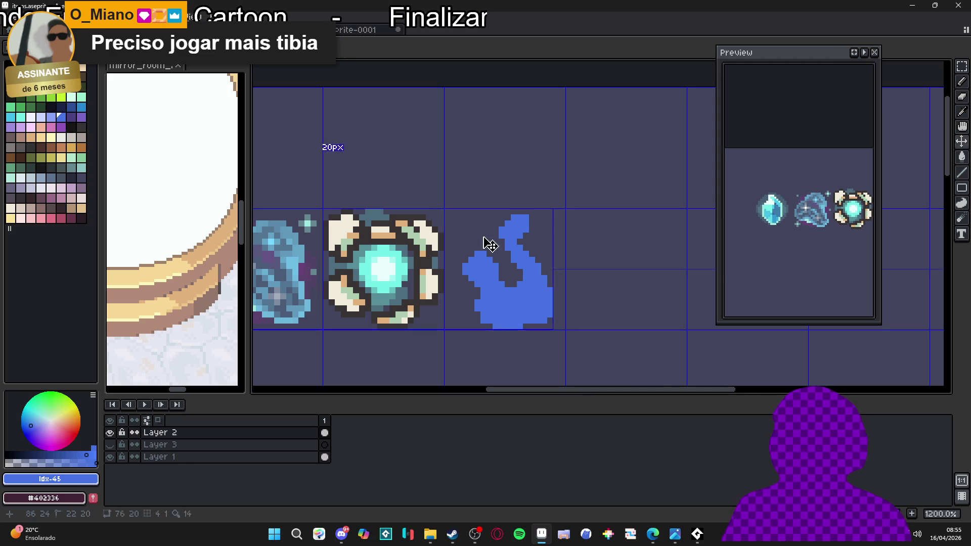
{"action": "left_click", "coordinate": [463, 315]}
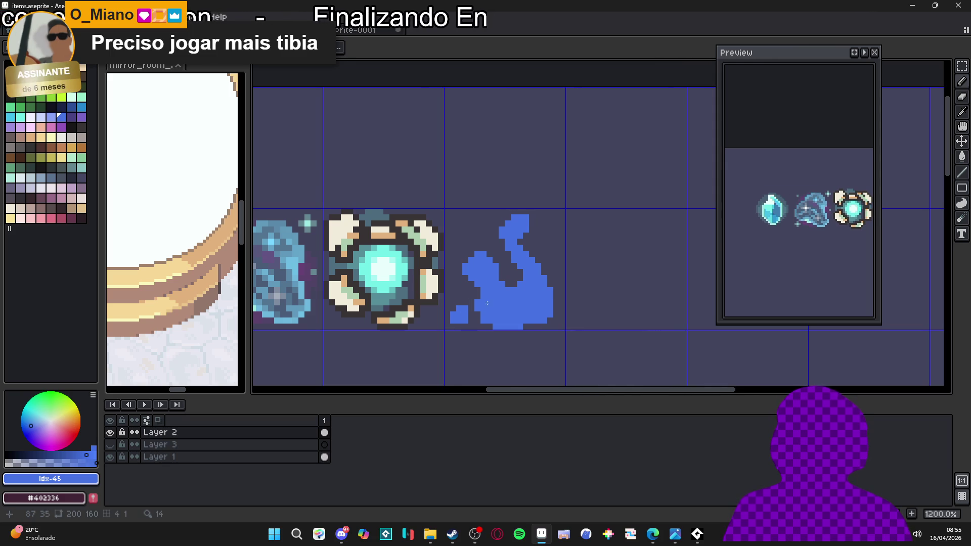
{"action": "scroll", "coordinate": [495, 306], "scroll_direction": "down", "scroll_amount": 3}
{"action": "scroll", "coordinate": [515, 298], "scroll_direction": "up", "scroll_amount": 3}
{"action": "left_click", "coordinate": [517, 309], "text": "alt"}
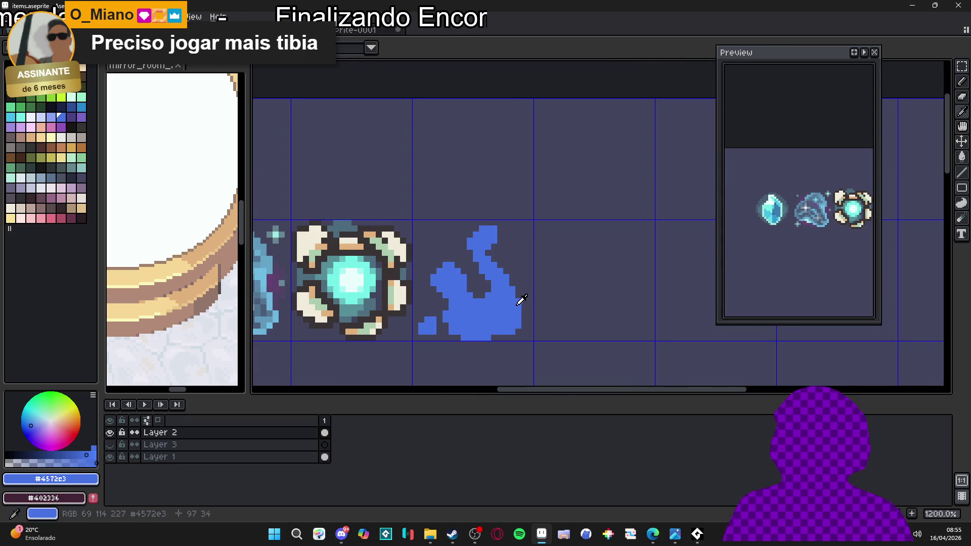
- Widen the preview window and zoom around to check the new silhouette
{"action": "scroll", "coordinate": [499, 337], "scroll_direction": "down", "scroll_amount": 4}
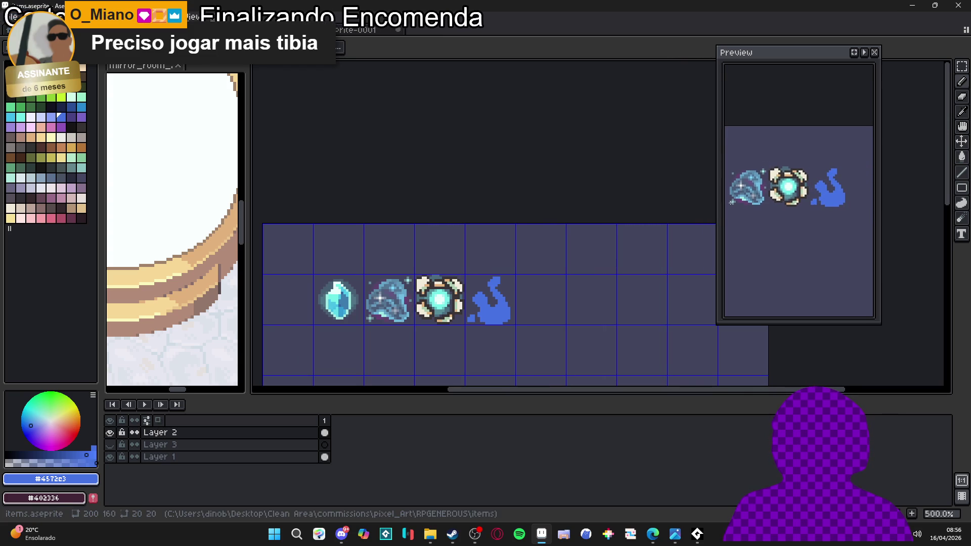
{"action": "left_click_drag", "start_coordinate": [721, 207], "coordinate": [676, 197]}
{"action": "scroll", "coordinate": [470, 285], "scroll_direction": "down", "scroll_amount": 3}
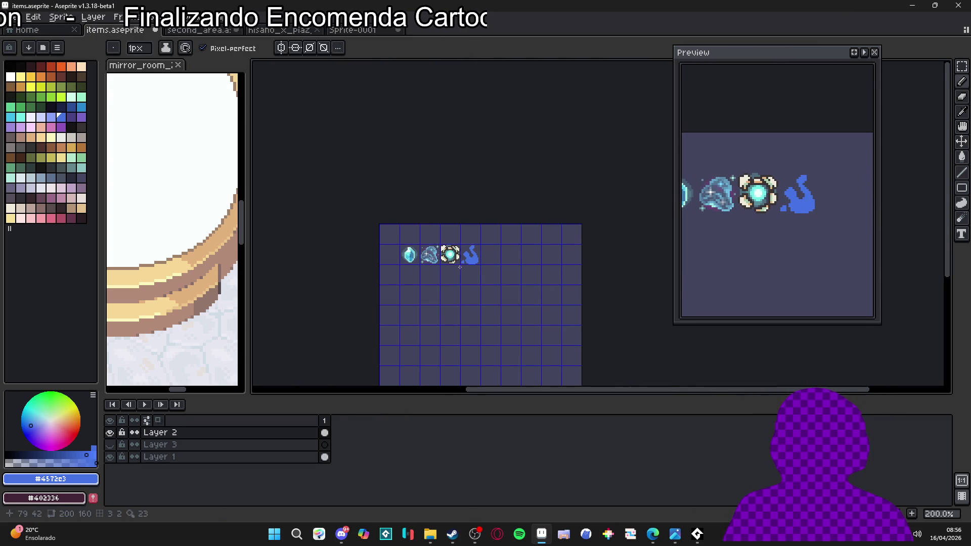
{"action": "scroll", "coordinate": [460, 267], "scroll_direction": "up", "scroll_amount": 3}
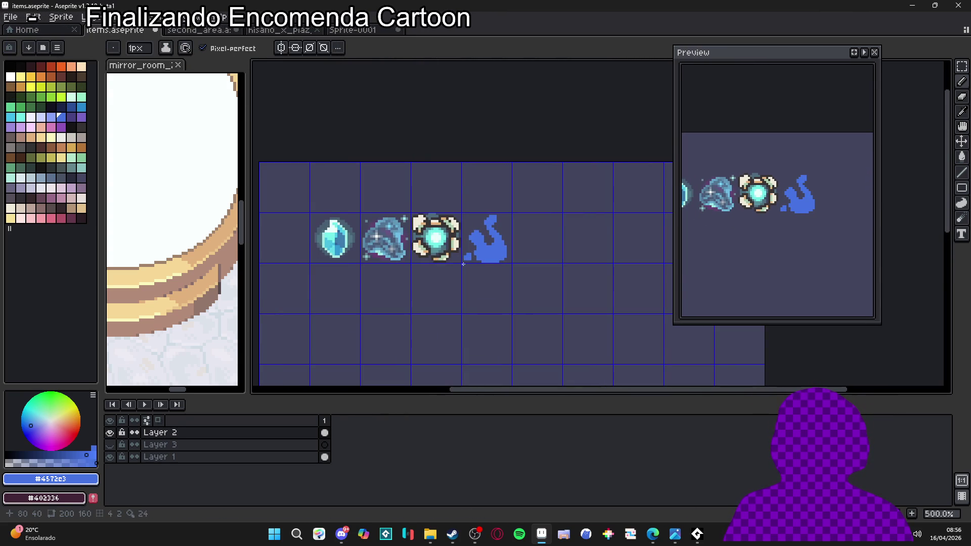
{"action": "scroll", "coordinate": [464, 264], "scroll_direction": "down", "scroll_amount": 2}
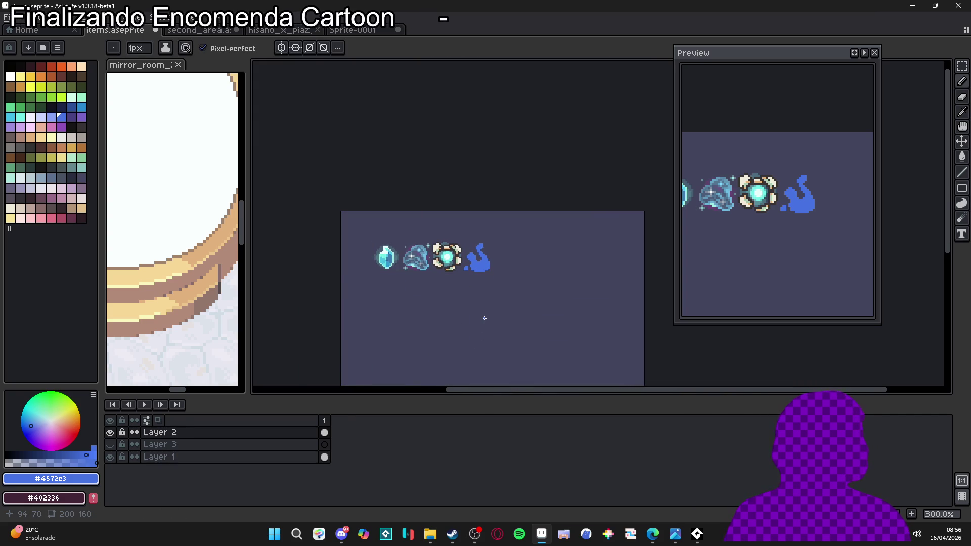
{"action": "scroll", "coordinate": [481, 261], "scroll_direction": "up", "scroll_amount": 4}
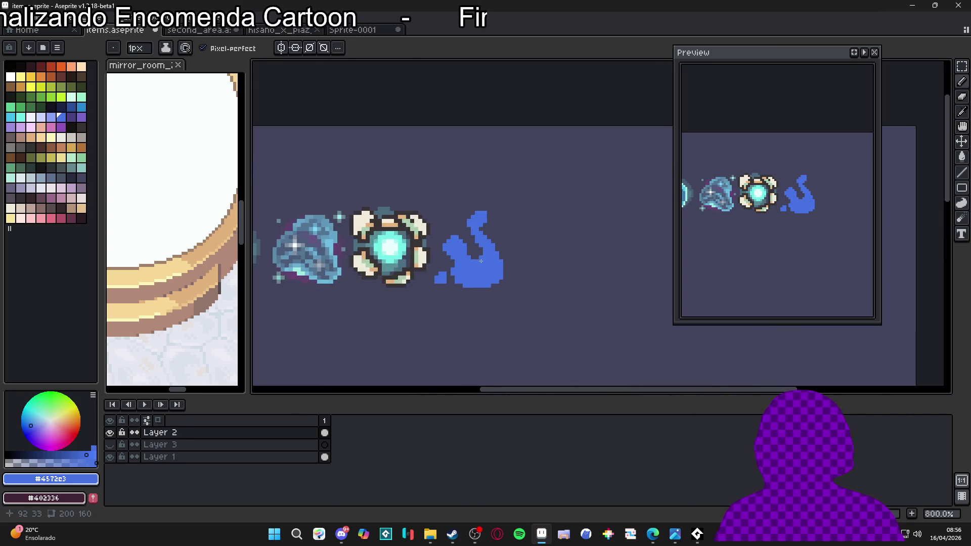
{"action": "scroll", "coordinate": [478, 263], "scroll_direction": "down", "scroll_amount": 1}
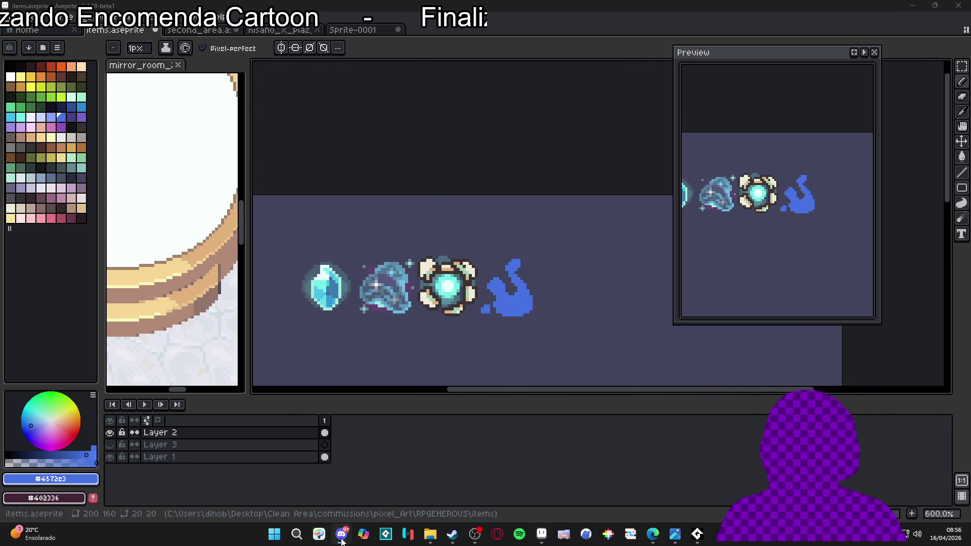
{"action": "scroll", "coordinate": [508, 291], "scroll_direction": "up", "scroll_amount": 4}
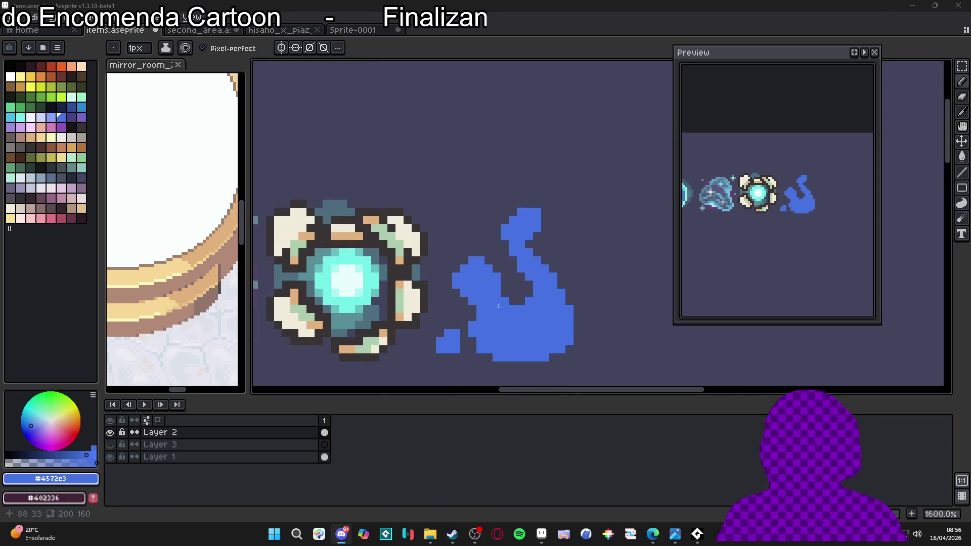
- Try several purple palette swatches, then pick a custom purple shade on the colour wheel
{"action": "left_click", "coordinate": [81, 117]}
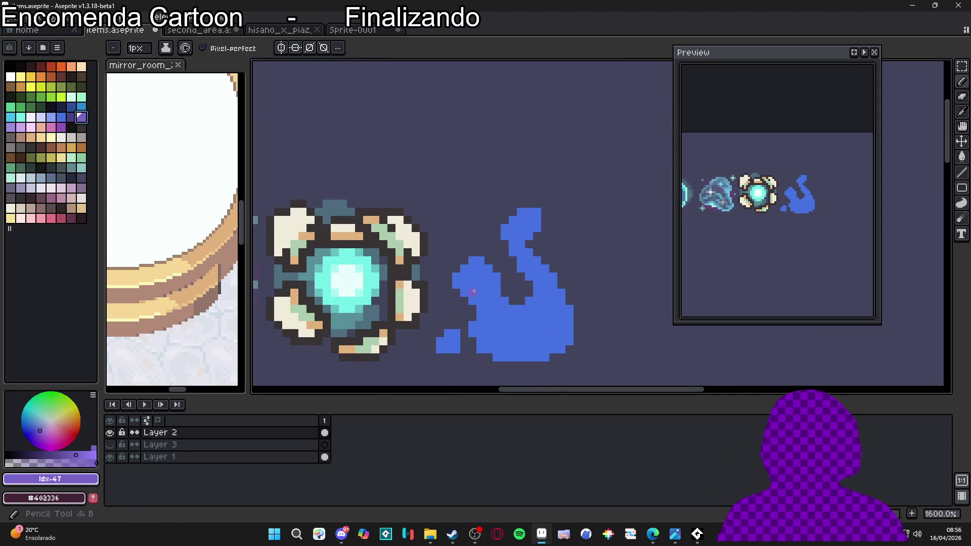
{"action": "key", "text": "bracketleft"}
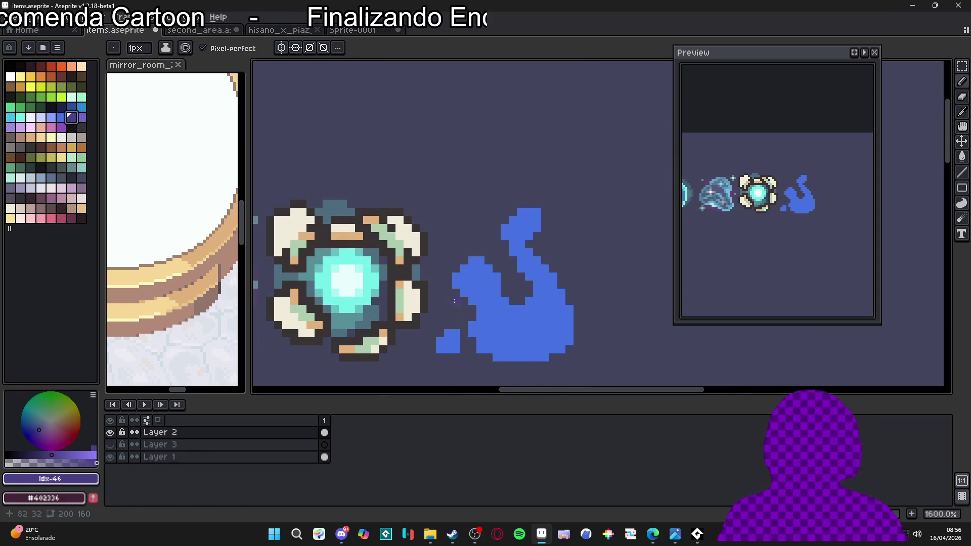
{"action": "left_click", "coordinate": [61, 127]}
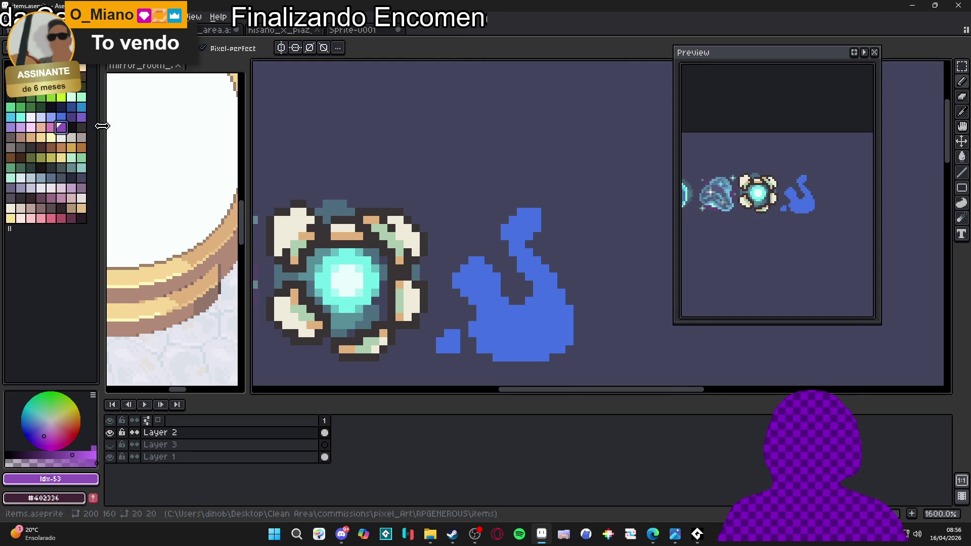
{"action": "left_click", "coordinate": [72, 107]}
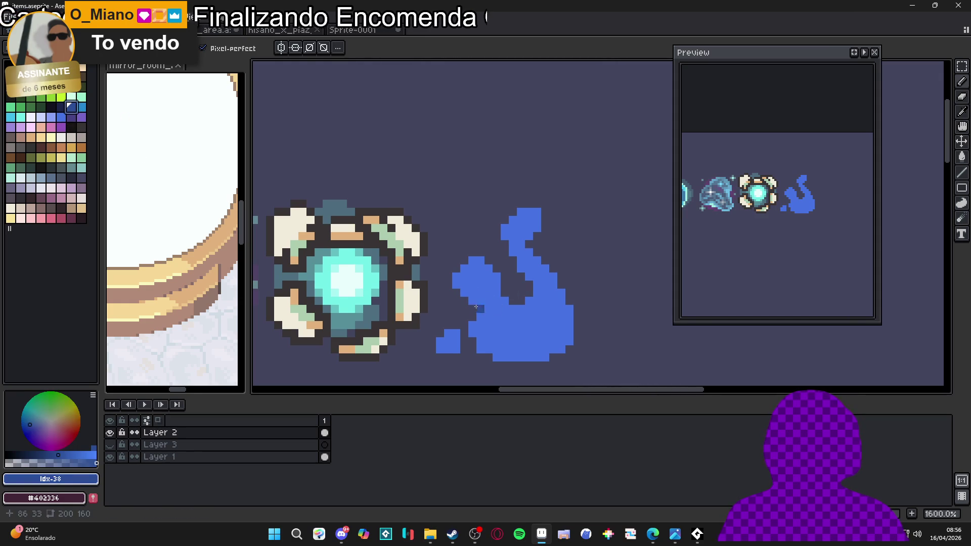
{"action": "left_click", "coordinate": [39, 422]}
{"action": "left_click_drag", "start_coordinate": [41, 422], "coordinate": [38, 431]}
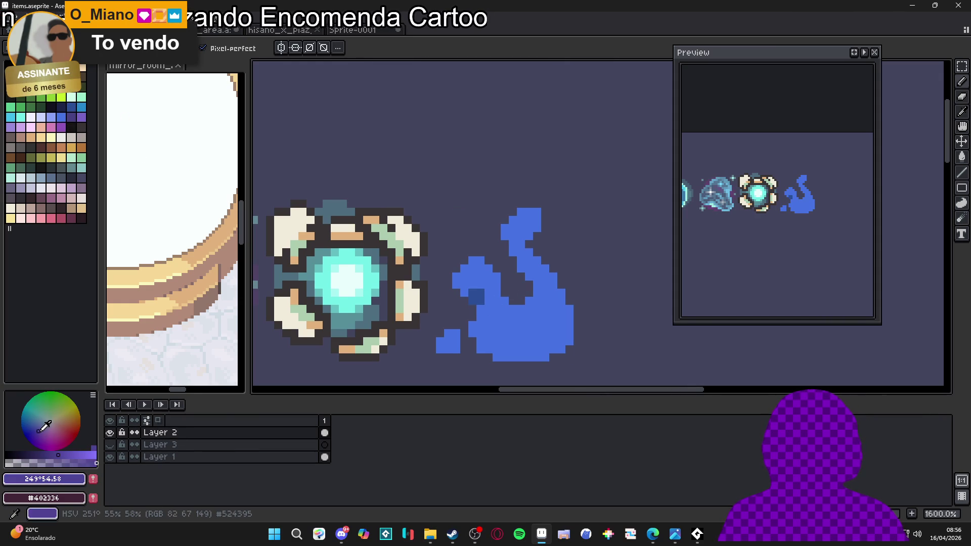
- Paint purple shading pixels and a short line along the shape's left edge, undoing one stray pixel
{"action": "left_click", "coordinate": [473, 295]}
{"action": "mouse_move", "coordinate": [457, 285]}
{"action": "left_mouse_down"}
{"action": "mouse_move", "coordinate": [481, 260]}
{"action": "mouse_move", "coordinate": [490, 269]}
{"action": "left_mouse_up"}
{"action": "left_click", "coordinate": [485, 286]}
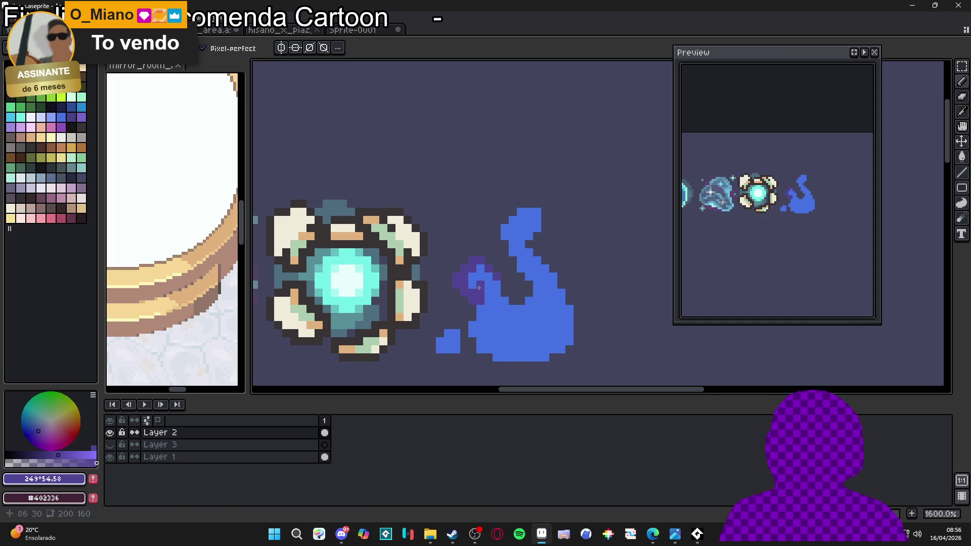
{"action": "left_click", "coordinate": [484, 292], "text": "alt"}
{"action": "left_click", "coordinate": [490, 301]}
{"action": "key", "text": "ctrl+z"}
{"action": "left_click", "coordinate": [485, 288]}
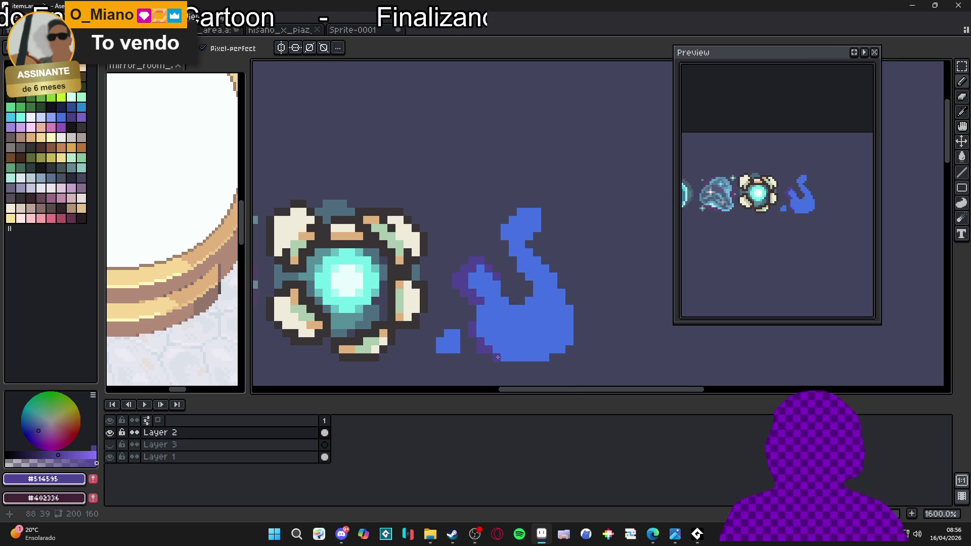
{"action": "scroll", "coordinate": [505, 354], "scroll_direction": "down", "scroll_amount": 3}
{"action": "scroll", "coordinate": [530, 336], "scroll_direction": "down", "scroll_amount": 1}
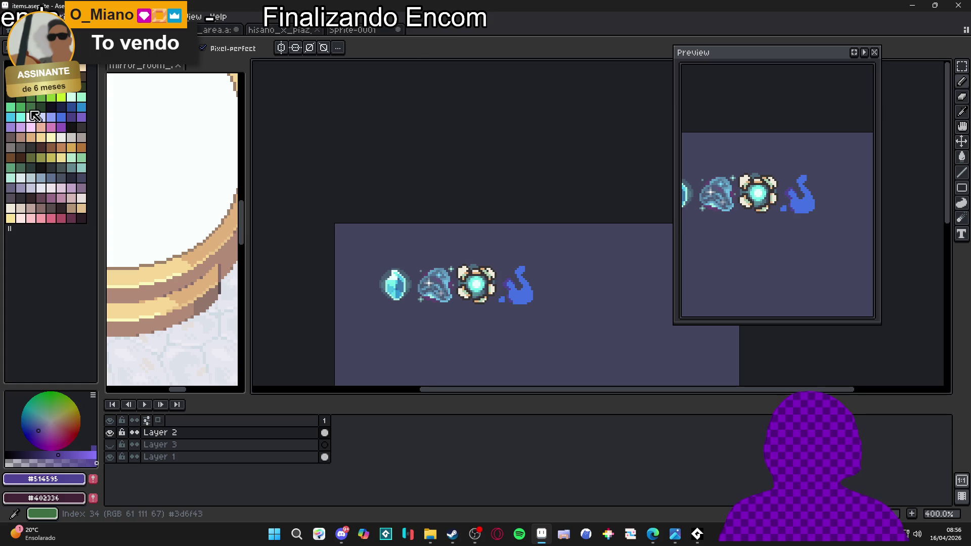
{"action": "left_click", "coordinate": [55, 107]}
- Select the grid cell holding the blue sprite with a rectangular selection
{"action": "key", "text": "m"}
{"action": "scroll", "coordinate": [534, 287], "scroll_direction": "up", "scroll_amount": 3}
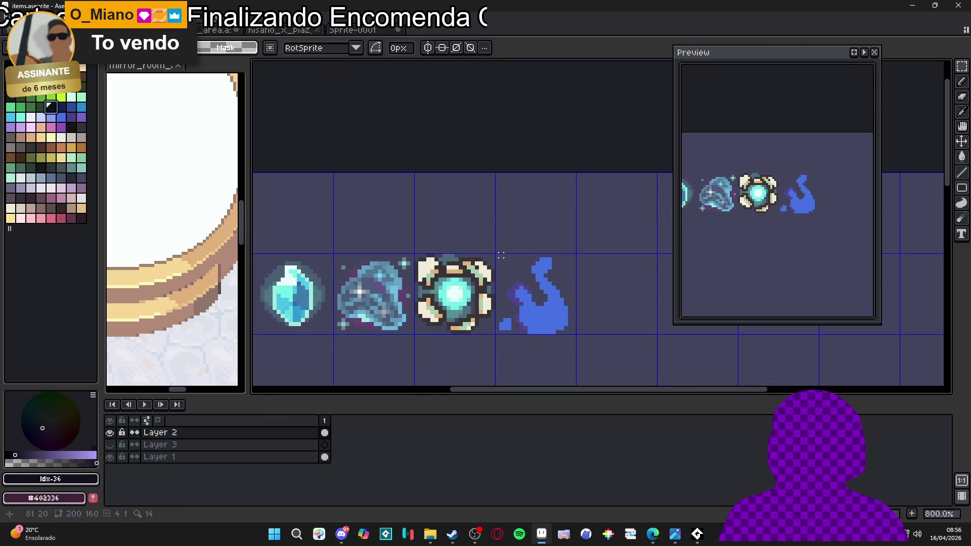
{"action": "left_click_drag", "start_coordinate": [497, 255], "coordinate": [576, 333]}
{"action": "left_click", "coordinate": [559, 321]}
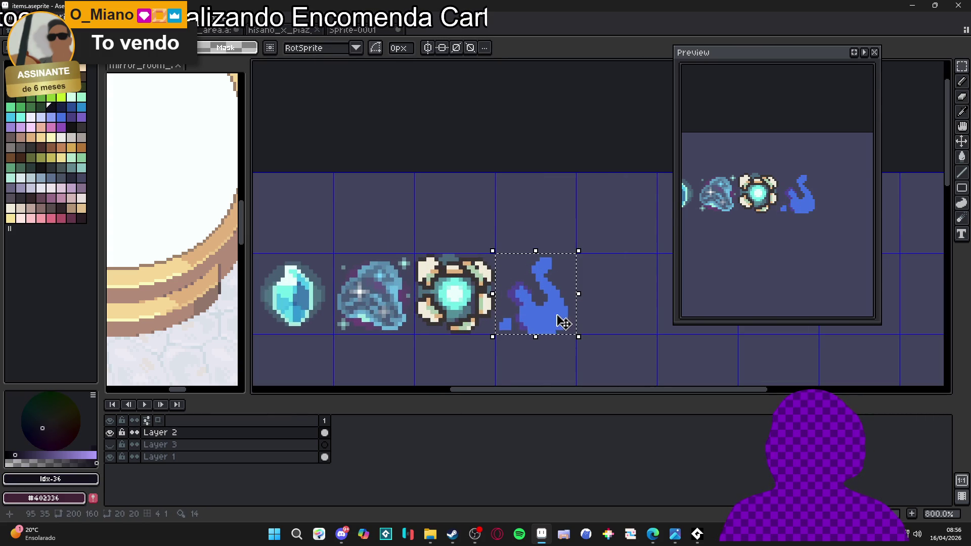
{"action": "left_click_drag", "start_coordinate": [498, 352], "coordinate": [587, 275]}
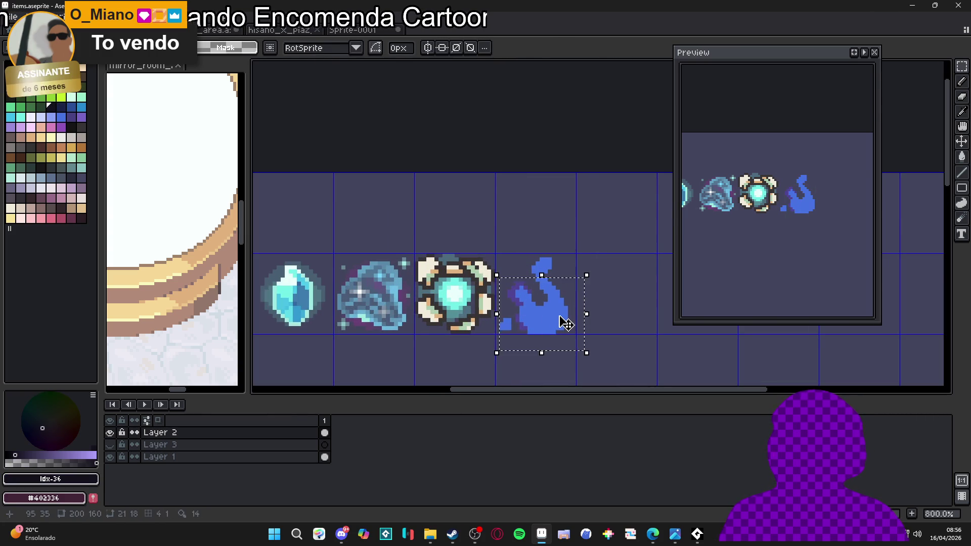
{"action": "left_click", "coordinate": [505, 260]}
{"action": "left_click_drag", "start_coordinate": [500, 256], "coordinate": [572, 333]}
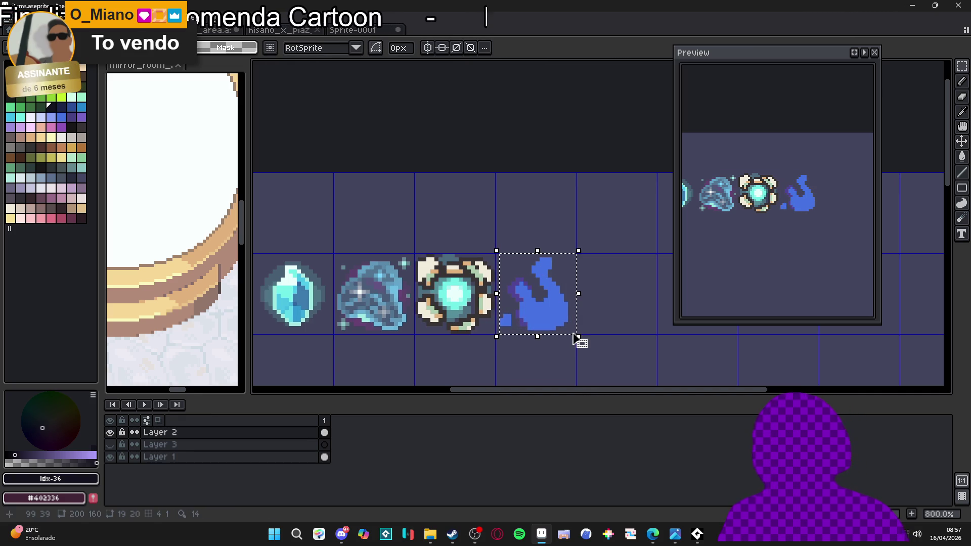
- Apply a dark outline (colour index 36) to the selected sprite and hide the grid
{"action": "key", "text": "shift+o"}
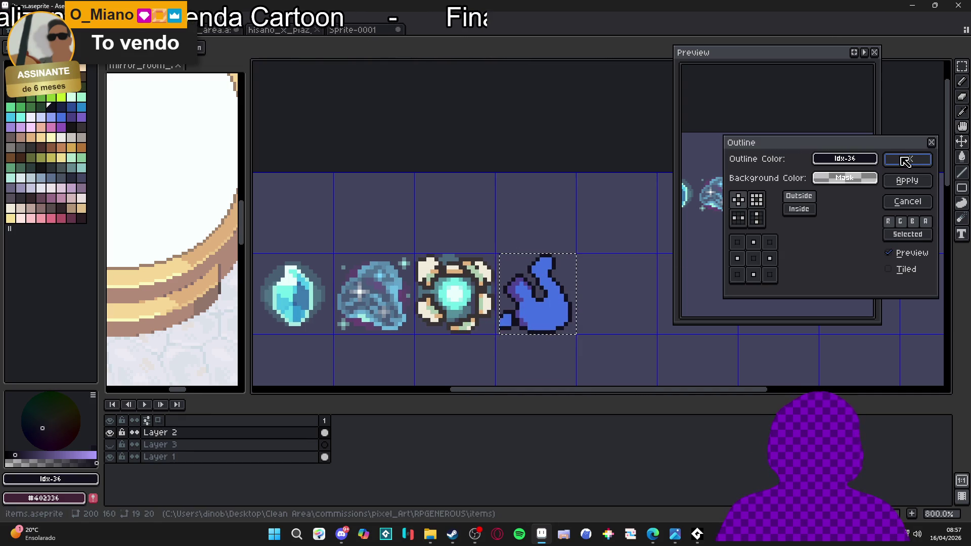
{"action": "left_click", "coordinate": [906, 159]}
{"action": "scroll", "coordinate": [463, 291], "scroll_direction": "down", "scroll_amount": 2}
{"action": "scroll", "coordinate": [487, 294], "scroll_direction": "down", "scroll_amount": 1}
{"action": "key", "text": "ctrl+apostrophe"}
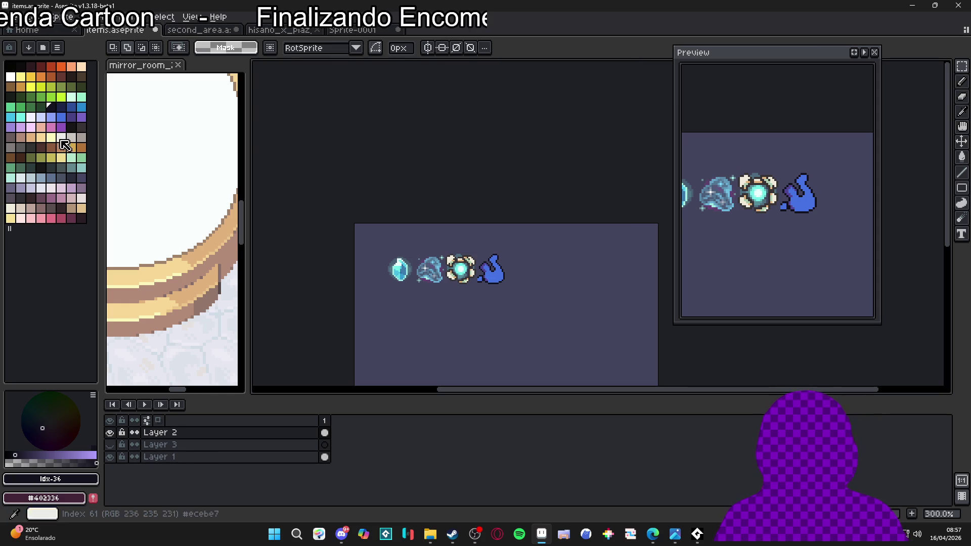
- Tidy the potion's foot: add dark outline pixels, erase strays, and patch gaps with blue
{"action": "scroll", "coordinate": [500, 284], "scroll_direction": "up", "scroll_amount": 8}
{"action": "key", "text": "b"}
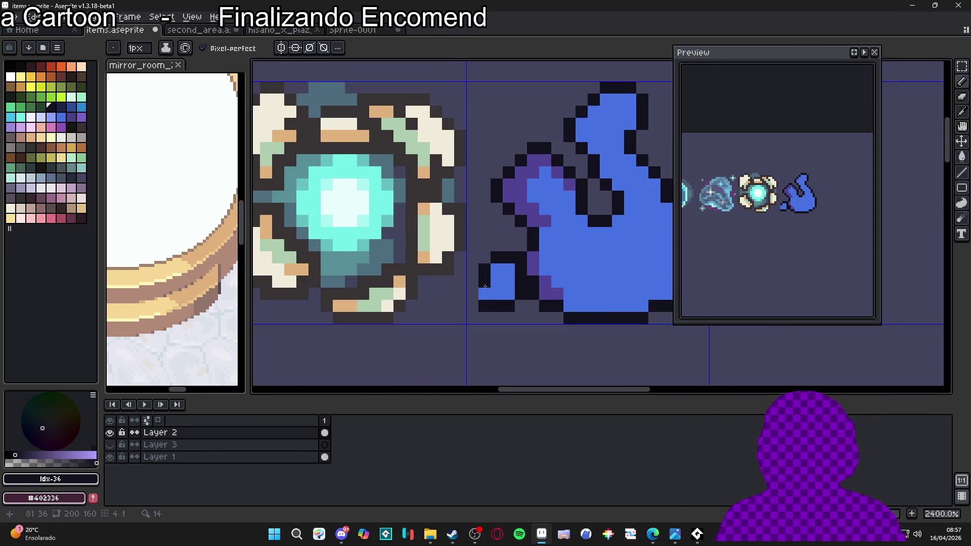
{"action": "left_click", "coordinate": [484, 293]}
{"action": "left_click", "coordinate": [497, 293]}
{"action": "key", "text": "e"}
{"action": "left_click", "coordinate": [485, 305]}
{"action": "left_click", "coordinate": [485, 294]}
{"action": "key", "text": "b"}
{"action": "left_click", "coordinate": [521, 306]}
{"action": "left_click", "coordinate": [484, 294]}
{"action": "left_click", "coordinate": [497, 306]}
{"action": "left_click", "coordinate": [509, 293]}
{"action": "left_click", "coordinate": [504, 290], "text": "alt"}
{"action": "scroll", "coordinate": [503, 290], "scroll_direction": "down", "scroll_amount": 3}
{"action": "scroll", "coordinate": [503, 288], "scroll_direction": "up", "scroll_amount": 2}
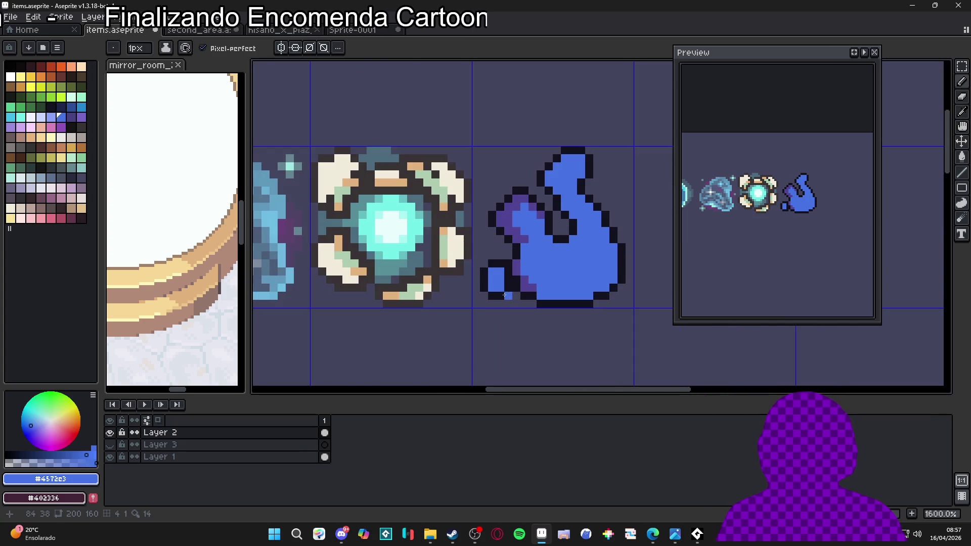
- Eyedrop purple #514595 and shade the sprite's bottom edge and lower body, plus an inner neck line
{"action": "left_click", "coordinate": [504, 287], "text": "alt"}
{"action": "scroll", "coordinate": [503, 289], "scroll_direction": "down", "scroll_amount": 3}
{"action": "scroll", "coordinate": [494, 283], "scroll_direction": "up", "scroll_amount": 3}
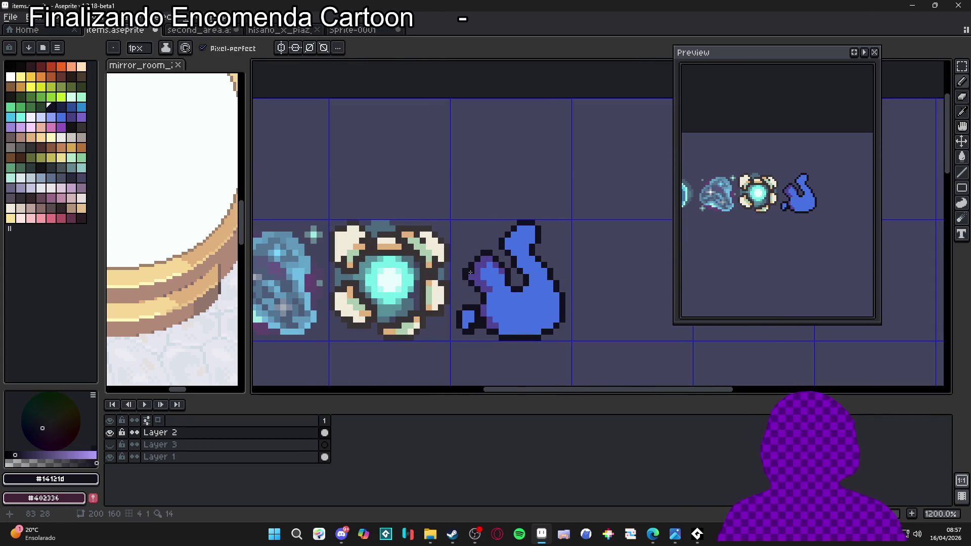
{"action": "scroll", "coordinate": [506, 366], "scroll_direction": "down", "scroll_amount": 1}
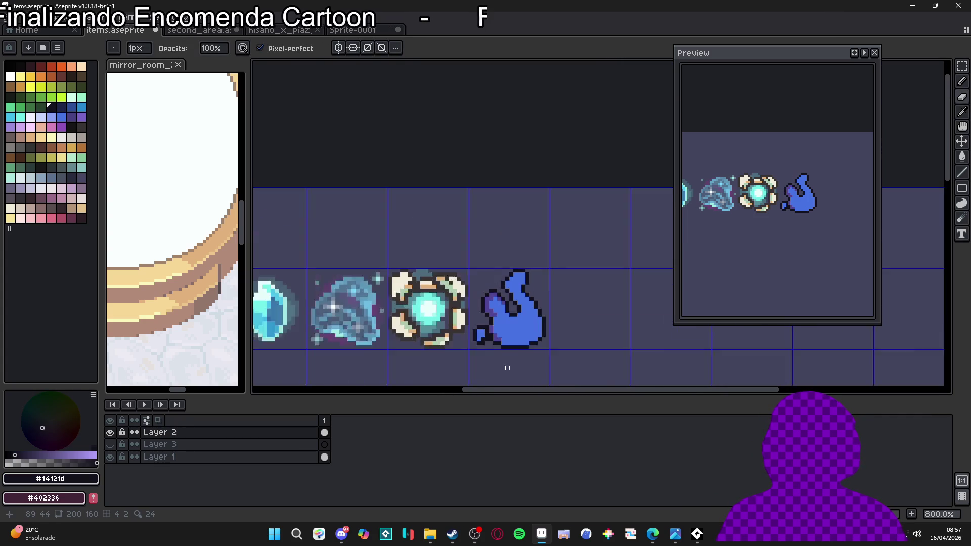
{"action": "scroll", "coordinate": [507, 367], "scroll_direction": "down", "scroll_amount": 2}
{"action": "left_click", "coordinate": [343, 536]}
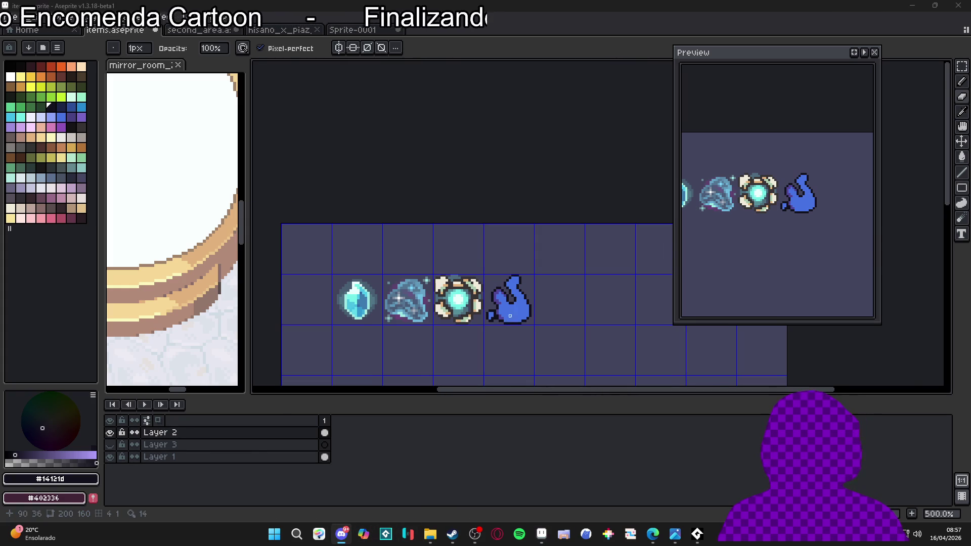
{"action": "scroll", "coordinate": [510, 318], "scroll_direction": "up", "scroll_amount": 4}
{"action": "left_click", "coordinate": [504, 298], "text": "alt"}
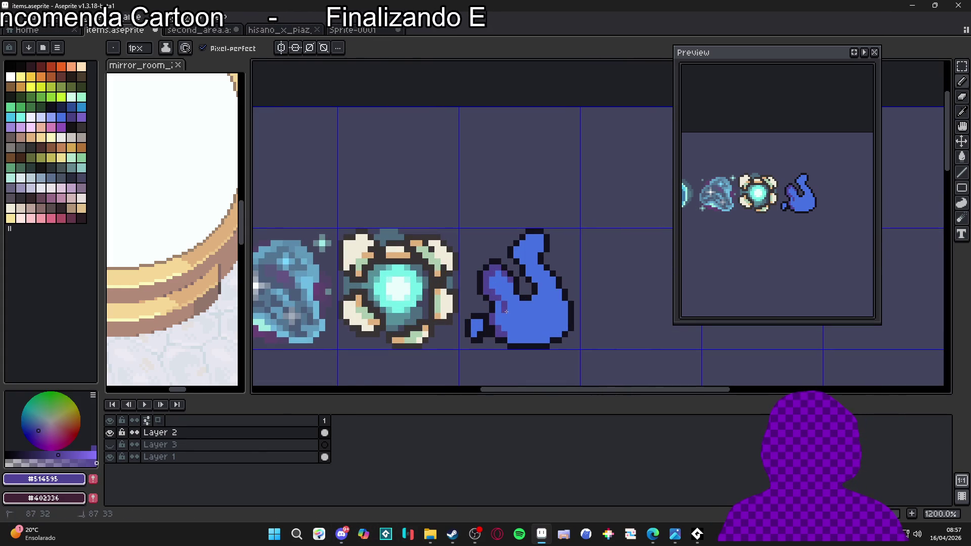
{"action": "mouse_move", "coordinate": [517, 323]}
{"action": "left_mouse_down"}
{"action": "mouse_move", "coordinate": [537, 333]}
{"action": "mouse_move", "coordinate": [521, 333]}
{"action": "mouse_move", "coordinate": [537, 331]}
{"action": "mouse_move", "coordinate": [528, 330]}
{"action": "left_mouse_up"}
{"action": "left_click_drag", "start_coordinate": [541, 284], "coordinate": [536, 301]}
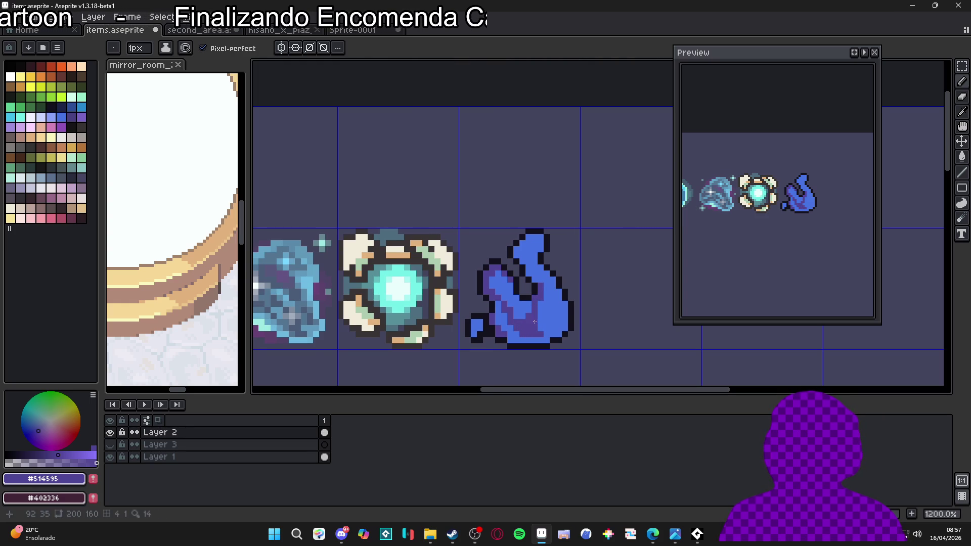
{"action": "mouse_move", "coordinate": [541, 327]}
{"action": "left_mouse_down"}
{"action": "mouse_move", "coordinate": [551, 334]}
{"action": "mouse_move", "coordinate": [506, 332]}
{"action": "left_mouse_up"}
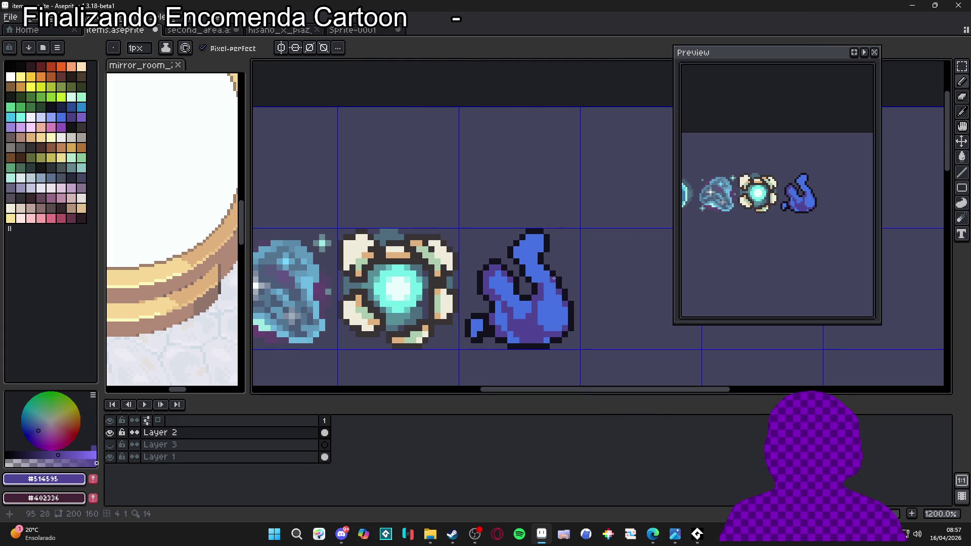
{"action": "mouse_move", "coordinate": [528, 276]}
{"action": "left_mouse_down"}
{"action": "mouse_move", "coordinate": [528, 258]}
{"action": "mouse_move", "coordinate": [537, 265]}
{"action": "left_mouse_up"}
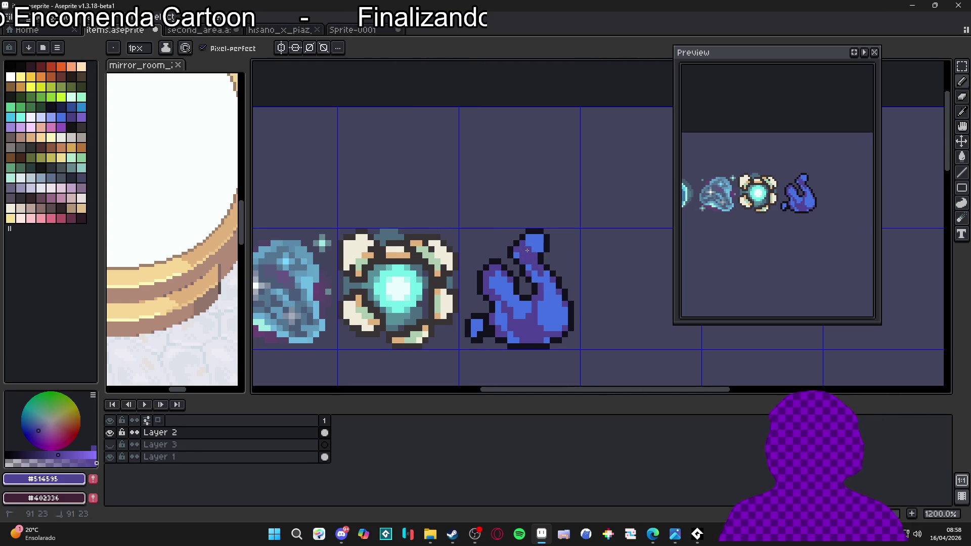
- With light-blue swatch 44 and a 1px brush, paint highlights on the left bulge, neck tip and lower right
{"action": "scroll", "coordinate": [553, 315], "scroll_direction": "up", "scroll_amount": 1}
{"action": "left_click", "coordinate": [552, 304], "text": "alt"}
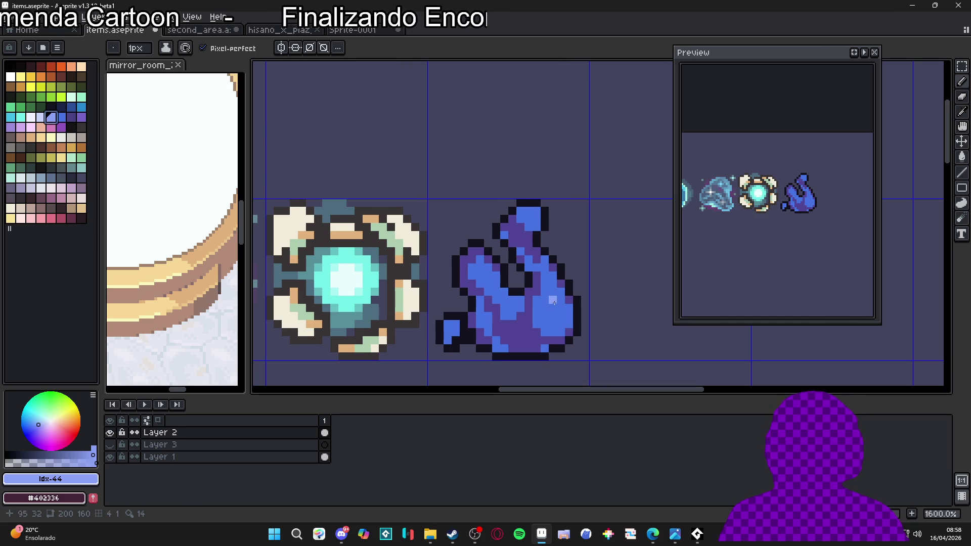
{"action": "scroll", "coordinate": [554, 303], "scroll_direction": "up", "scroll_amount": 2}
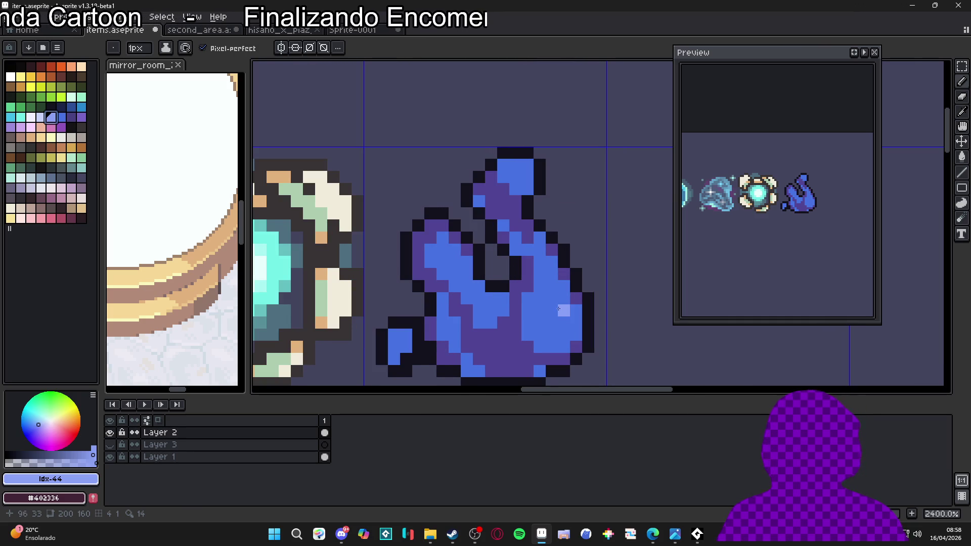
{"action": "key", "text": "plus"}
{"action": "key", "text": "minus"}
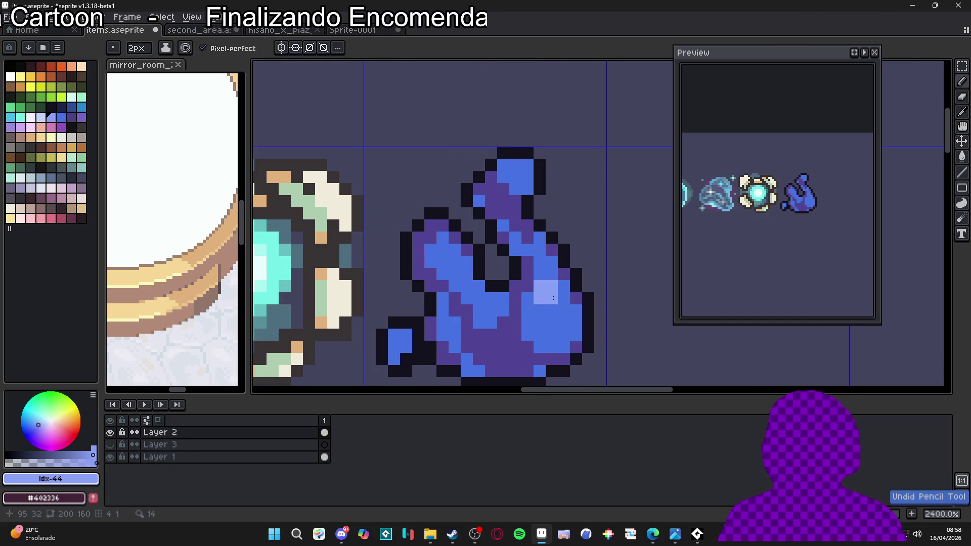
{"action": "key", "text": "plus"}
{"action": "key", "text": "minus"}
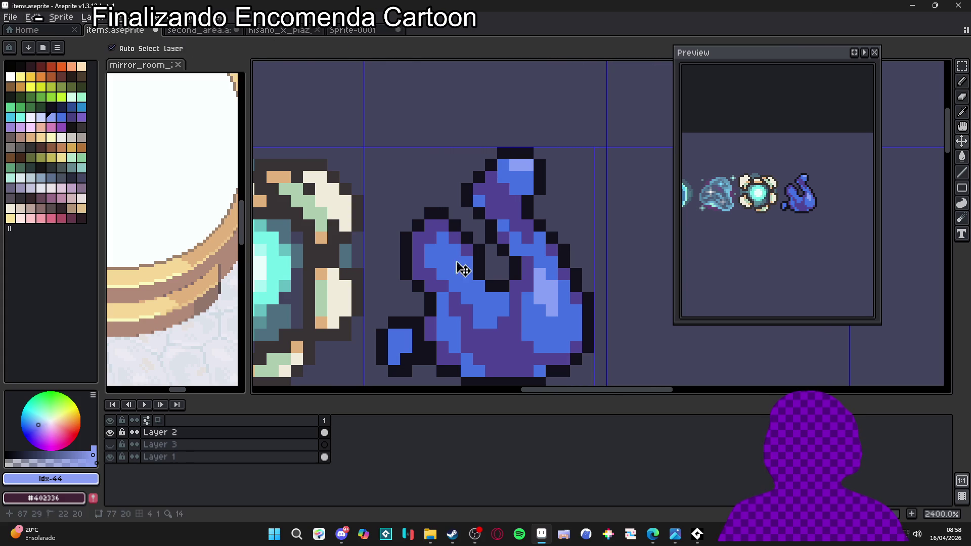
{"action": "left_click_drag", "start_coordinate": [455, 262], "coordinate": [443, 250]}
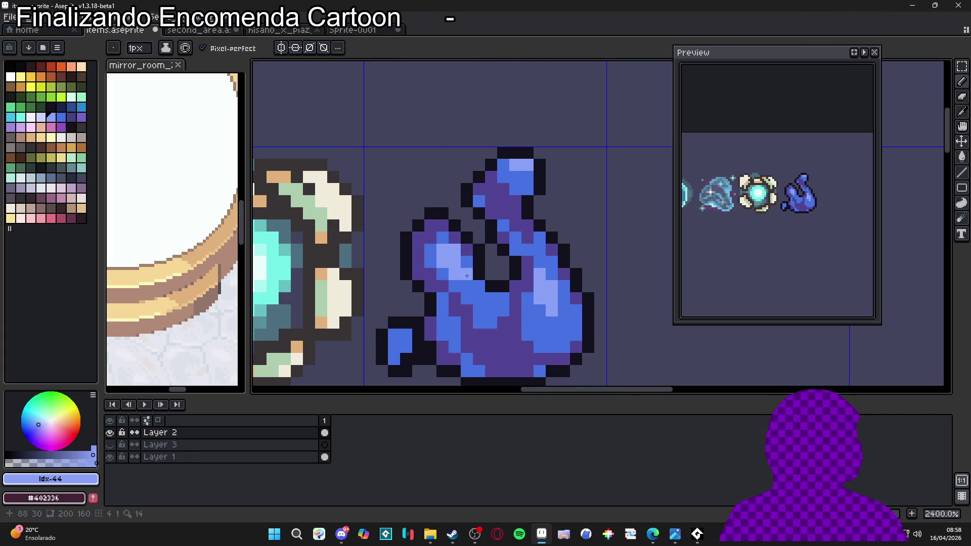
{"action": "scroll", "coordinate": [478, 321], "scroll_direction": "down", "scroll_amount": 4}
{"action": "scroll", "coordinate": [478, 322], "scroll_direction": "up", "scroll_amount": 4}
{"action": "left_click", "coordinate": [513, 336]}
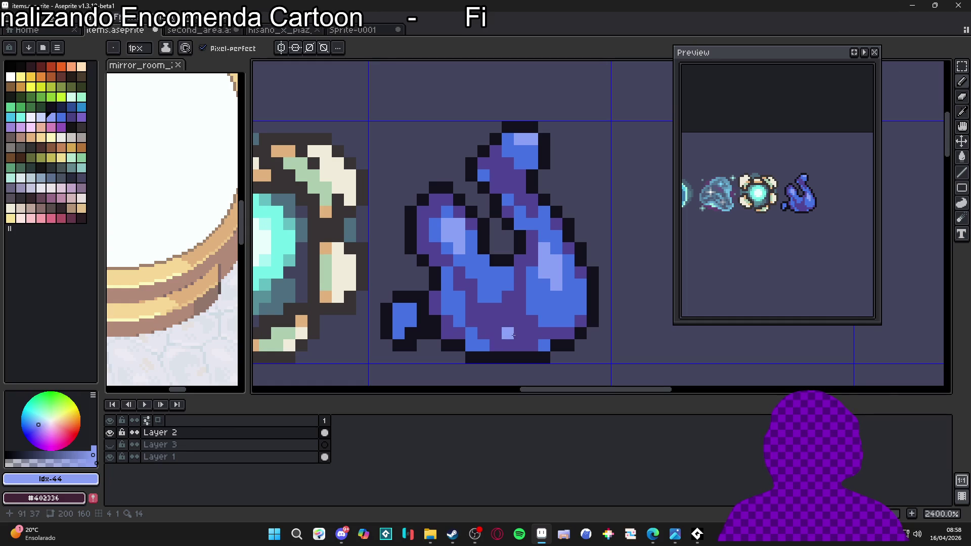
- Repaint the bottom pixel, then add dark shadow pixels (swatch 55) at the base and inside the left curve
{"action": "left_click", "coordinate": [519, 336], "text": "alt"}
{"action": "left_click", "coordinate": [508, 334]}
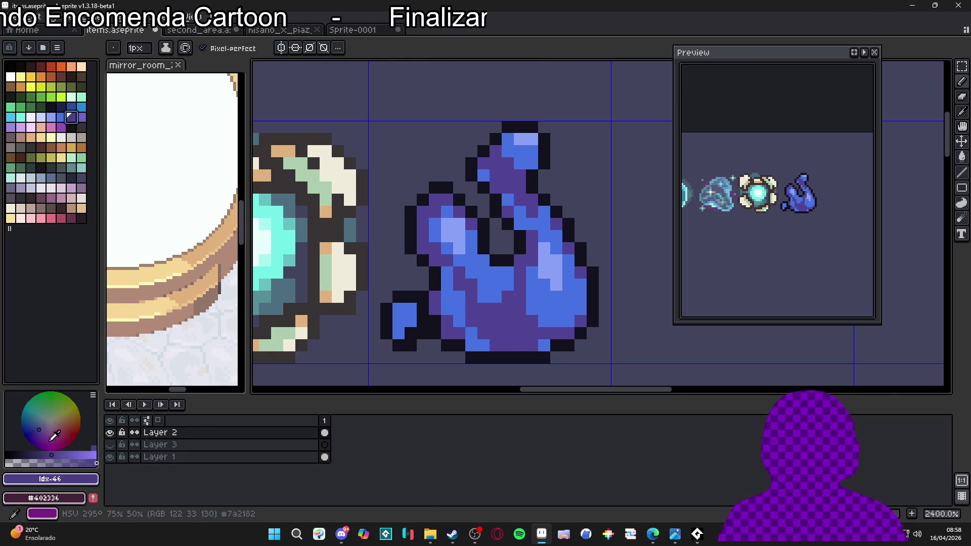
{"action": "left_click", "coordinate": [81, 127]}
{"action": "left_click", "coordinate": [503, 332]}
{"action": "mouse_move", "coordinate": [516, 329]}
{"action": "left_mouse_down"}
{"action": "mouse_move", "coordinate": [485, 321]}
{"action": "mouse_move", "coordinate": [502, 325]}
{"action": "left_mouse_up"}
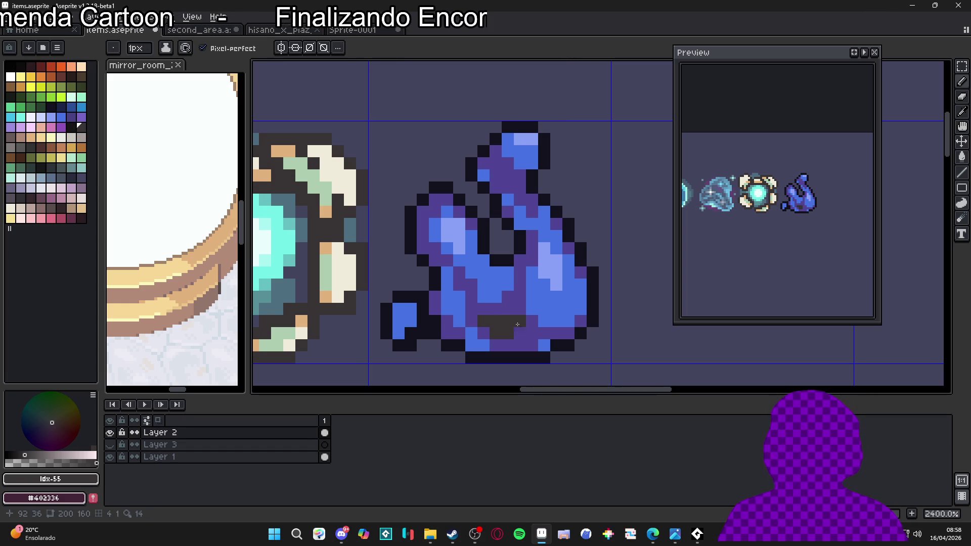
{"action": "scroll", "coordinate": [487, 299], "scroll_direction": "down", "scroll_amount": 2}
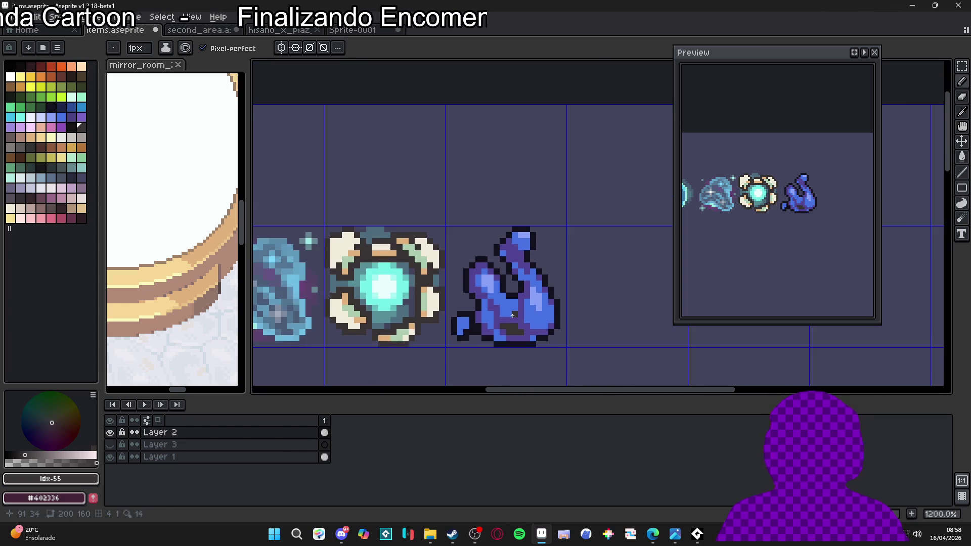
{"action": "scroll", "coordinate": [512, 326], "scroll_direction": "up", "scroll_amount": 1}
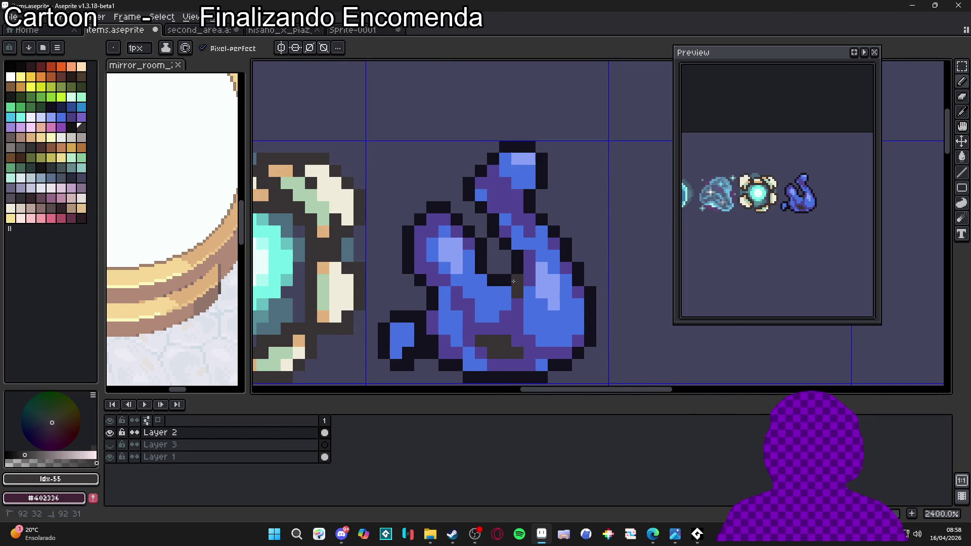
{"action": "scroll", "coordinate": [454, 295], "scroll_direction": "up", "scroll_amount": 1}
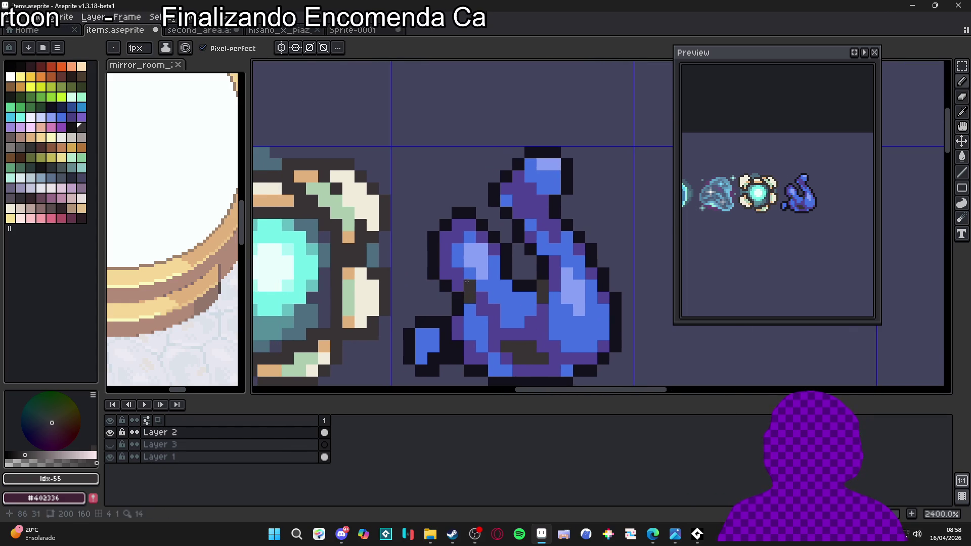
{"action": "left_click_drag", "start_coordinate": [458, 286], "coordinate": [470, 299]}
{"action": "left_click", "coordinate": [457, 334]}
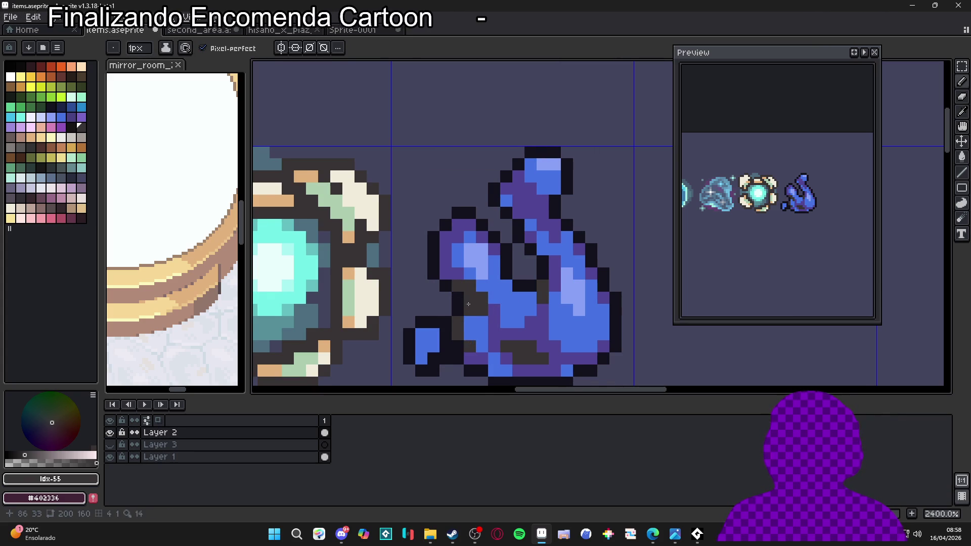
- Eyedrop dark grey #373334, darken a lower pixel and the neck with a 2px brush, then review the row
{"action": "scroll", "coordinate": [482, 278], "scroll_direction": "up", "scroll_amount": 1}
{"action": "left_click", "coordinate": [482, 372], "text": "alt"}
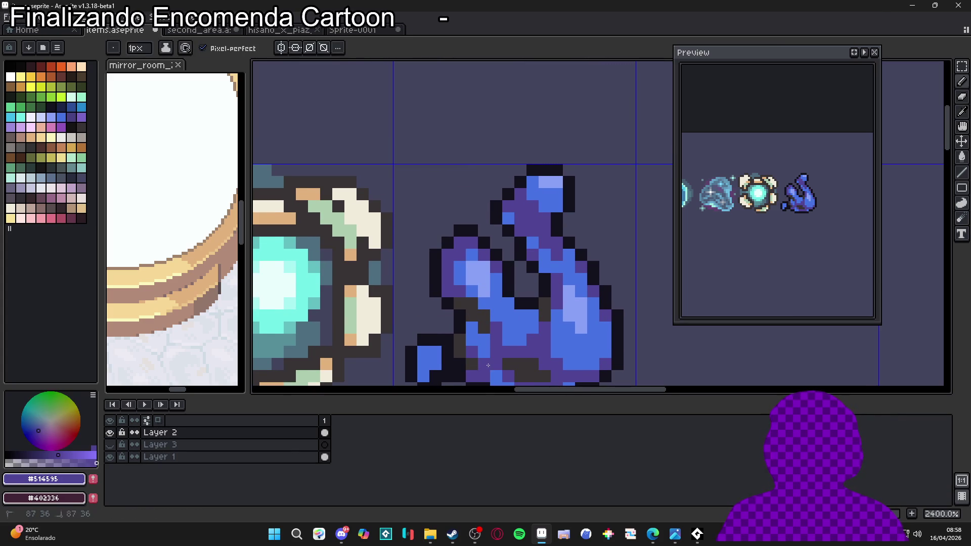
{"action": "left_click", "coordinate": [470, 353]}
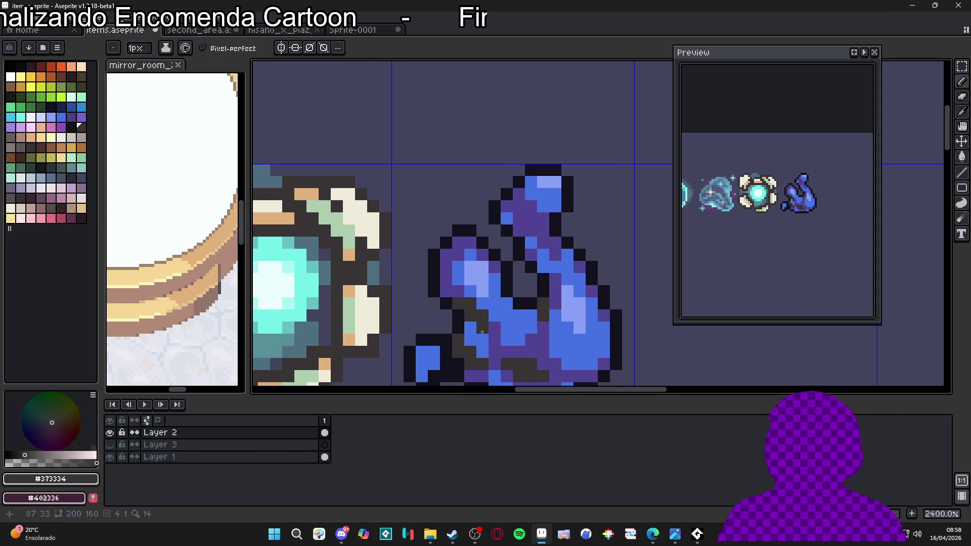
{"action": "scroll", "coordinate": [506, 273], "scroll_direction": "up", "scroll_amount": 1}
{"action": "key", "text": "plus"}
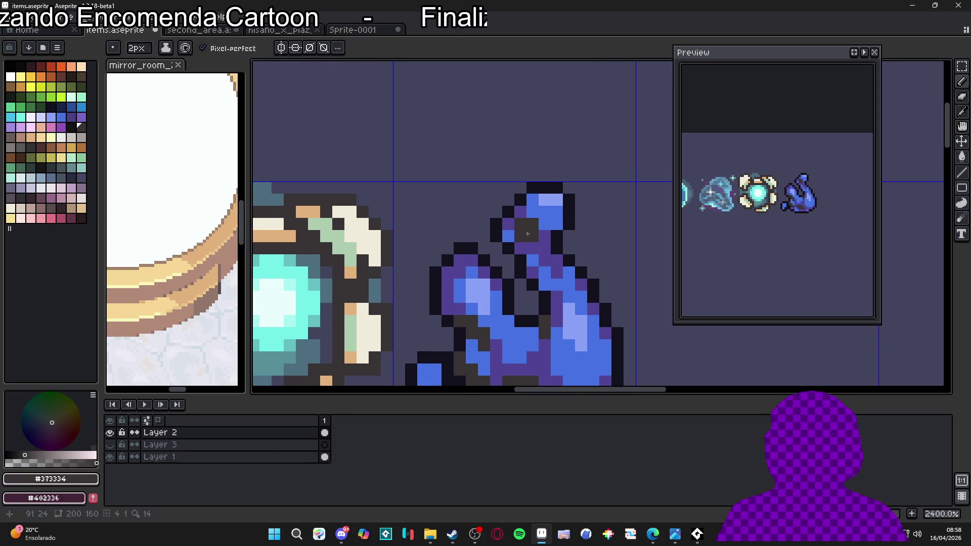
{"action": "left_click", "coordinate": [541, 237]}
{"action": "left_click", "coordinate": [545, 228], "text": "alt"}
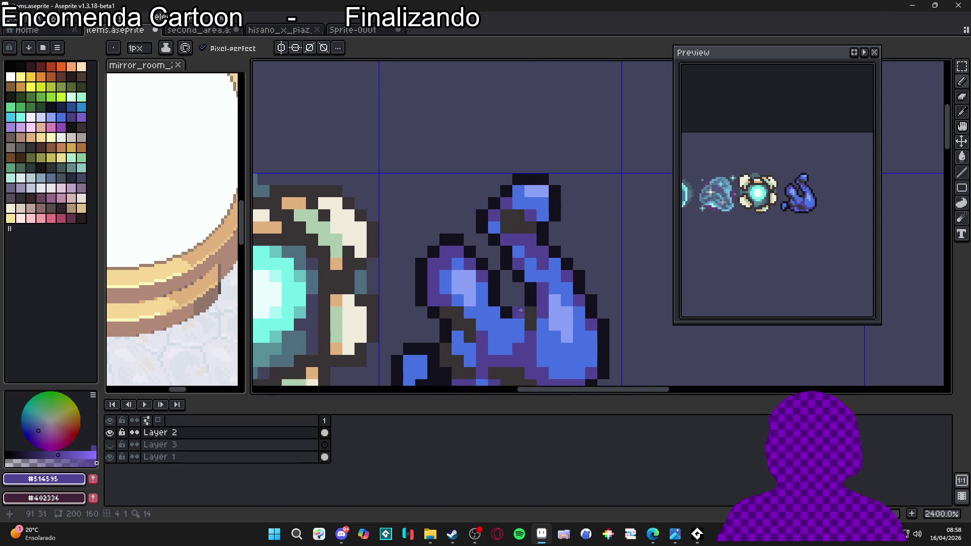
{"action": "scroll", "coordinate": [500, 298], "scroll_direction": "down", "scroll_amount": 3}
{"action": "scroll", "coordinate": [501, 299], "scroll_direction": "down", "scroll_amount": 4}
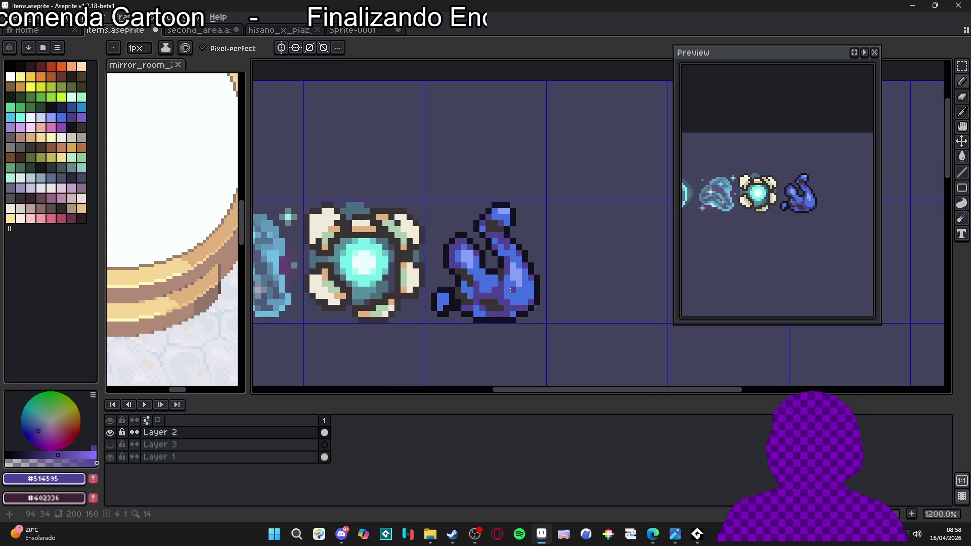
{"action": "scroll", "coordinate": [517, 292], "scroll_direction": "down", "scroll_amount": 1}
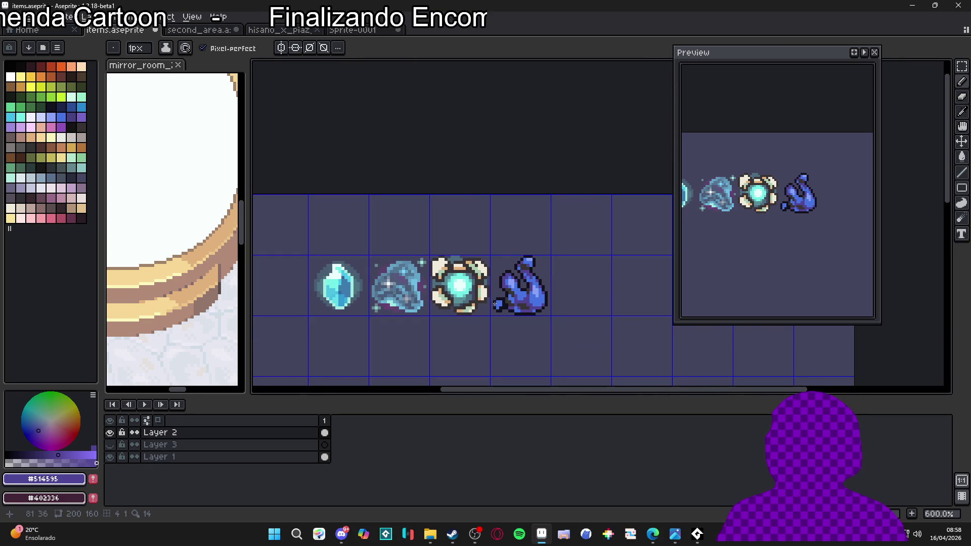
{"action": "scroll", "coordinate": [497, 302], "scroll_direction": "down", "scroll_amount": 2}
{"action": "scroll", "coordinate": [507, 298], "scroll_direction": "up", "scroll_amount": 2}
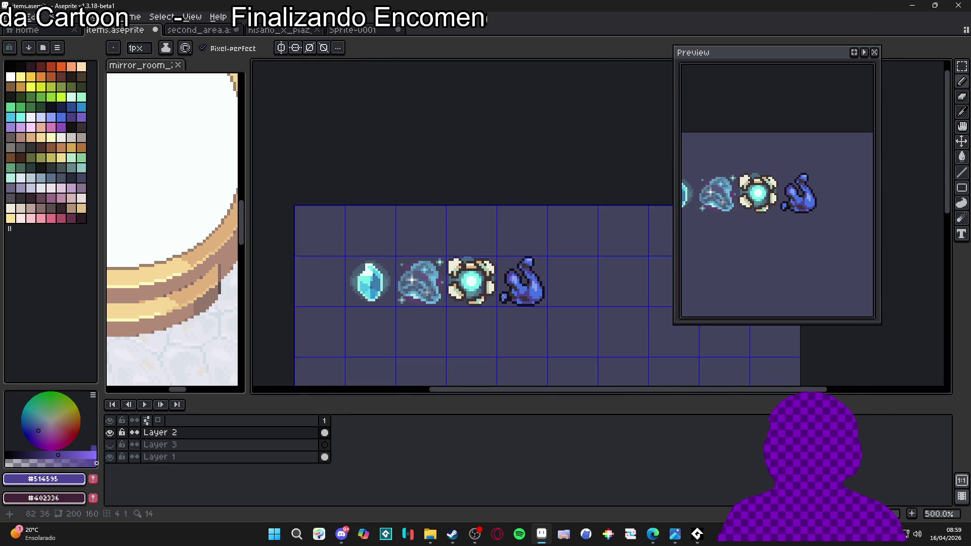
{"action": "scroll", "coordinate": [547, 304], "scroll_direction": "down", "scroll_amount": 2}
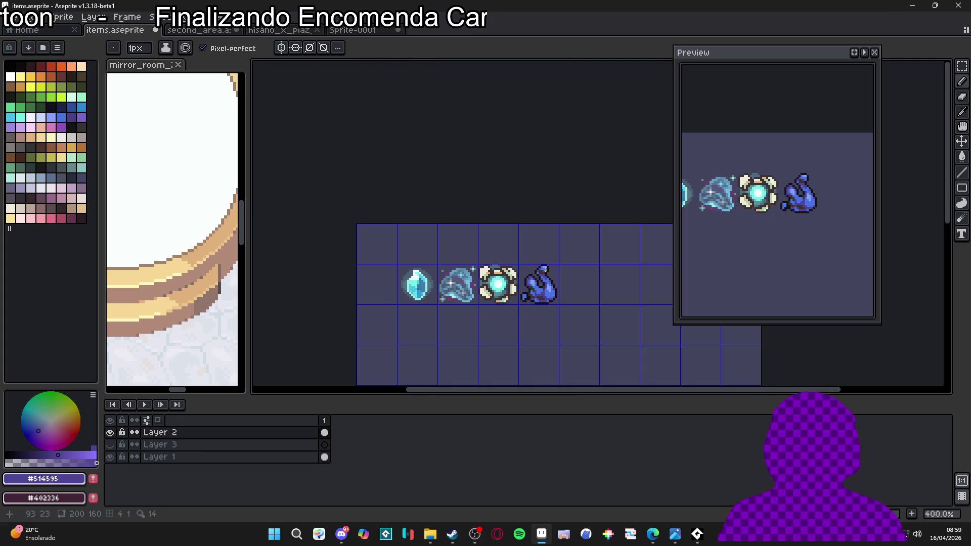
{"action": "scroll", "coordinate": [545, 270], "scroll_direction": "up", "scroll_amount": 8}
- Sample the sprite's blue, try a navy swatch, then paint two light-blue pixels on the small blob
{"action": "left_click", "coordinate": [535, 276], "text": "alt"}
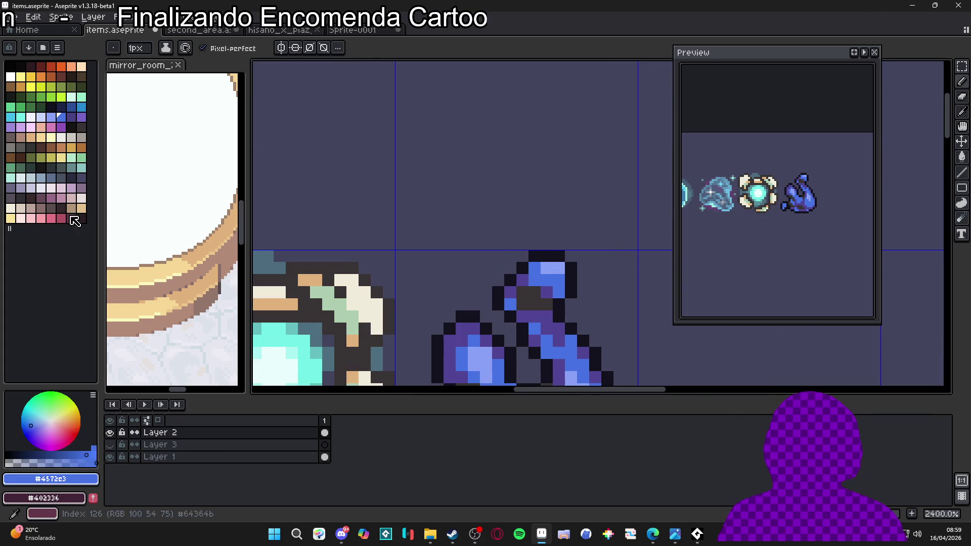
{"action": "left_click", "coordinate": [61, 106]}
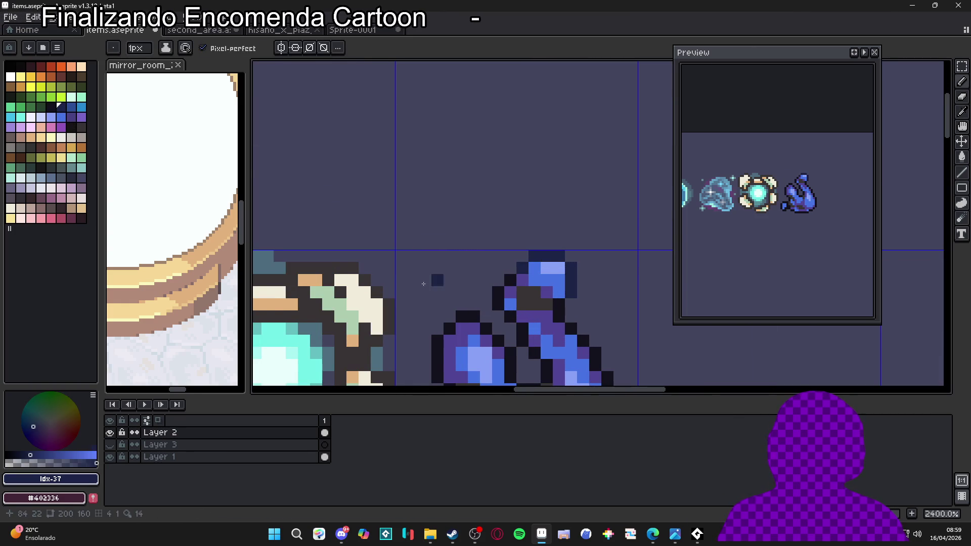
{"action": "scroll", "coordinate": [468, 284], "scroll_direction": "down", "scroll_amount": 5}
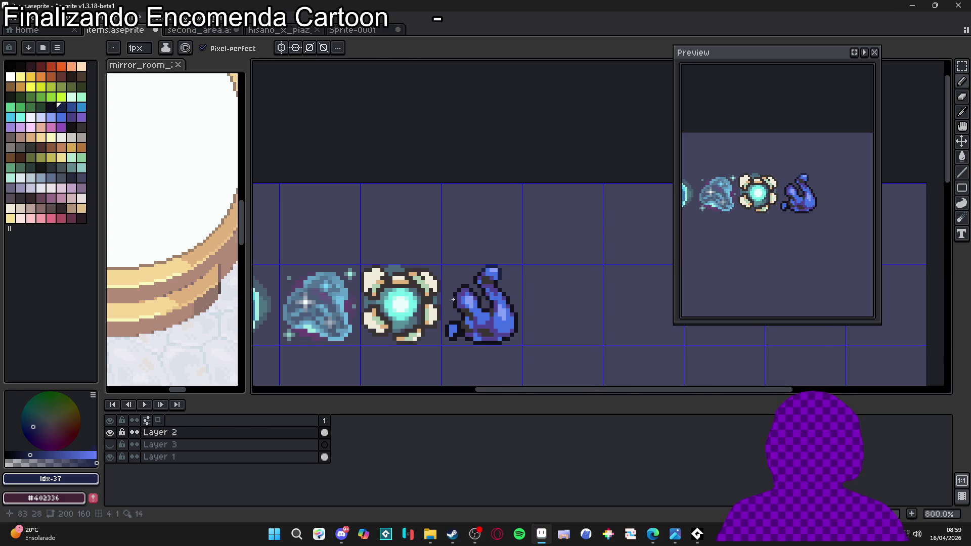
{"action": "scroll", "coordinate": [454, 293], "scroll_direction": "up", "scroll_amount": 2}
{"action": "scroll", "coordinate": [503, 287], "scroll_direction": "up", "scroll_amount": 1}
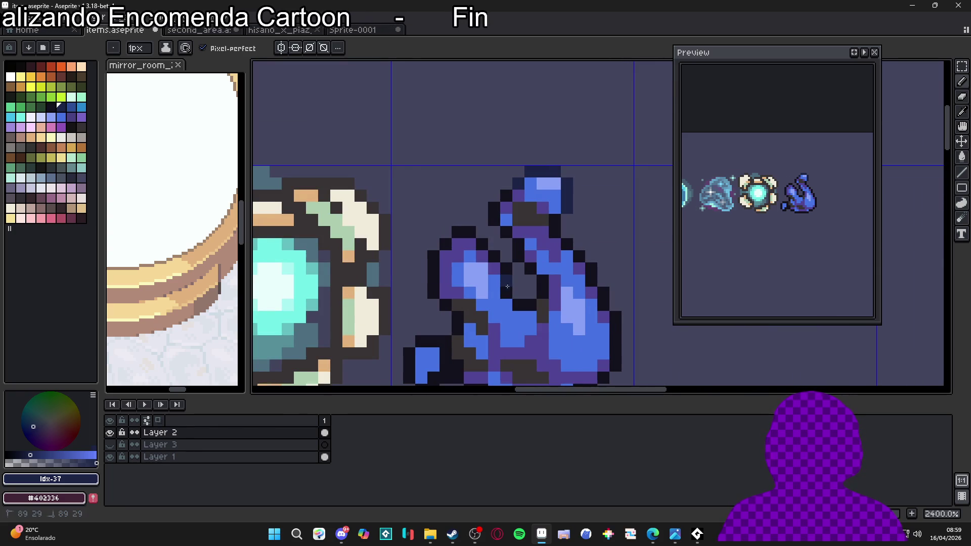
{"action": "scroll", "coordinate": [556, 294], "scroll_direction": "down", "scroll_amount": 1}
{"action": "scroll", "coordinate": [595, 296], "scroll_direction": "up", "scroll_amount": 1}
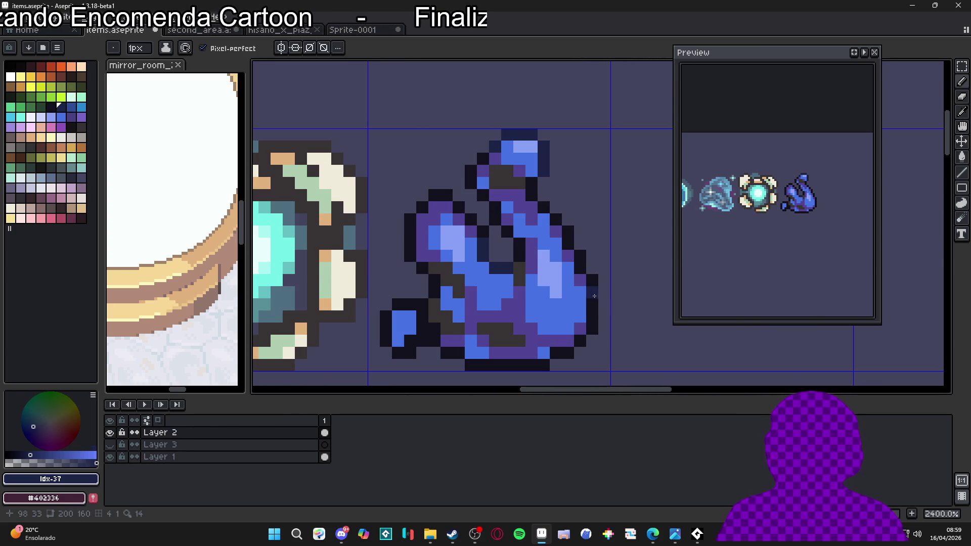
{"action": "scroll", "coordinate": [493, 303], "scroll_direction": "down", "scroll_amount": 1}
{"action": "scroll", "coordinate": [478, 308], "scroll_direction": "up", "scroll_amount": 1}
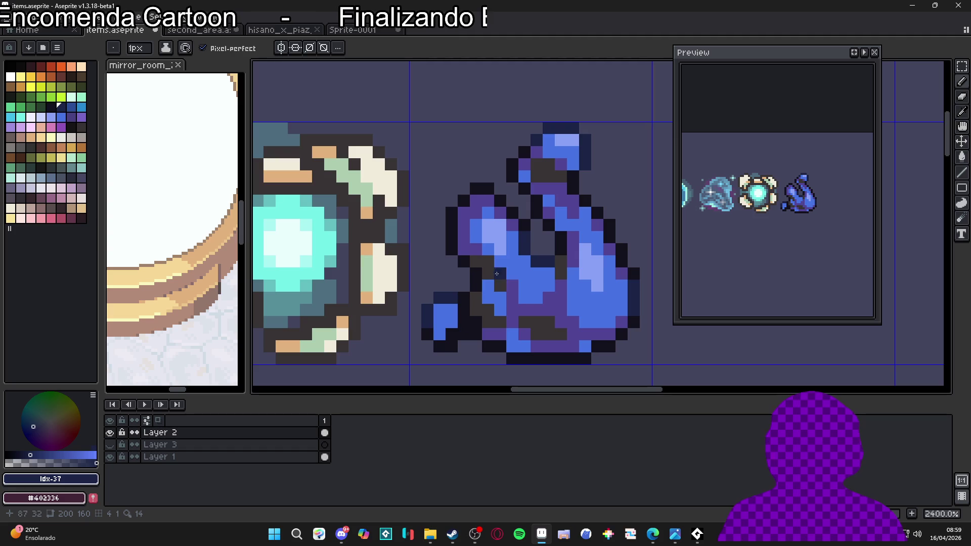
{"action": "scroll", "coordinate": [496, 275], "scroll_direction": "down", "scroll_amount": 1}
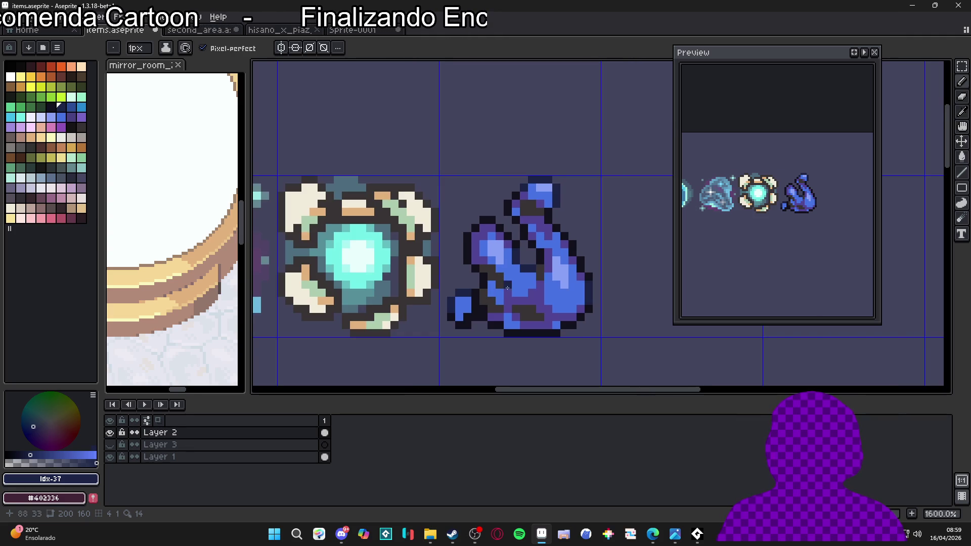
{"action": "scroll", "coordinate": [511, 287], "scroll_direction": "up", "scroll_amount": 1}
{"action": "left_click", "coordinate": [585, 271], "text": "alt"}
{"action": "left_click_drag", "start_coordinate": [433, 308], "coordinate": [441, 311]}
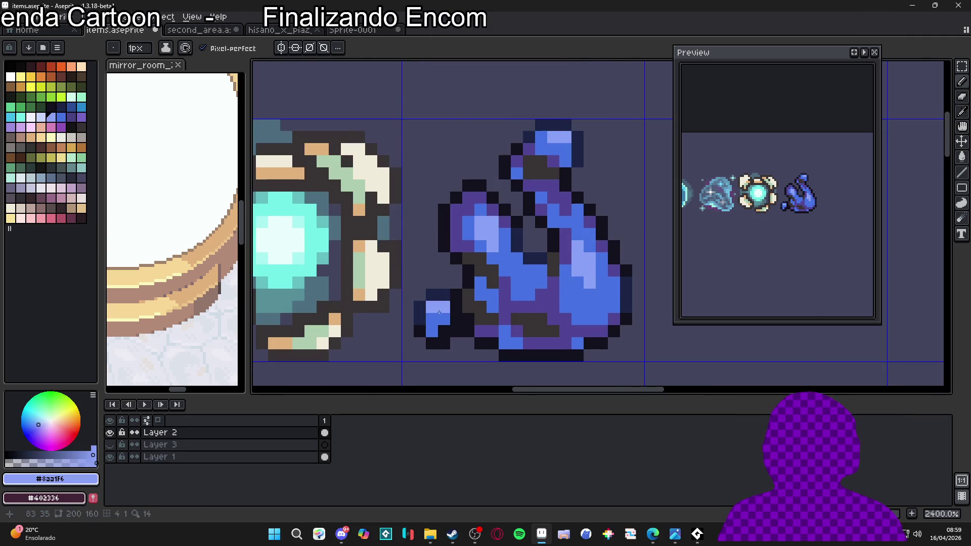
- Hide the grid, then repaint those pixels with medium blue #4572e3 sampled from the sprite
{"action": "scroll", "coordinate": [435, 316], "scroll_direction": "down", "scroll_amount": 7}
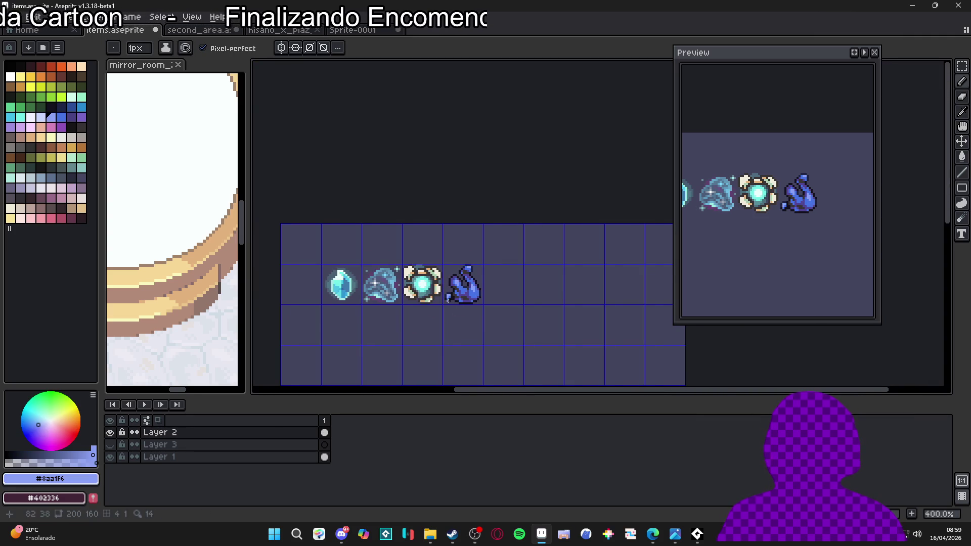
{"action": "key", "text": "ctrl+'"}
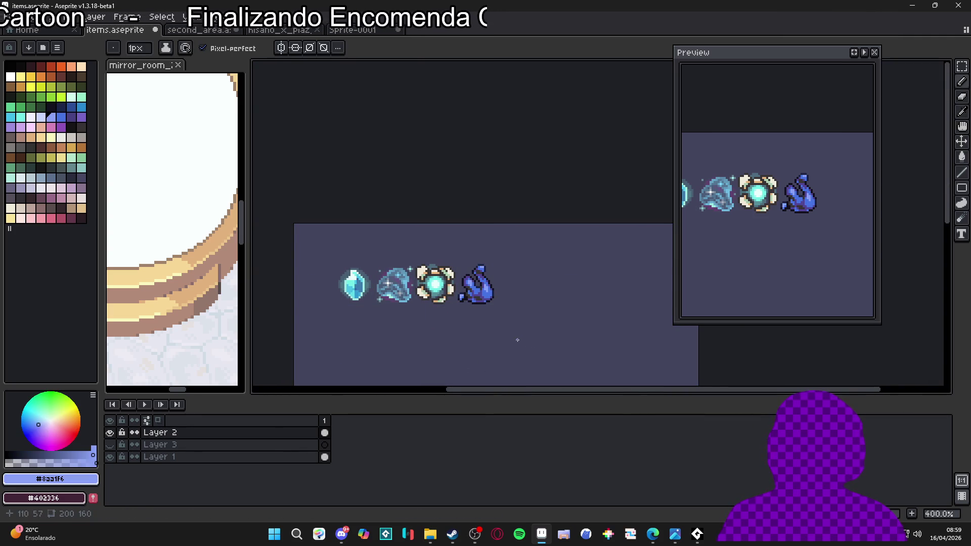
{"action": "scroll", "coordinate": [477, 299], "scroll_direction": "up", "scroll_amount": 2}
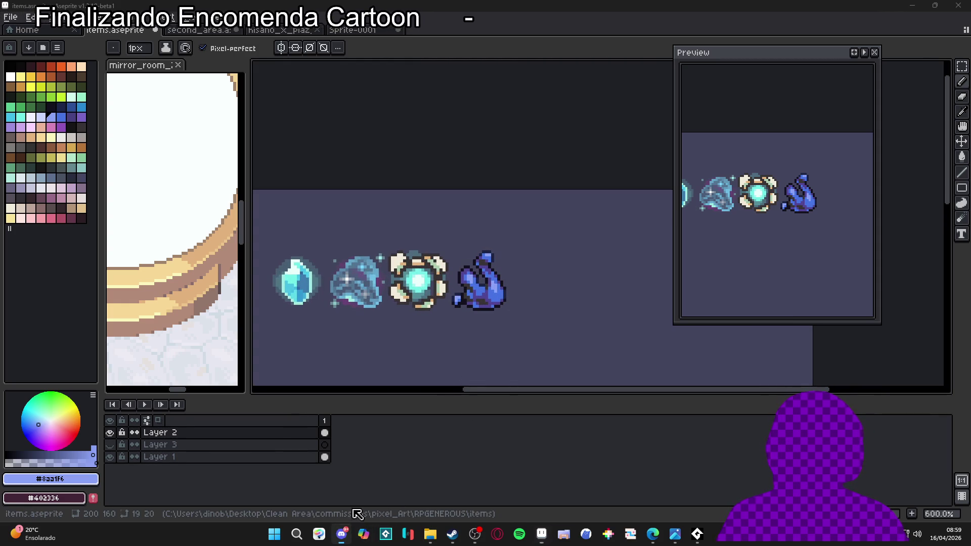
{"action": "scroll", "coordinate": [487, 272], "scroll_direction": "up", "scroll_amount": 5}
{"action": "scroll", "coordinate": [488, 271], "scroll_direction": "up", "scroll_amount": 1}
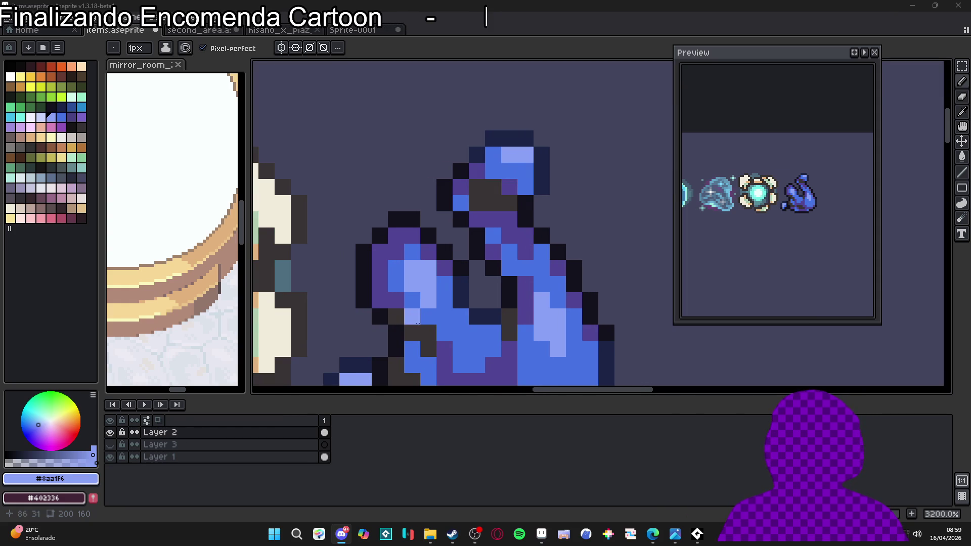
{"action": "left_click", "coordinate": [445, 316], "text": "alt"}
{"action": "mouse_move", "coordinate": [428, 300]}
{"action": "left_mouse_down"}
{"action": "mouse_move", "coordinate": [428, 286]}
{"action": "mouse_move", "coordinate": [410, 293]}
{"action": "mouse_move", "coordinate": [428, 301]}
{"action": "mouse_move", "coordinate": [416, 284]}
{"action": "left_mouse_up"}
- Paint cyan highlight pixels along the left lobe of the blue item, undoing stray ones
{"action": "left_click", "coordinate": [20, 117]}
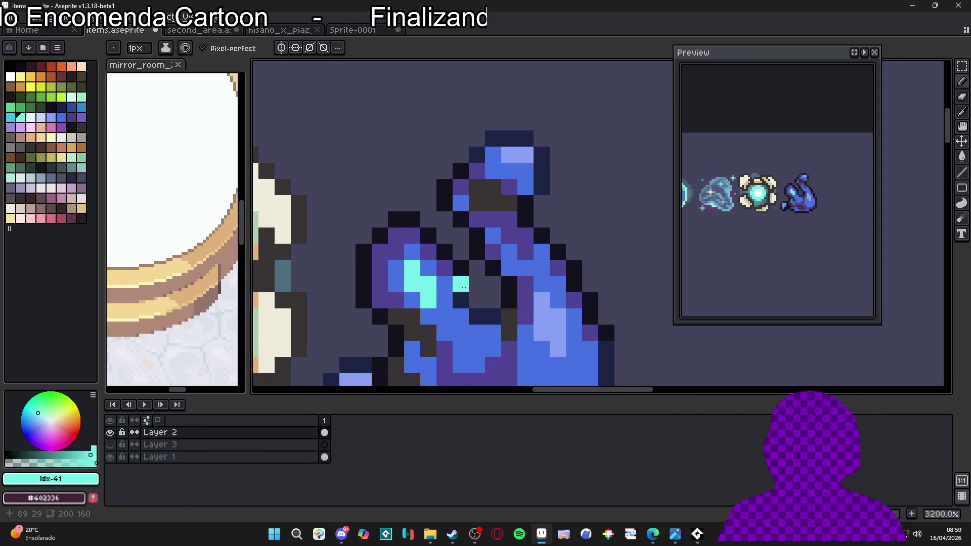
{"action": "key", "text": "ctrl+z"}
{"action": "key", "text": "ctrl+z"}
{"action": "scroll", "coordinate": [425, 273], "scroll_direction": "down", "scroll_amount": 1}
{"action": "key", "text": "ctrl+z"}
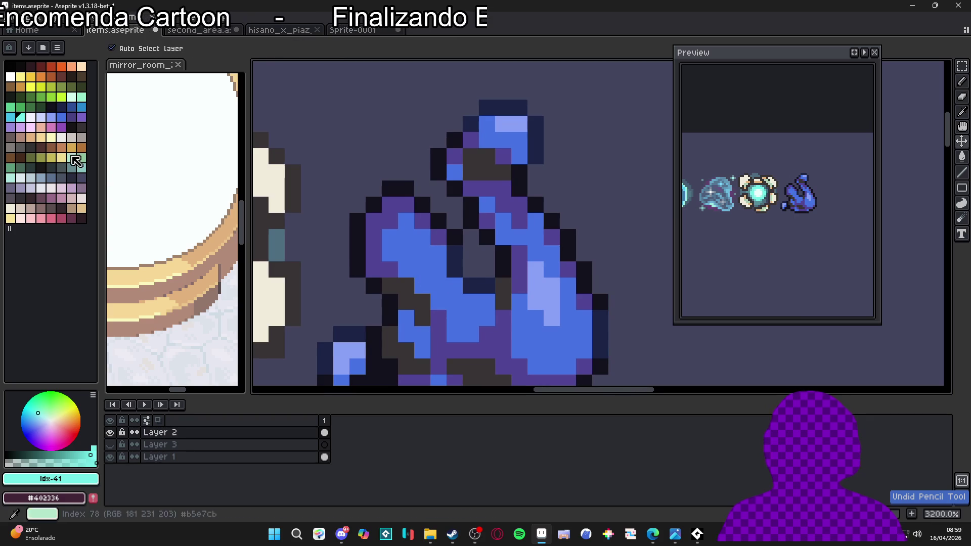
{"action": "left_click", "coordinate": [81, 97]}
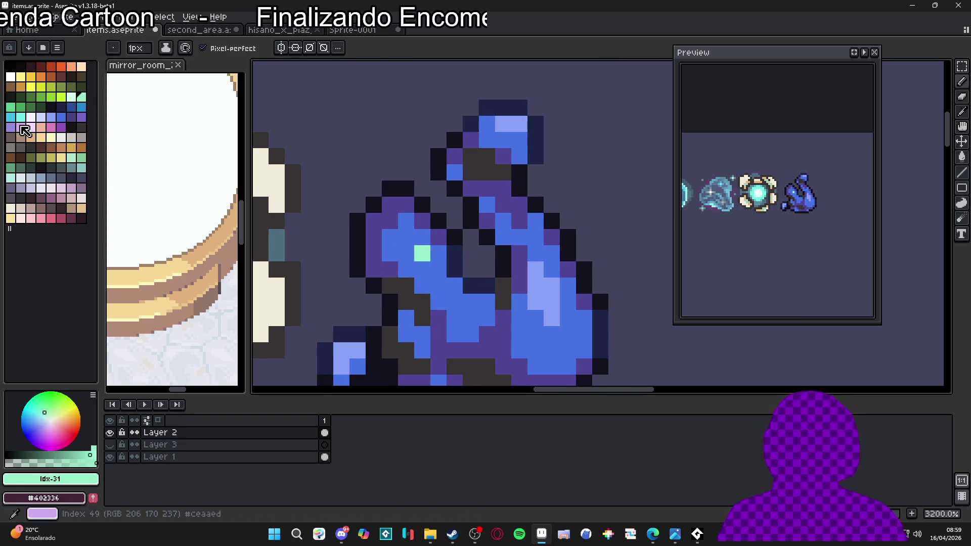
{"action": "left_click", "coordinate": [13, 120]}
{"action": "left_click", "coordinate": [423, 254]}
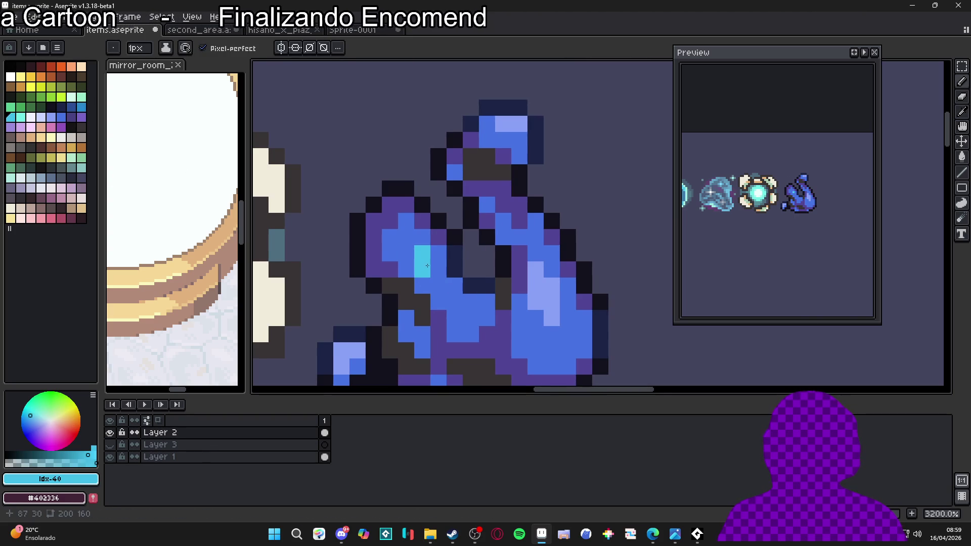
{"action": "left_click", "coordinate": [409, 251]}
{"action": "key", "text": "ctrl+z"}
{"action": "key", "text": "v"}
{"action": "key", "text": "ctrl+z"}
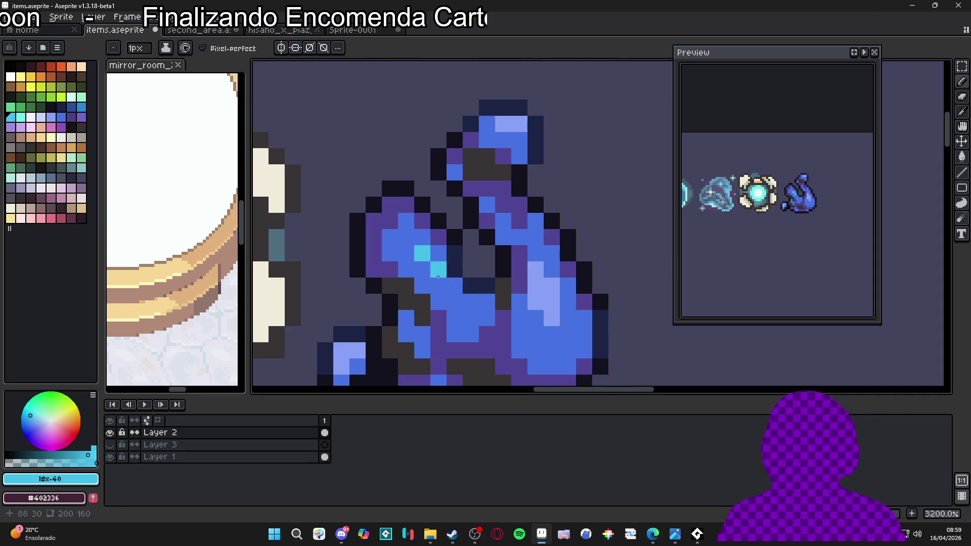
{"action": "key", "text": "b"}
{"action": "left_click", "coordinate": [418, 273]}
{"action": "left_click", "coordinate": [422, 253]}
{"action": "left_click_drag", "start_coordinate": [454, 286], "coordinate": [433, 282]}
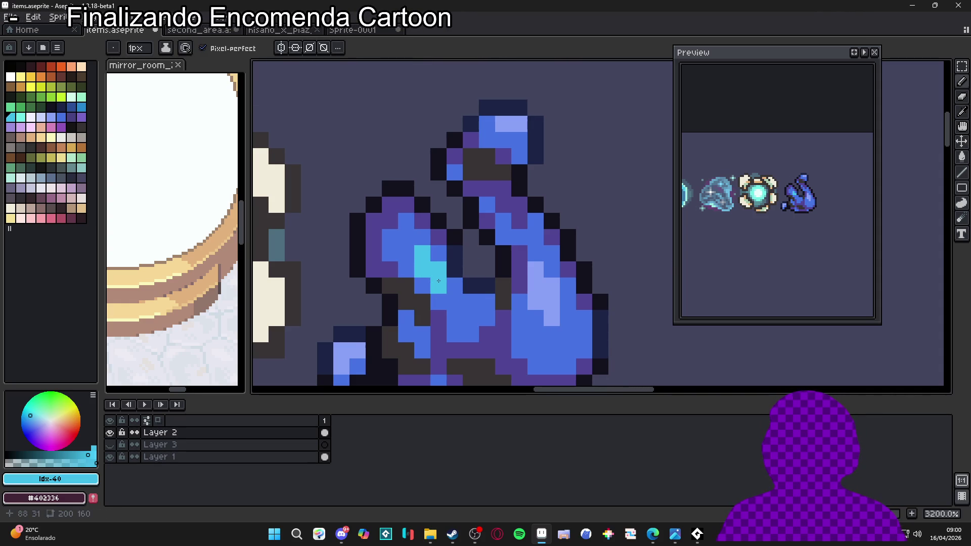
- Turn the pale highlight pixels on the right lobe cyan and add a lower cyan pixel
{"action": "scroll", "coordinate": [439, 280], "scroll_direction": "down", "scroll_amount": 1}
{"action": "scroll", "coordinate": [506, 288], "scroll_direction": "up", "scroll_amount": 1}
{"action": "scroll", "coordinate": [550, 295], "scroll_direction": "down", "scroll_amount": 1}
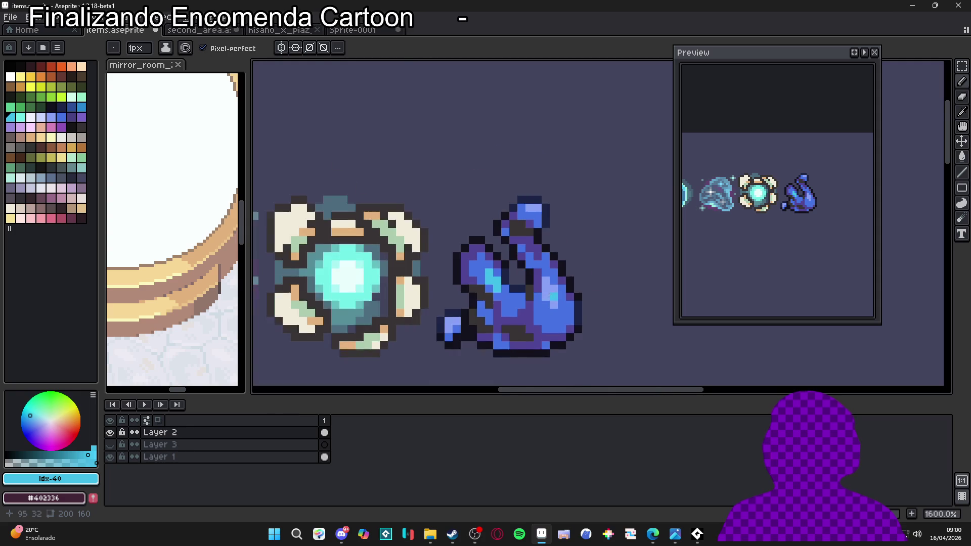
{"action": "scroll", "coordinate": [550, 295], "scroll_direction": "up", "scroll_amount": 1}
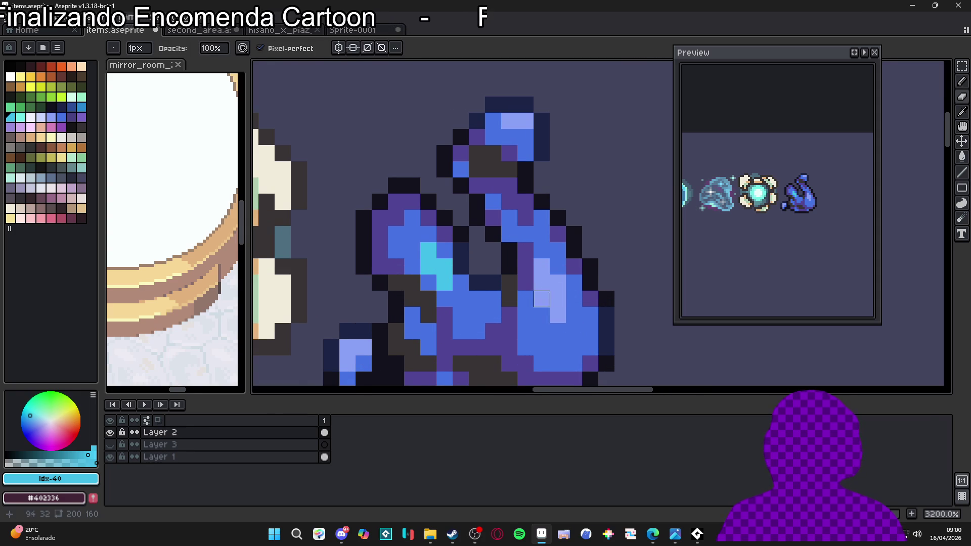
{"action": "left_click_drag", "start_coordinate": [541, 299], "coordinate": [559, 289]}
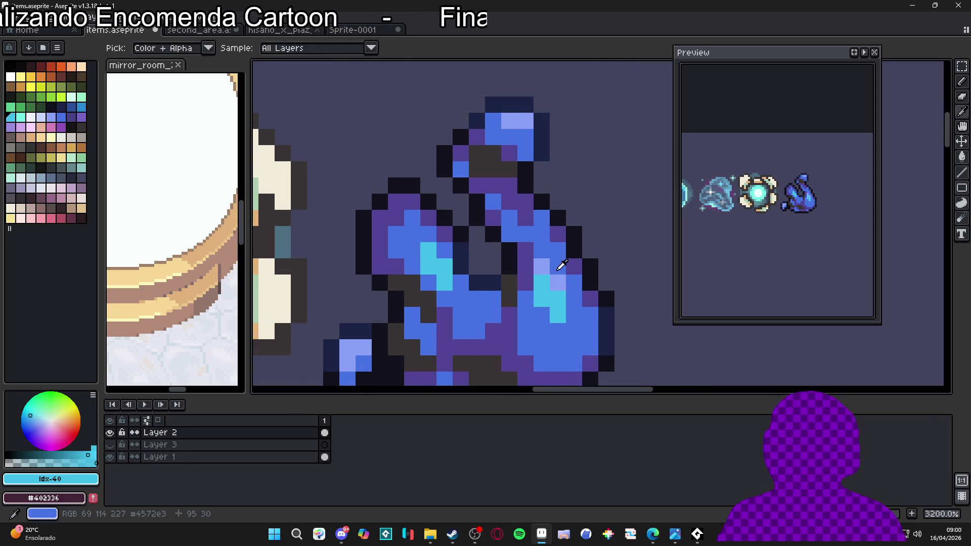
{"action": "left_click", "coordinate": [557, 266], "text": "alt"}
{"action": "left_click", "coordinate": [542, 266]}
{"action": "left_click", "coordinate": [542, 282], "text": "alt"}
{"action": "left_click_drag", "start_coordinate": [558, 283], "coordinate": [558, 267]}
{"action": "key", "text": "ctrl+z"}
{"action": "left_click", "coordinate": [558, 286]}
{"action": "scroll", "coordinate": [557, 286], "scroll_direction": "down", "scroll_amount": 1}
{"action": "left_click", "coordinate": [542, 316]}
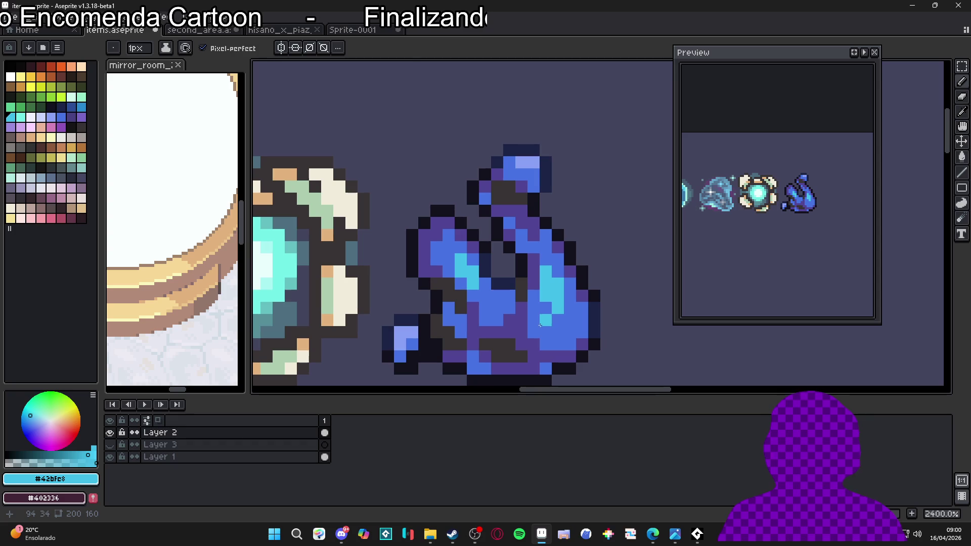
{"action": "scroll", "coordinate": [546, 258], "scroll_direction": "up", "scroll_amount": 1}
{"action": "scroll", "coordinate": [545, 258], "scroll_direction": "down", "scroll_amount": 1}
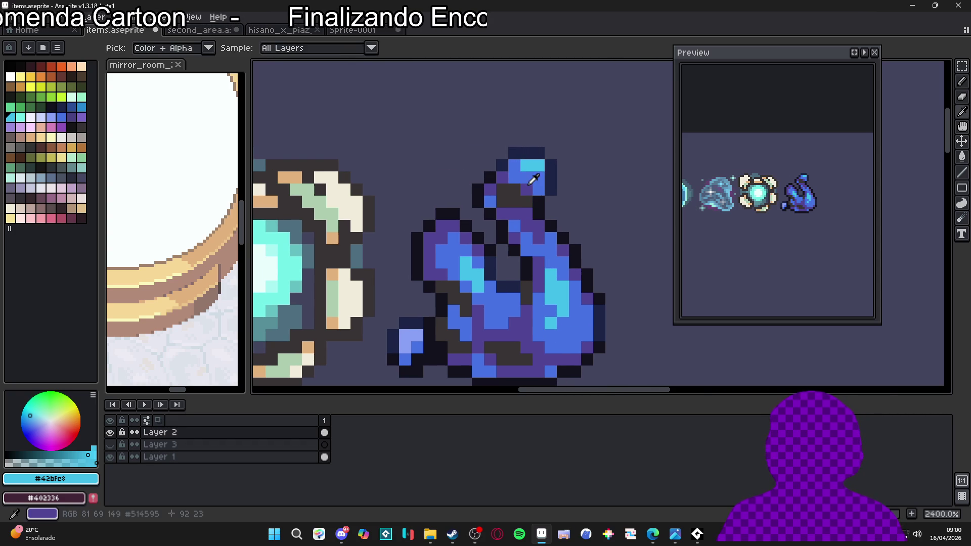
- Add a cyan highlight to the top knob and restore two small-blob pixels to blue
{"action": "left_click", "coordinate": [525, 165], "text": "alt"}
{"action": "left_click", "coordinate": [533, 177], "text": "alt"}
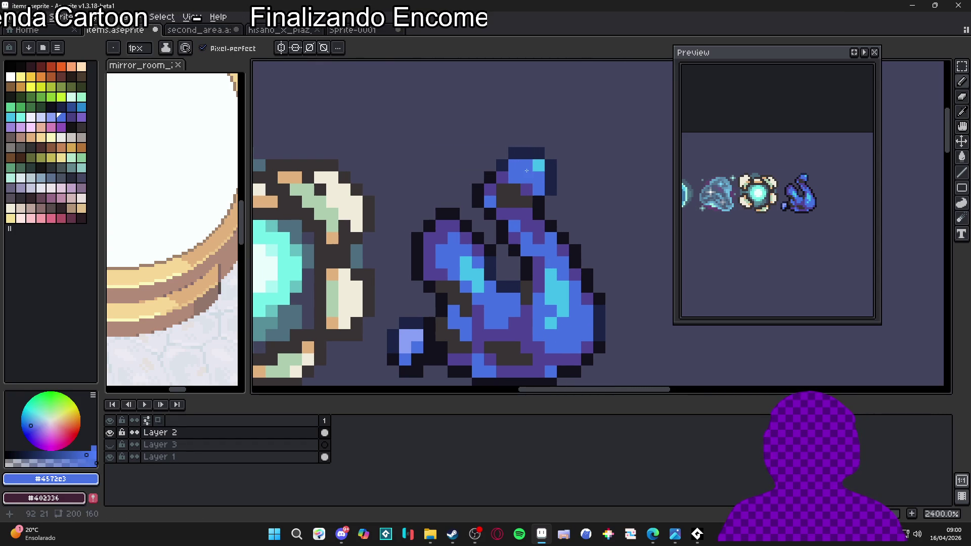
{"action": "left_click", "coordinate": [526, 177]}
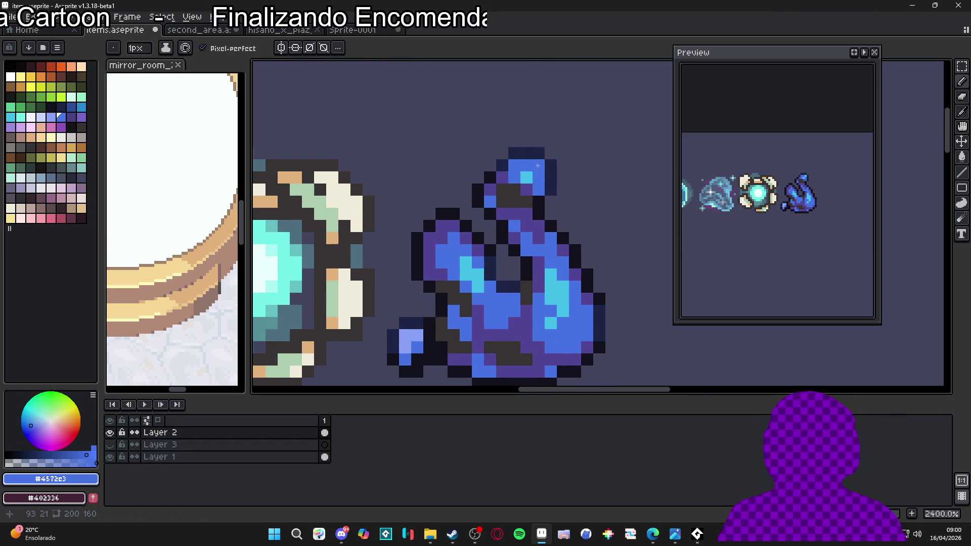
{"action": "scroll", "coordinate": [538, 166], "scroll_direction": "down", "scroll_amount": 3}
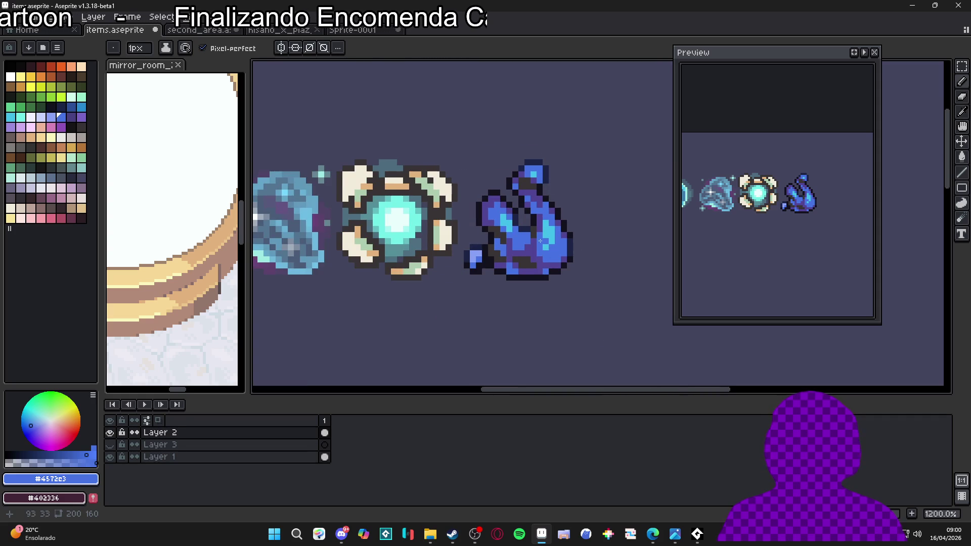
{"action": "scroll", "coordinate": [551, 265], "scroll_direction": "up", "scroll_amount": 1}
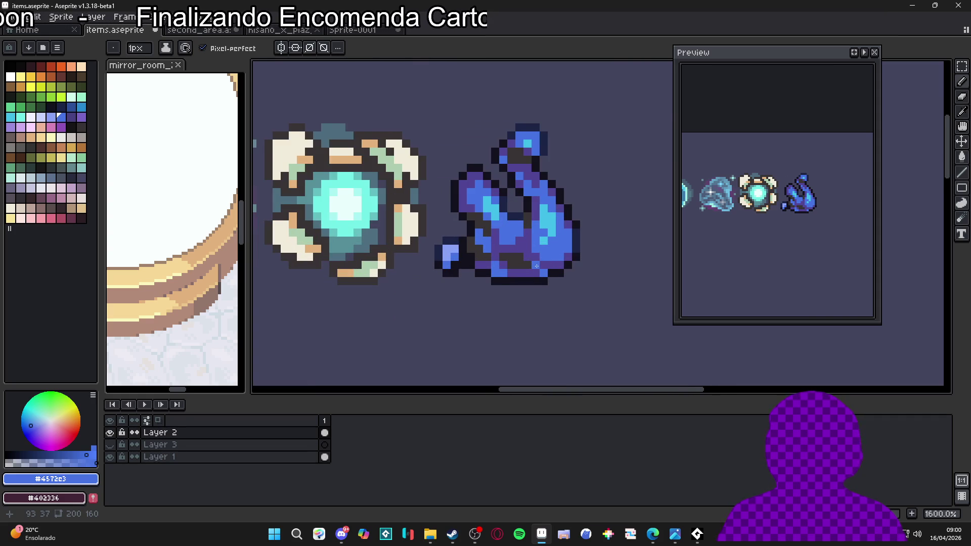
{"action": "scroll", "coordinate": [537, 266], "scroll_direction": "down", "scroll_amount": 4}
{"action": "scroll", "coordinate": [571, 238], "scroll_direction": "up", "scroll_amount": 6}
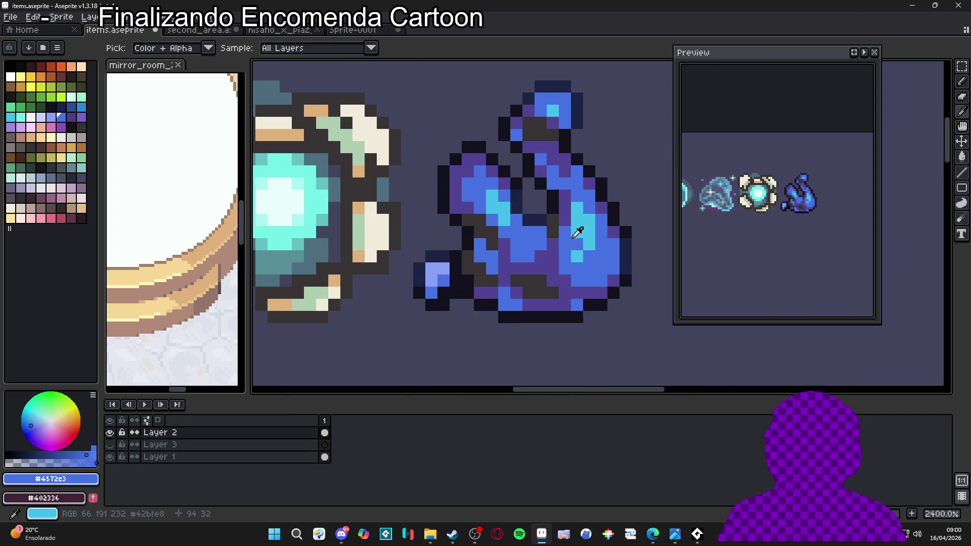
{"action": "left_click", "coordinate": [570, 238], "text": "alt"}
{"action": "left_click", "coordinate": [451, 281]}
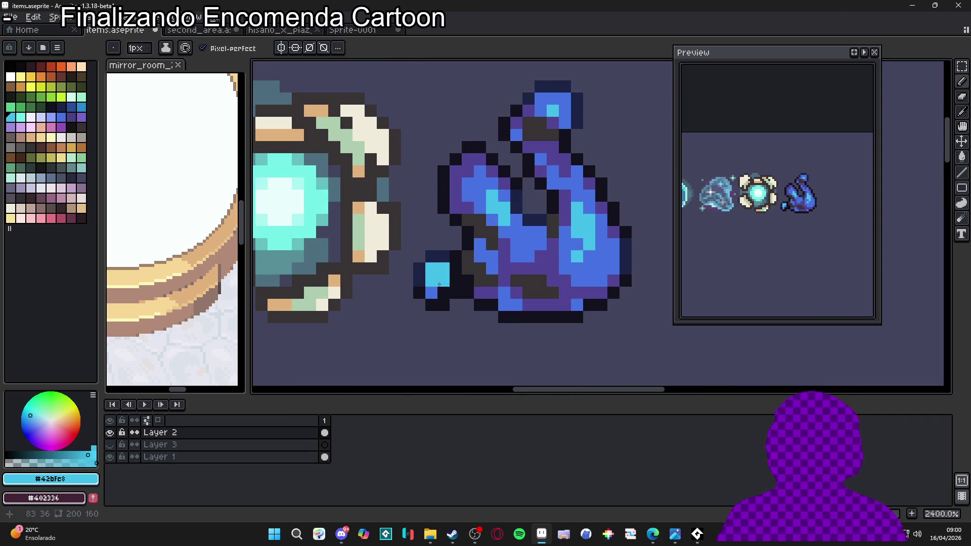
{"action": "left_click", "coordinate": [432, 292], "text": "alt"}
{"action": "left_click_drag", "start_coordinate": [444, 281], "coordinate": [462, 279]}
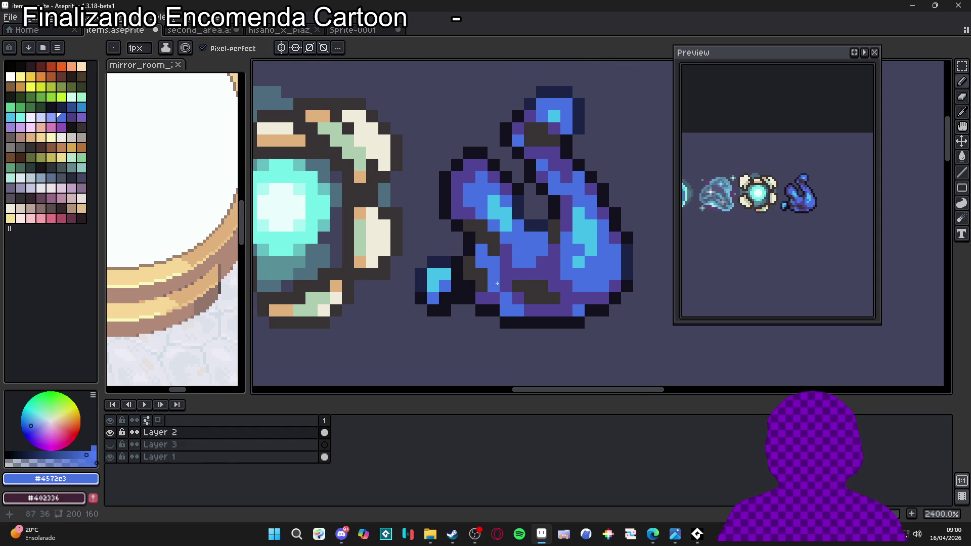
- Darken a pixel on the bird's outline with the darkest outline colour
{"action": "scroll", "coordinate": [488, 267], "scroll_direction": "up", "scroll_amount": 1}
{"action": "scroll", "coordinate": [508, 309], "scroll_direction": "down", "scroll_amount": 2}
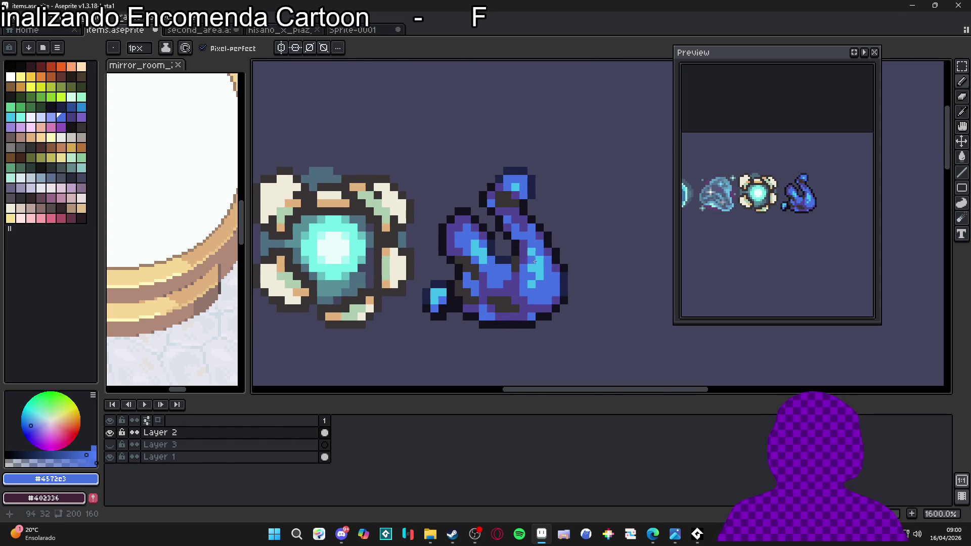
{"action": "left_click", "coordinate": [520, 202], "text": "alt"}
{"action": "left_click", "coordinate": [514, 206], "text": "alt"}
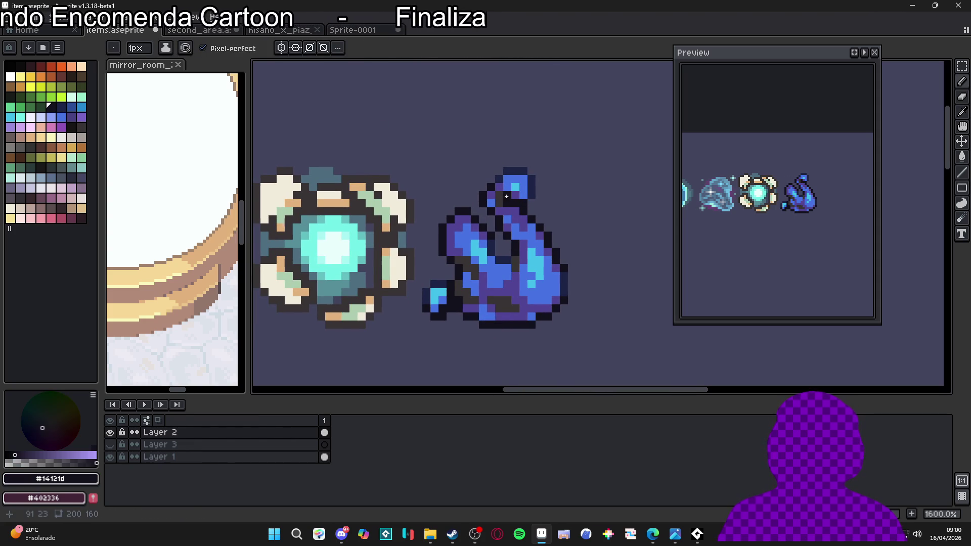
{"action": "scroll", "coordinate": [509, 195], "scroll_direction": "up", "scroll_amount": 1}
{"action": "left_click", "coordinate": [504, 223], "text": "alt"}
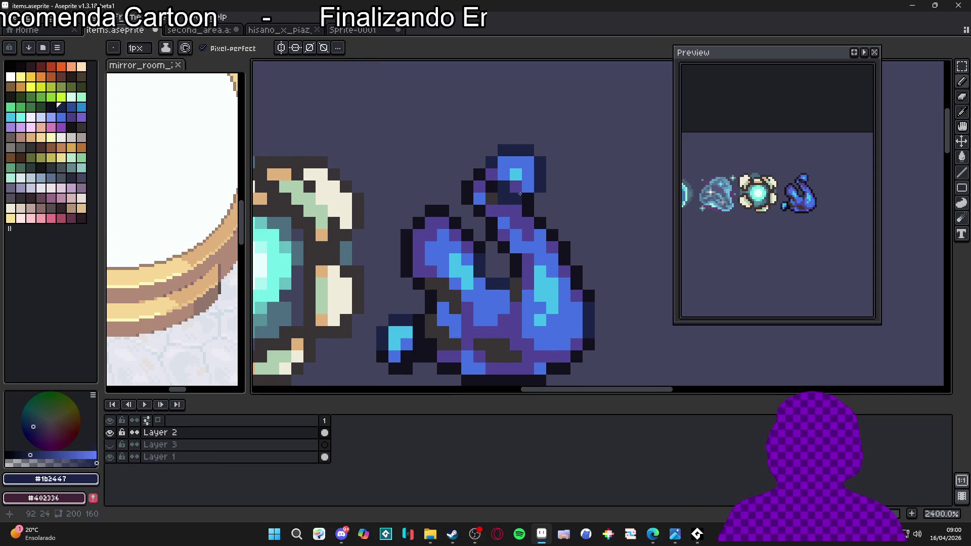
{"action": "scroll", "coordinate": [518, 194], "scroll_direction": "down", "scroll_amount": 2}
{"action": "scroll", "coordinate": [544, 231], "scroll_direction": "down", "scroll_amount": 3}
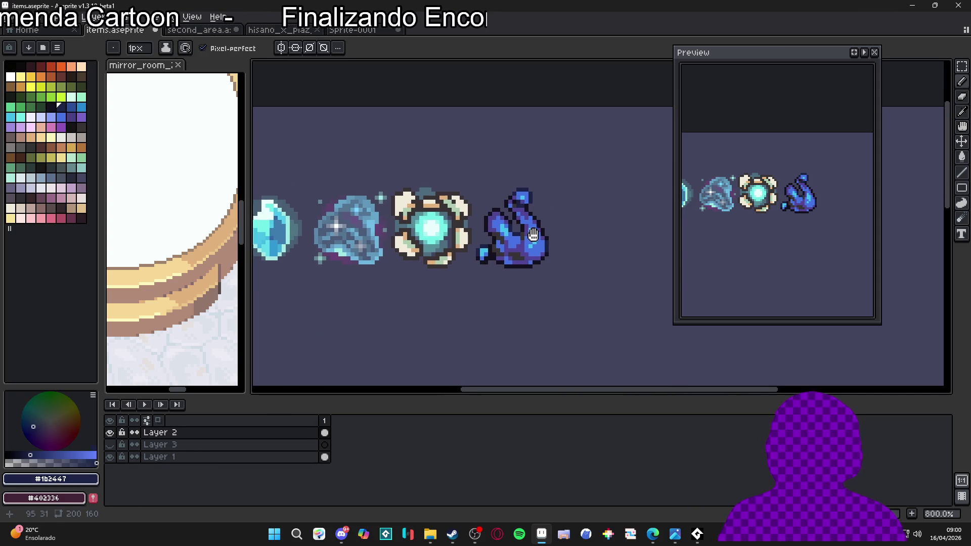
{"action": "scroll", "coordinate": [512, 216], "scroll_direction": "up", "scroll_amount": 5}
{"action": "left_click", "coordinate": [511, 217], "text": "alt"}
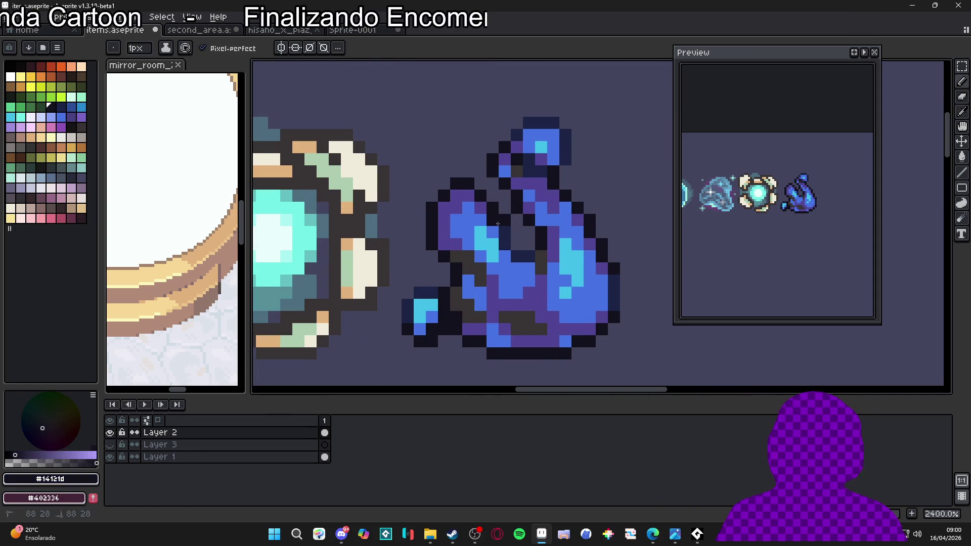
{"action": "left_click", "coordinate": [516, 245]}
{"action": "scroll", "coordinate": [515, 248], "scroll_direction": "down", "scroll_amount": 3}
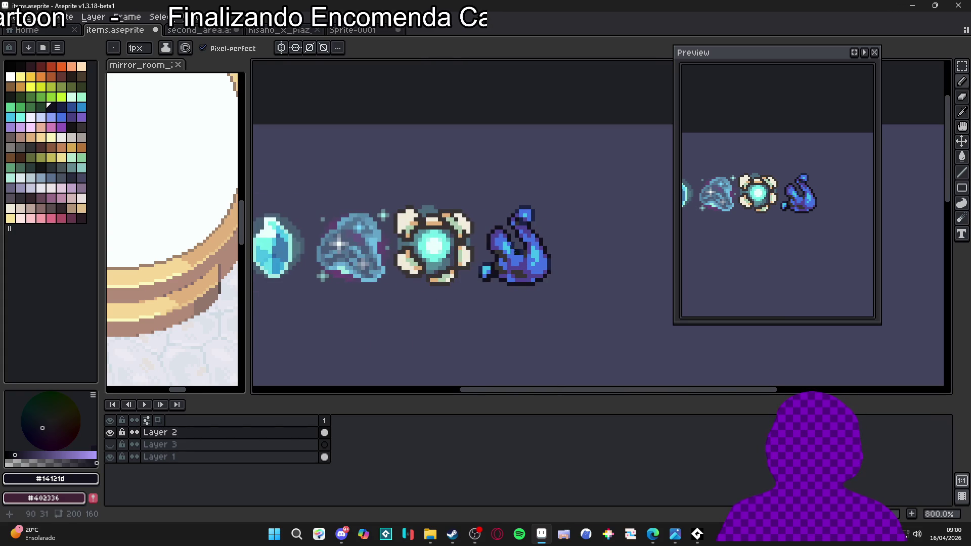
{"action": "scroll", "coordinate": [516, 253], "scroll_direction": "up", "scroll_amount": 3}
- Make one front-piece pixel cyan and paint two blue pixels dark grey
{"action": "left_click", "coordinate": [451, 283], "text": "alt"}
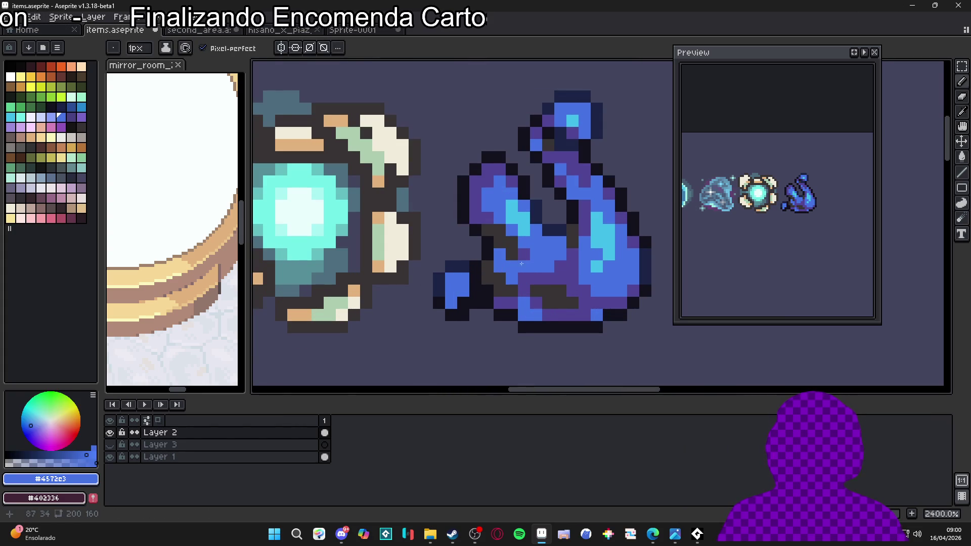
{"action": "left_click", "coordinate": [526, 216], "text": "alt"}
{"action": "left_click", "coordinate": [455, 281]}
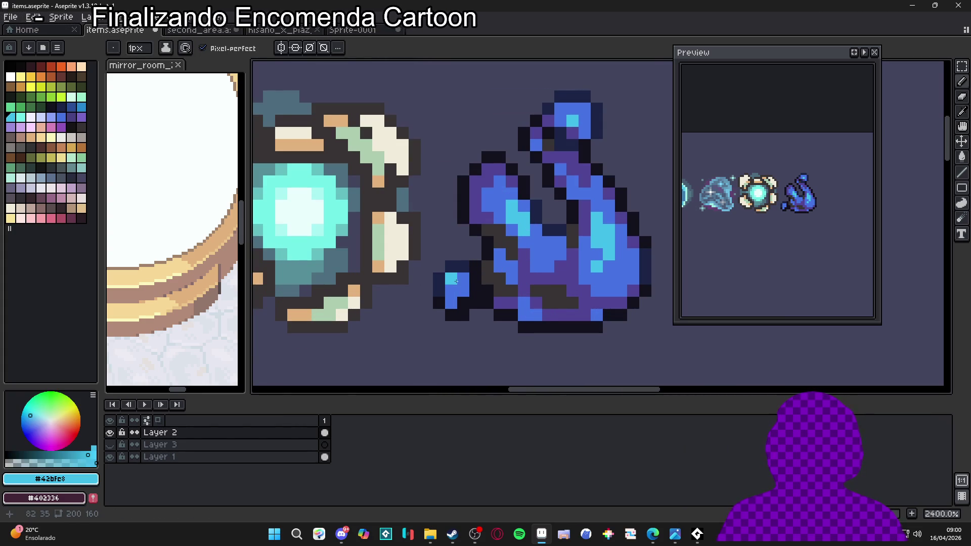
{"action": "scroll", "coordinate": [512, 290], "scroll_direction": "down", "scroll_amount": 1}
{"action": "scroll", "coordinate": [494, 284], "scroll_direction": "up", "scroll_amount": 2}
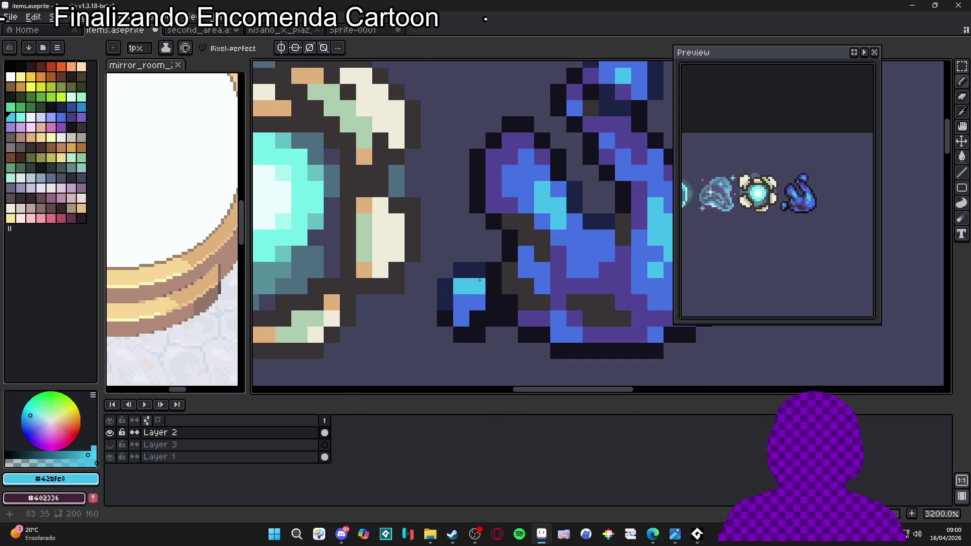
{"action": "left_click", "coordinate": [530, 284], "text": "alt"}
{"action": "mouse_move", "coordinate": [461, 303]}
{"action": "left_mouse_down"}
{"action": "mouse_move", "coordinate": [474, 302]}
{"action": "mouse_move", "coordinate": [480, 285]}
{"action": "left_mouse_up"}
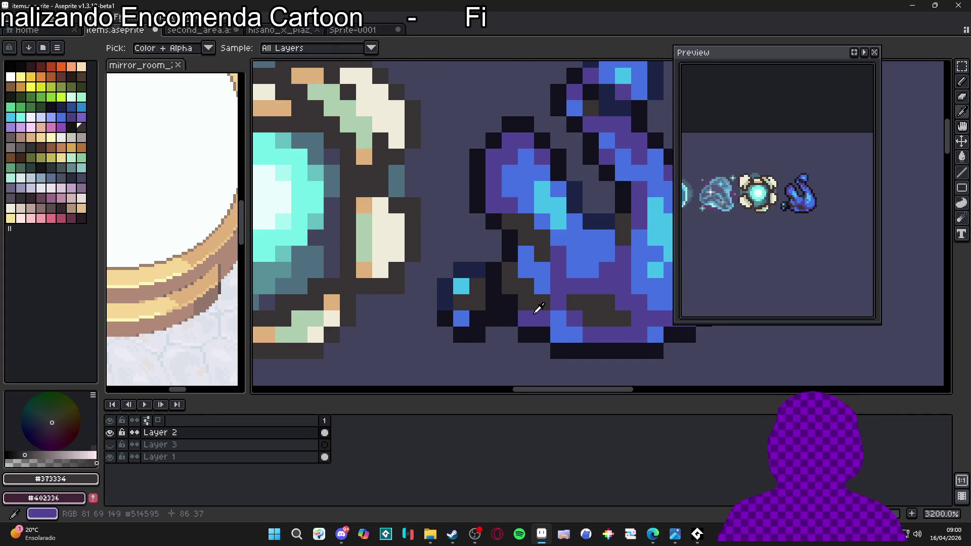
- Shade the front piece with navy pixels, dropping a stray purple one
{"action": "left_click", "coordinate": [536, 316], "text": "alt"}
{"action": "left_click_drag", "start_coordinate": [477, 318], "coordinate": [461, 319]}
{"action": "key", "text": "ctrl+z"}
{"action": "left_click", "coordinate": [463, 271], "text": "alt"}
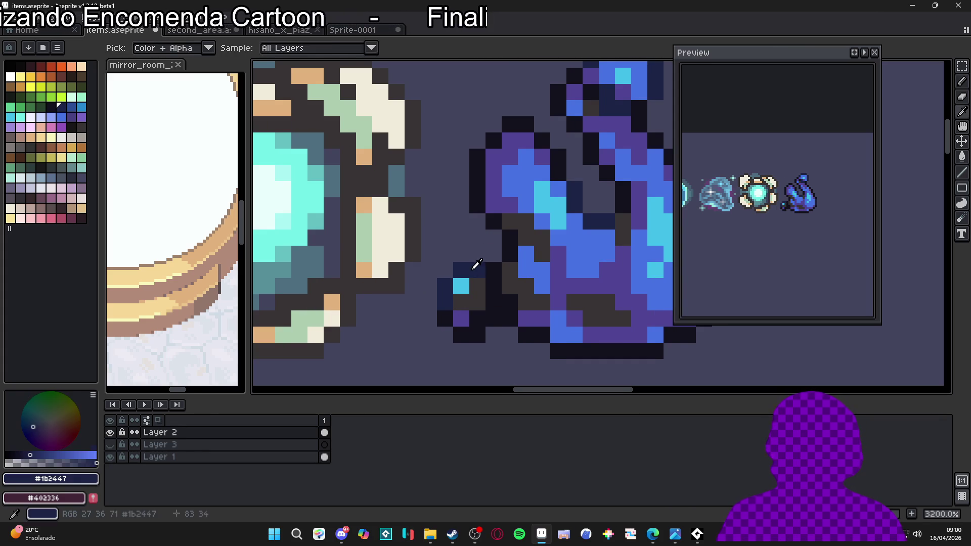
{"action": "left_click", "coordinate": [494, 302]}
{"action": "left_click", "coordinate": [502, 300]}
{"action": "left_click_drag", "start_coordinate": [496, 310], "coordinate": [504, 317]}
- Sample the bird's navy and purple, then show the canvas grid with Ctrl+'
{"action": "scroll", "coordinate": [505, 309], "scroll_direction": "down", "scroll_amount": 1}
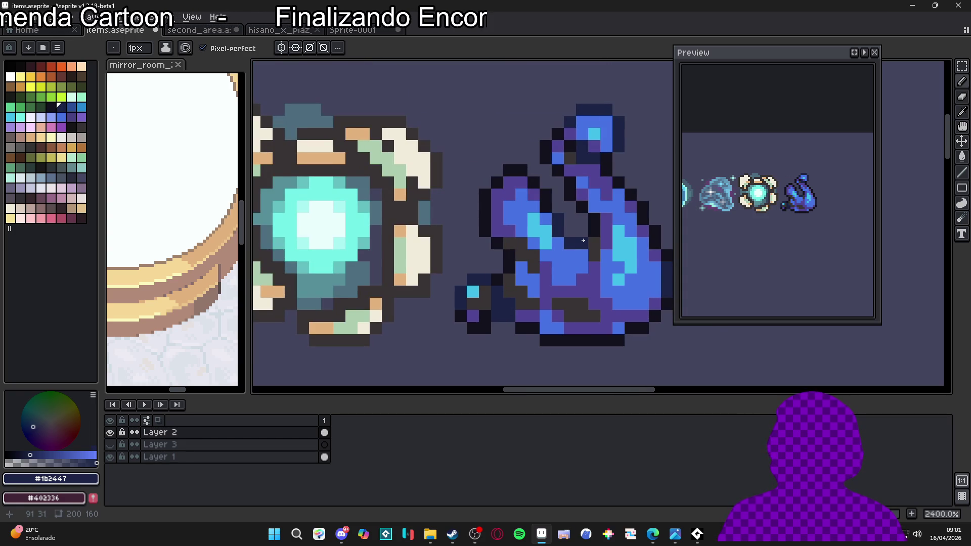
{"action": "scroll", "coordinate": [526, 228], "scroll_direction": "up", "scroll_amount": 1}
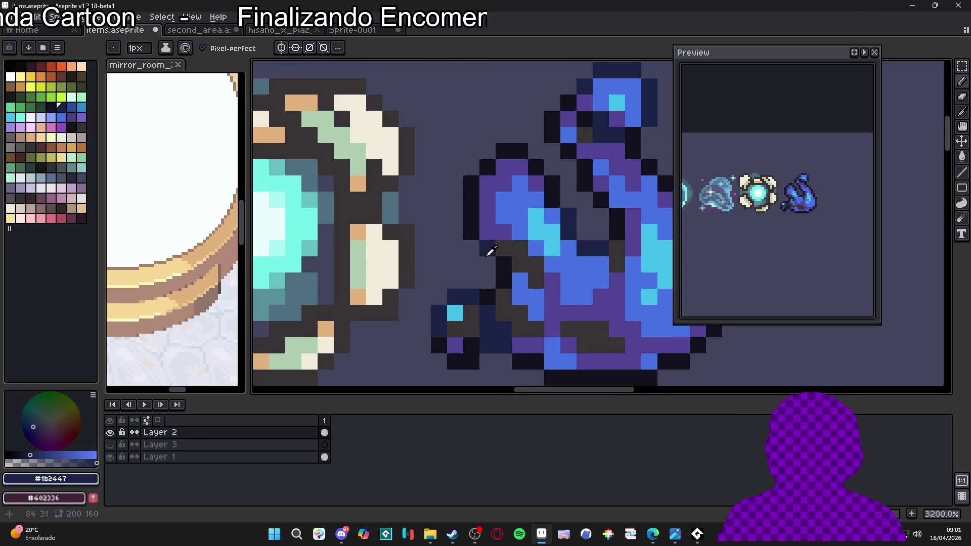
{"action": "left_click", "coordinate": [488, 242], "text": "alt"}
{"action": "key", "text": "e"}
{"action": "scroll", "coordinate": [471, 232], "scroll_direction": "down", "scroll_amount": 3}
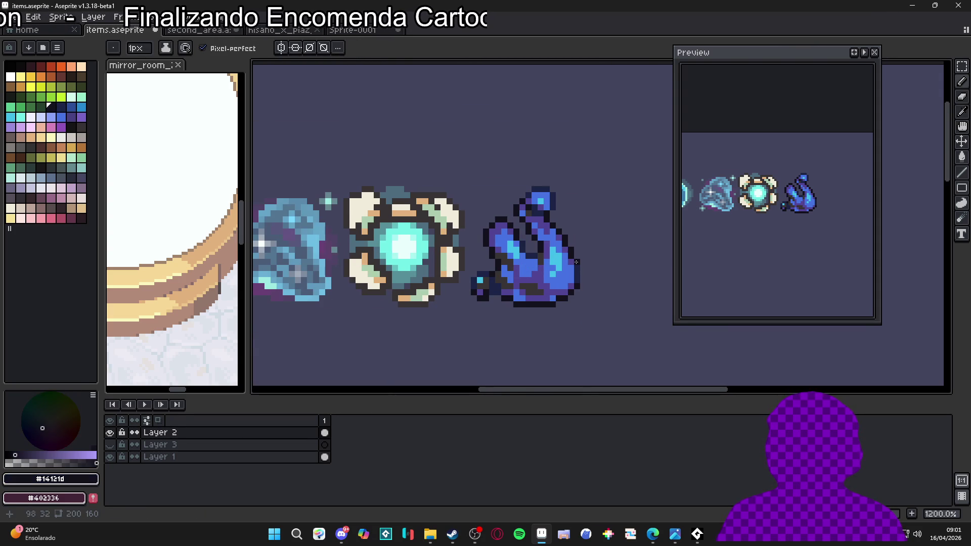
{"action": "scroll", "coordinate": [586, 282], "scroll_direction": "down", "scroll_amount": 2}
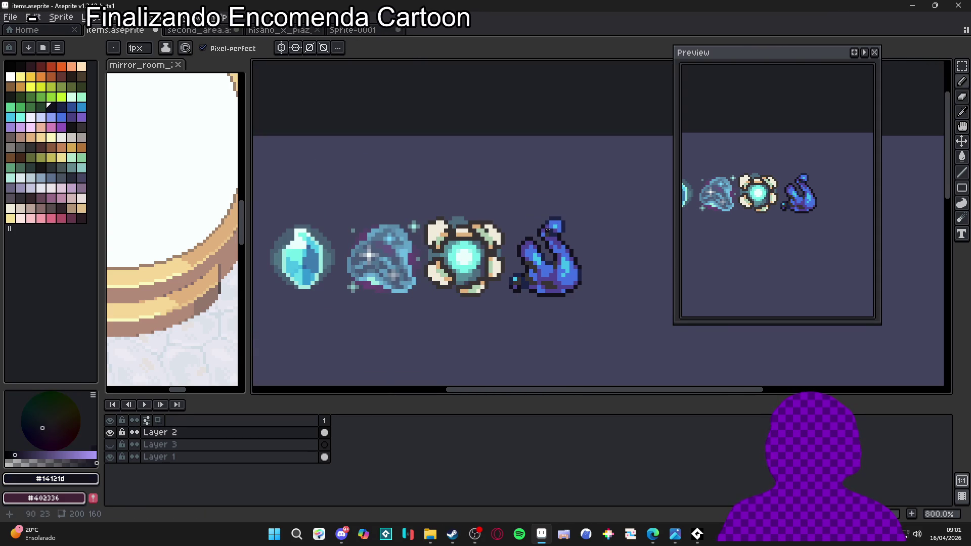
{"action": "scroll", "coordinate": [537, 244], "scroll_direction": "up", "scroll_amount": 5}
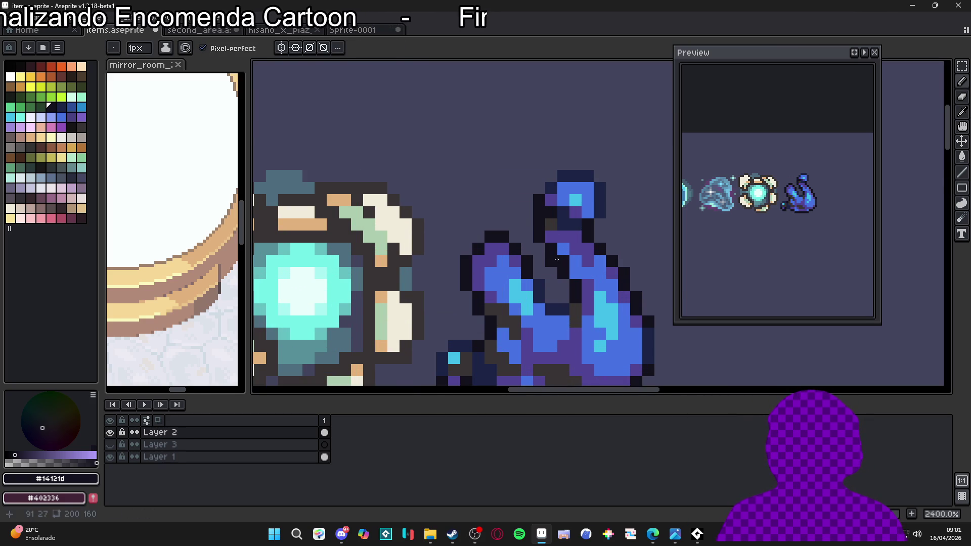
{"action": "scroll", "coordinate": [556, 259], "scroll_direction": "down", "scroll_amount": 5}
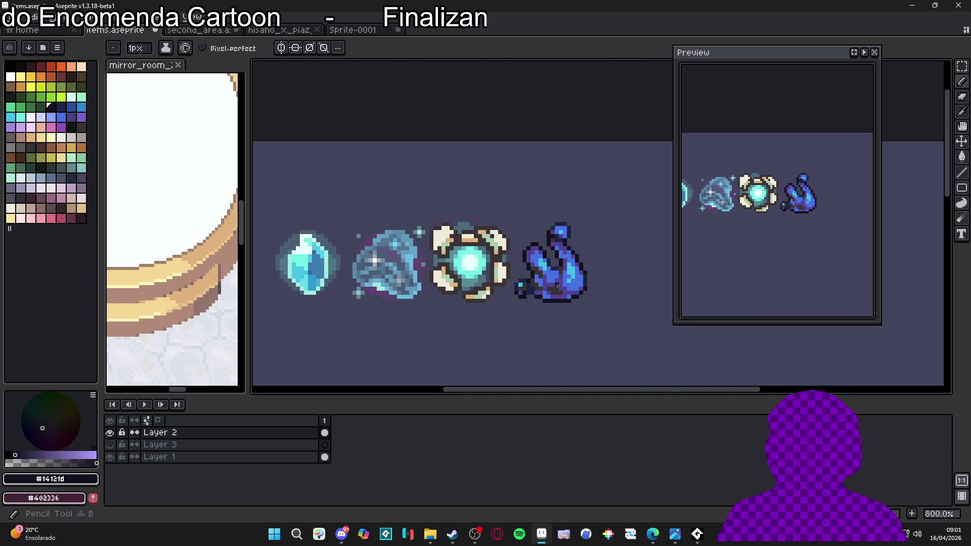
{"action": "scroll", "coordinate": [560, 280], "scroll_direction": "up", "scroll_amount": 3}
{"action": "left_click", "coordinate": [563, 258], "text": "alt"}
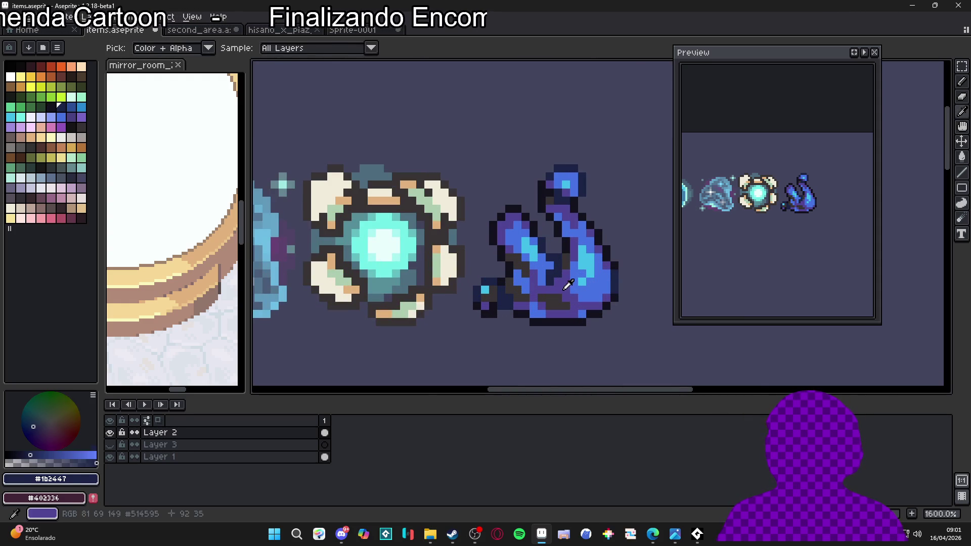
{"action": "left_click", "coordinate": [564, 276], "text": "alt"}
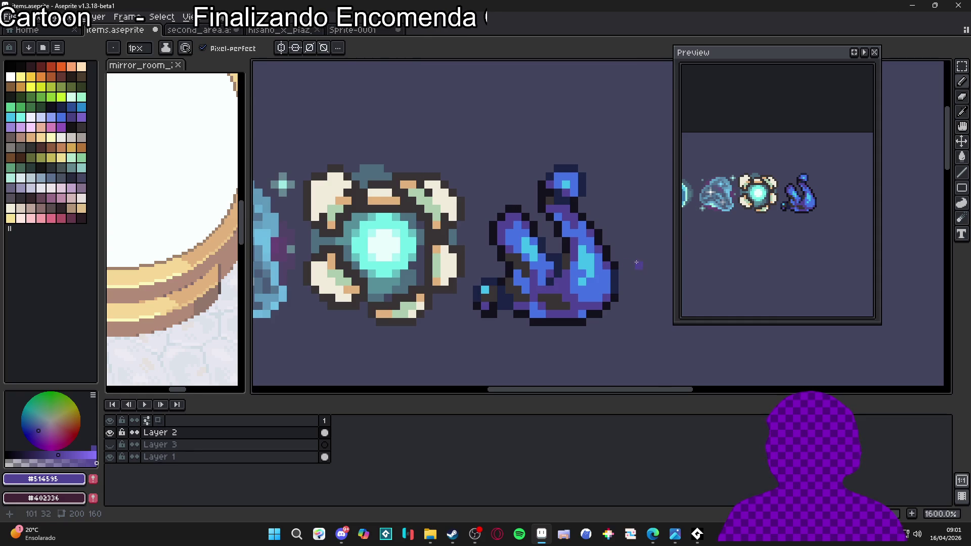
{"action": "key", "text": "ctrl+apostrophe"}
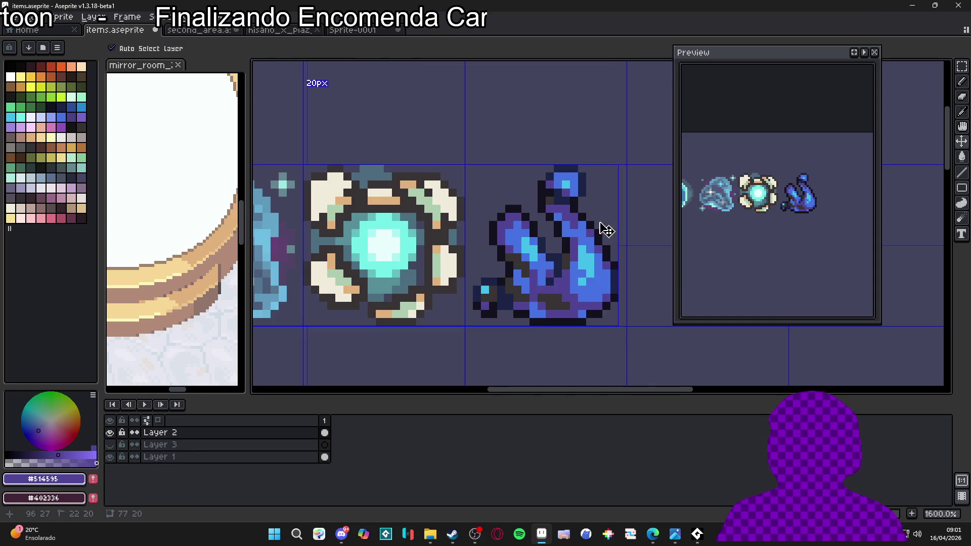
- Zoom out of the sheet, then go via Discord to the Edge window playing YouTube
{"action": "scroll", "coordinate": [504, 200], "scroll_direction": "down", "scroll_amount": 3}
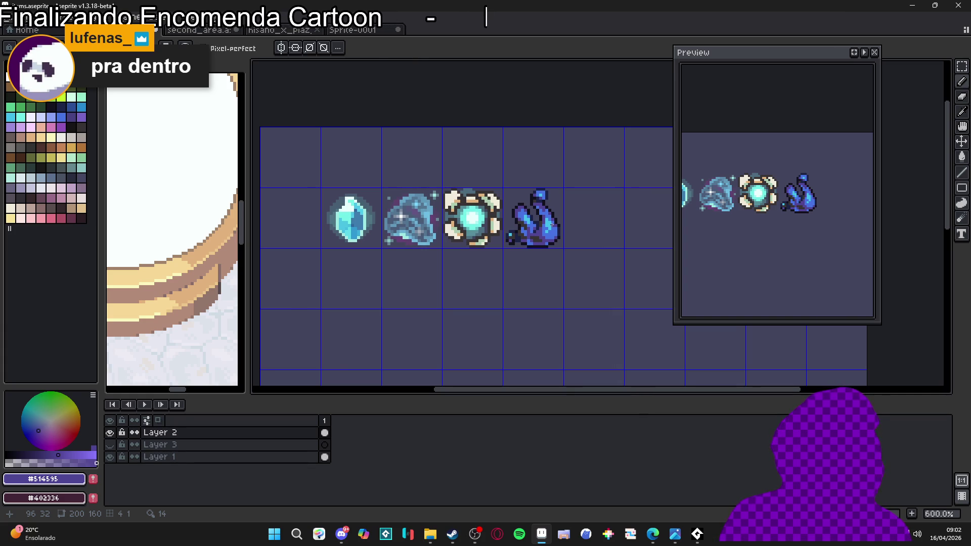
{"action": "left_click", "coordinate": [341, 538]}
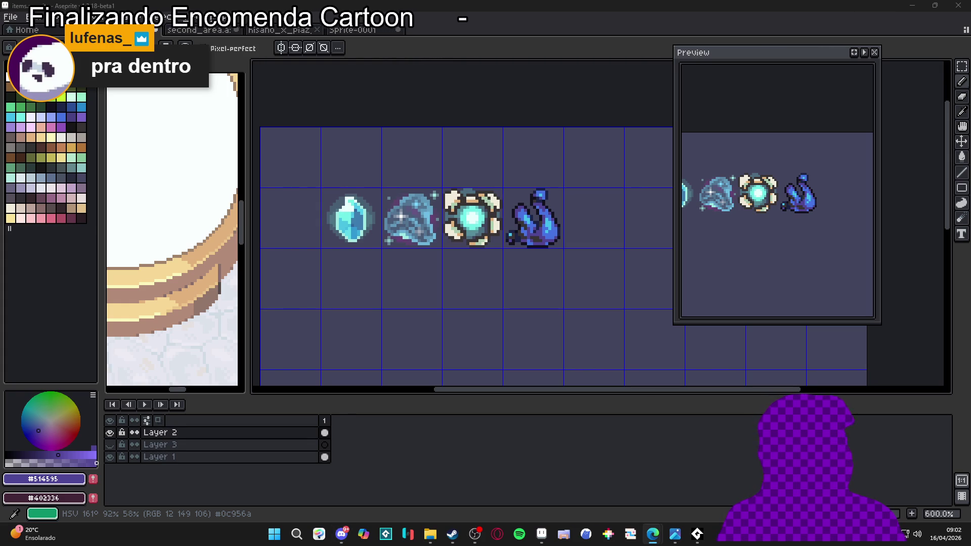
{"action": "key", "text": "alt+Tab"}
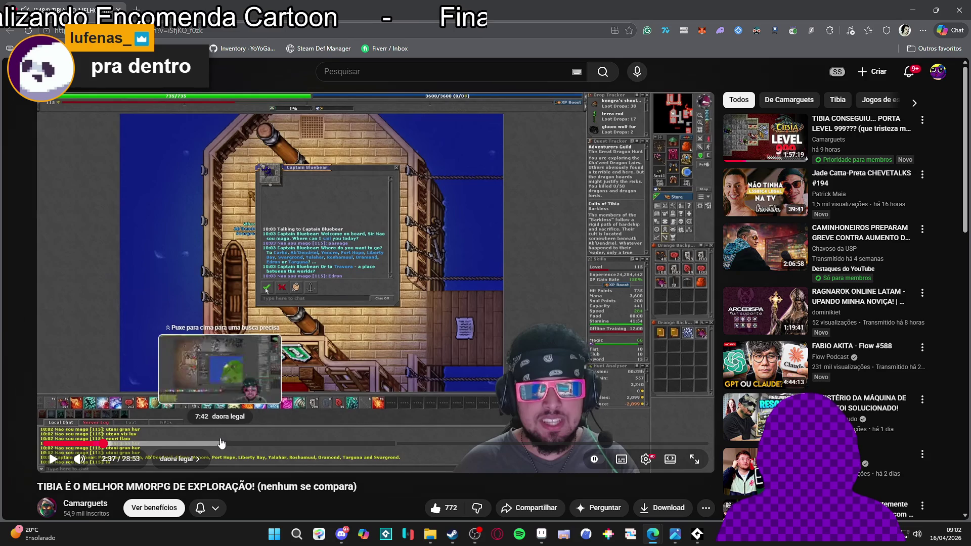
- Seek the video through 7:55 and 14:08 to 16:07, then return to items.aseprite
{"action": "left_click", "coordinate": [226, 443]}
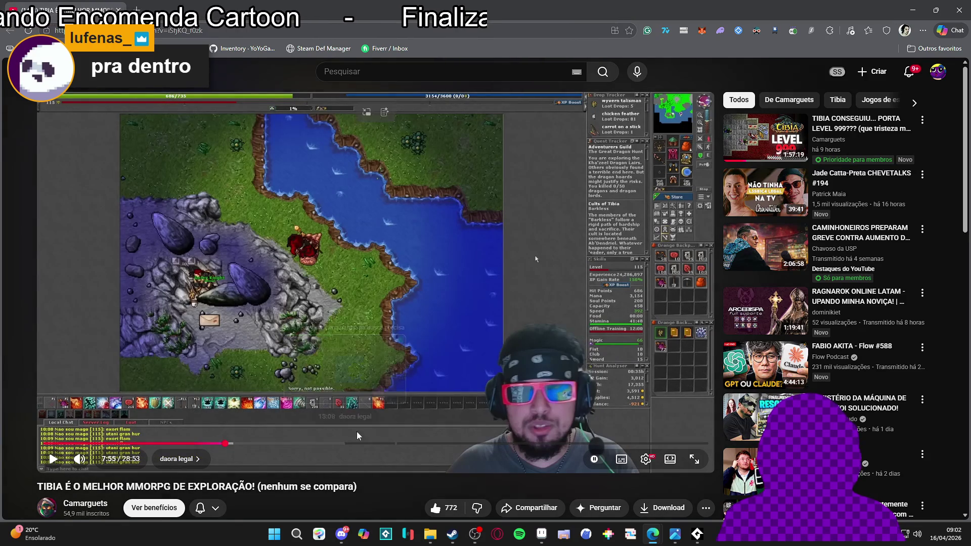
{"action": "left_click", "coordinate": [366, 443]}
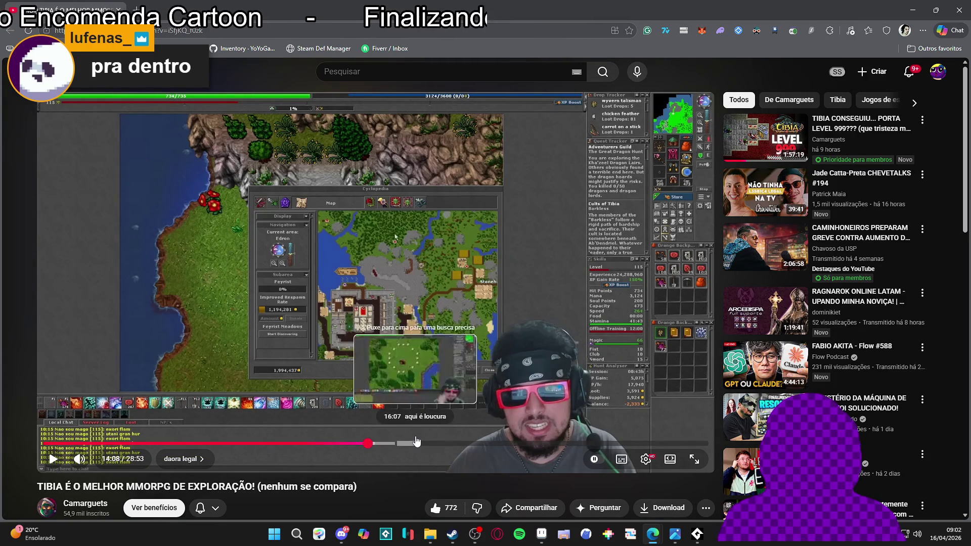
{"action": "left_click", "coordinate": [417, 443]}
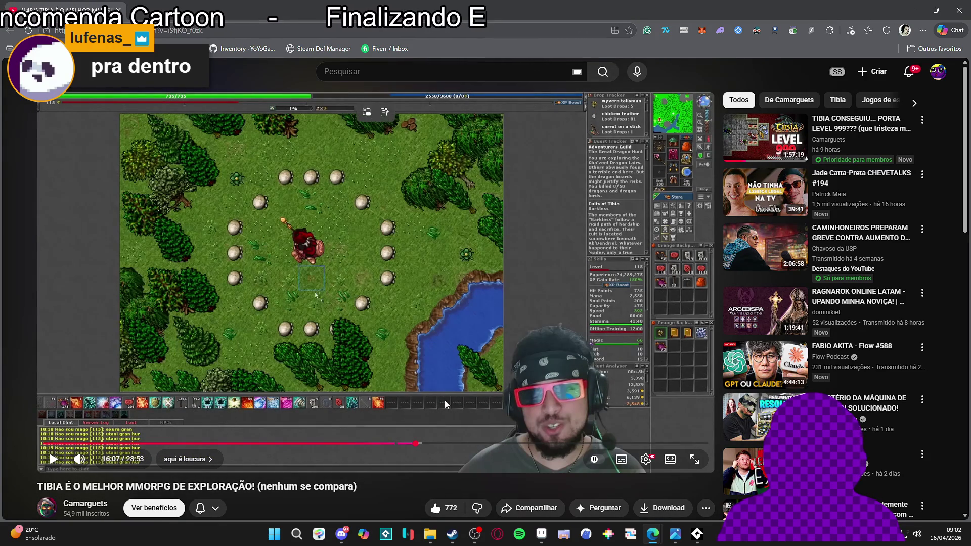
{"action": "key", "text": "alt+Tab"}
{"action": "scroll", "coordinate": [465, 261], "scroll_direction": "down", "scroll_amount": 3}
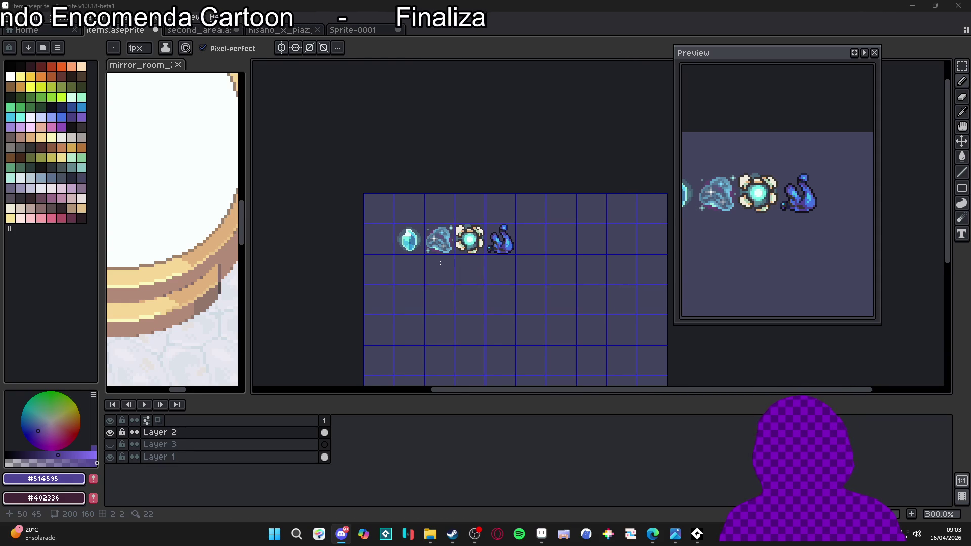
- Paint a small blue block at the bird's upper left on Layer 1, undoing a dark test stroke
{"action": "key", "text": "v"}
{"action": "scroll", "coordinate": [434, 253], "scroll_direction": "up", "scroll_amount": 2}
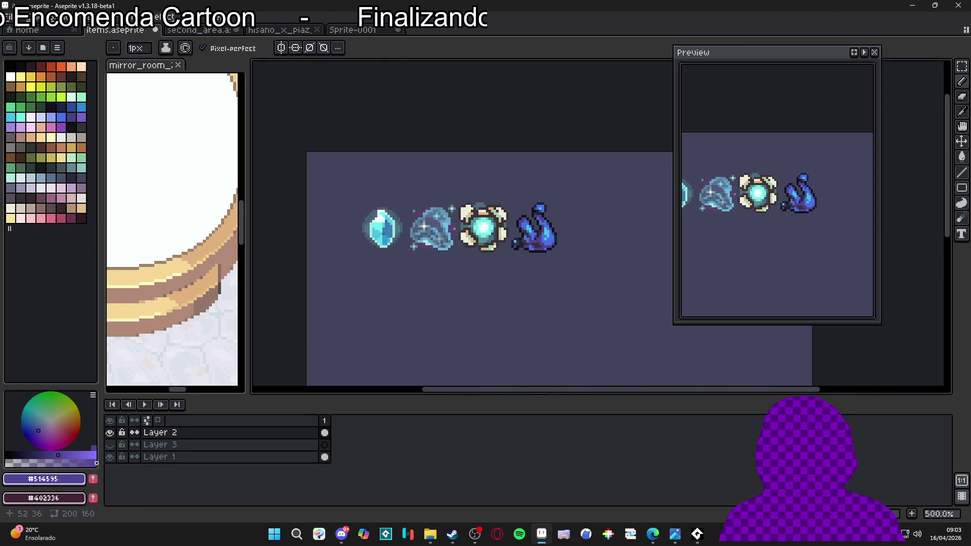
{"action": "scroll", "coordinate": [440, 255], "scroll_direction": "down", "scroll_amount": 2}
{"action": "key", "text": "b"}
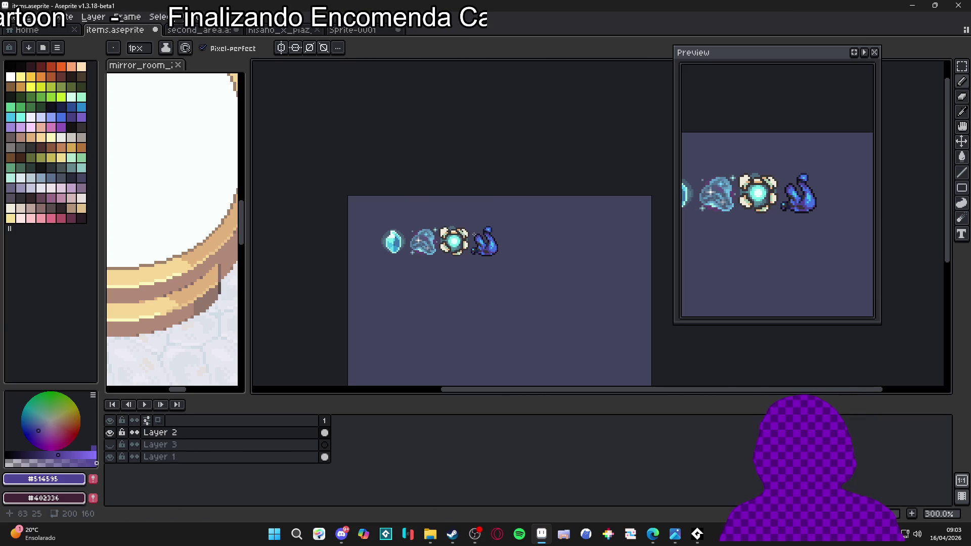
{"action": "scroll", "coordinate": [476, 235], "scroll_direction": "up", "scroll_amount": 7}
{"action": "left_click", "coordinate": [488, 223], "text": "alt"}
{"action": "left_click_drag", "start_coordinate": [455, 188], "coordinate": [463, 195]}
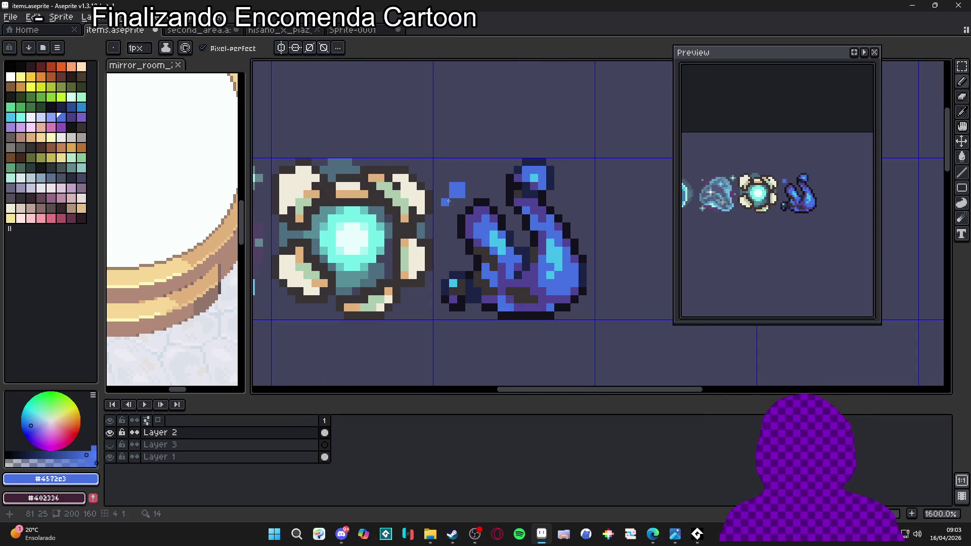
{"action": "key", "text": "Down"}
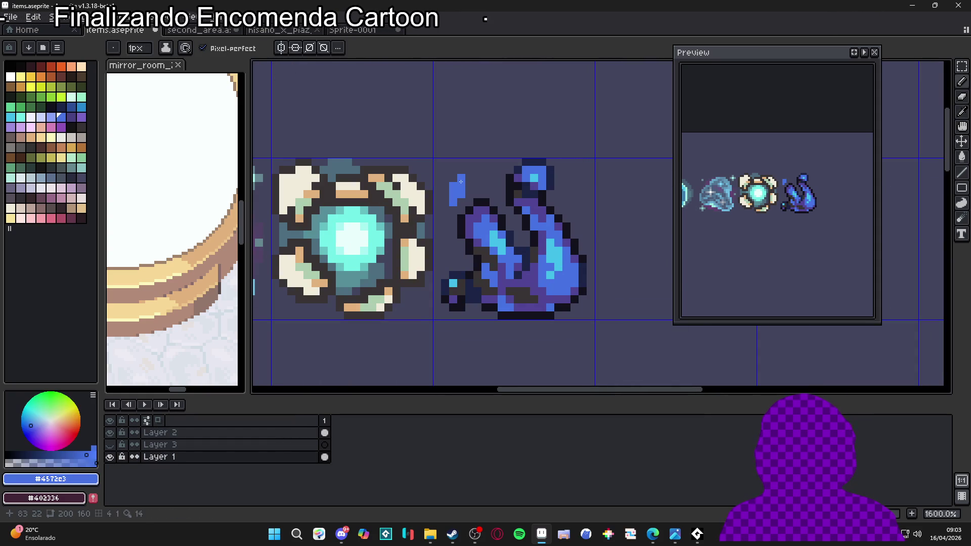
{"action": "left_click", "coordinate": [461, 202], "text": "alt"}
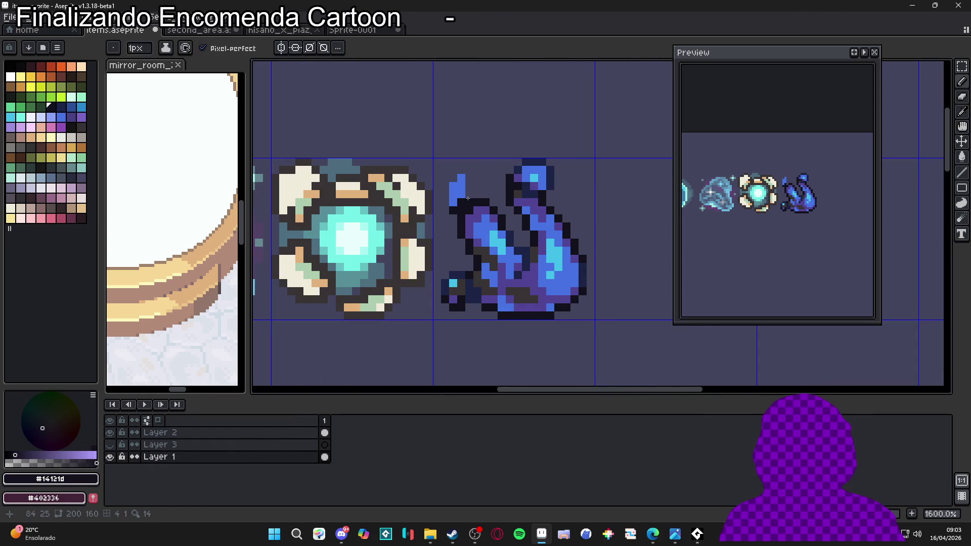
{"action": "mouse_move", "coordinate": [468, 189]}
{"action": "left_mouse_down"}
{"action": "mouse_move", "coordinate": [457, 169]}
{"action": "mouse_move", "coordinate": [452, 181]}
{"action": "left_mouse_up"}
{"action": "key", "text": "ctrl+z"}
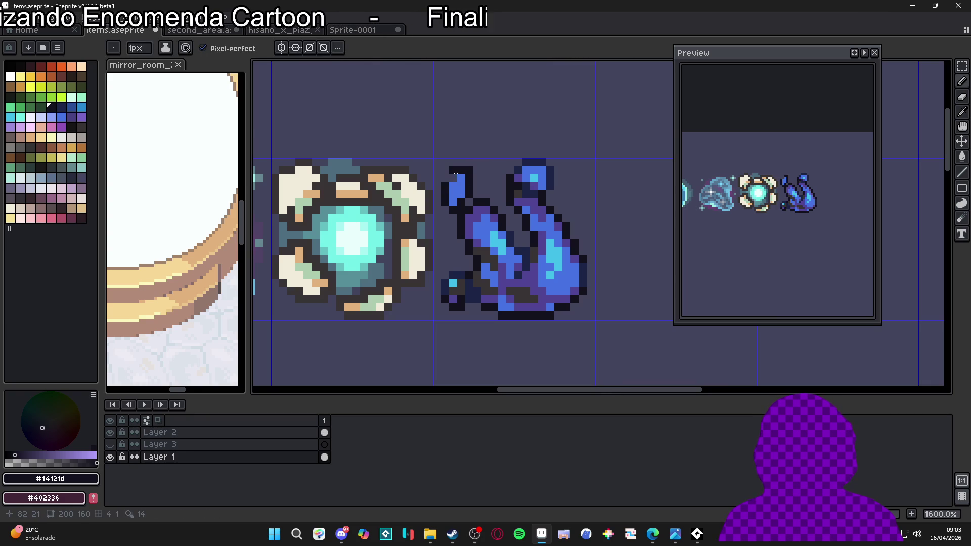
- Paint a 4px blue square above the sprite and add a 1px blue pixel beside it
{"action": "scroll", "coordinate": [457, 177], "scroll_direction": "down", "scroll_amount": 3}
{"action": "scroll", "coordinate": [497, 220], "scroll_direction": "up", "scroll_amount": 4}
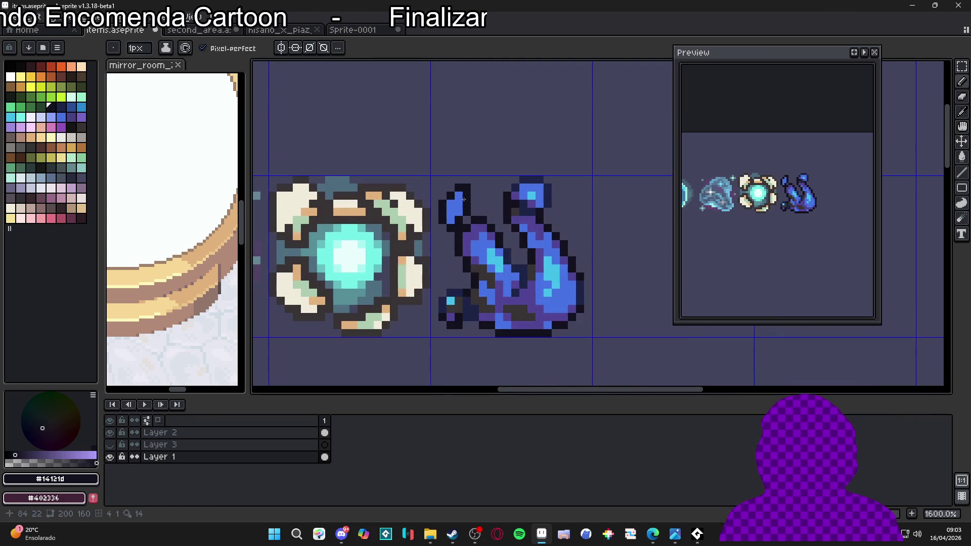
{"action": "key", "text": "plus"}
{"action": "key", "text": "plus"}
{"action": "key", "text": "plus"}
{"action": "mouse_move", "coordinate": [475, 196]}
{"action": "left_mouse_down"}
{"action": "mouse_move", "coordinate": [462, 169]}
{"action": "mouse_move", "coordinate": [454, 207]}
{"action": "left_mouse_up"}
{"action": "key", "text": "ctrl+z"}
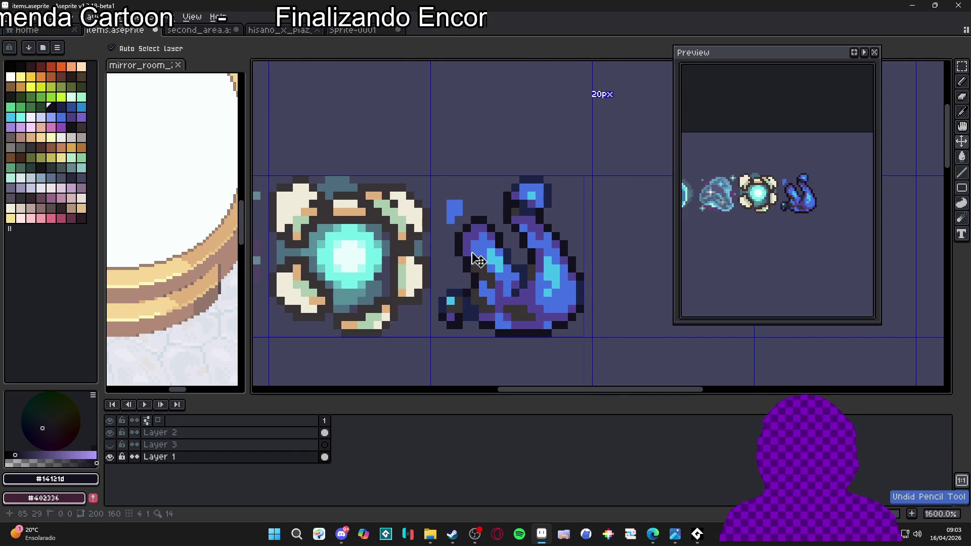
{"action": "key", "text": "ctrl+z"}
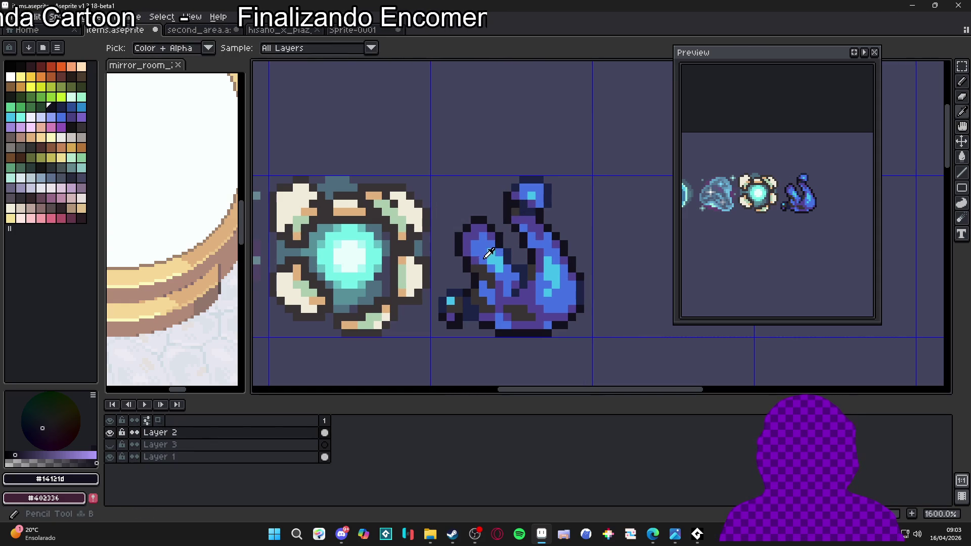
{"action": "key", "text": "b"}
{"action": "left_click", "coordinate": [486, 252], "text": "alt"}
{"action": "left_click", "coordinate": [457, 205]}
{"action": "key", "text": "minus"}
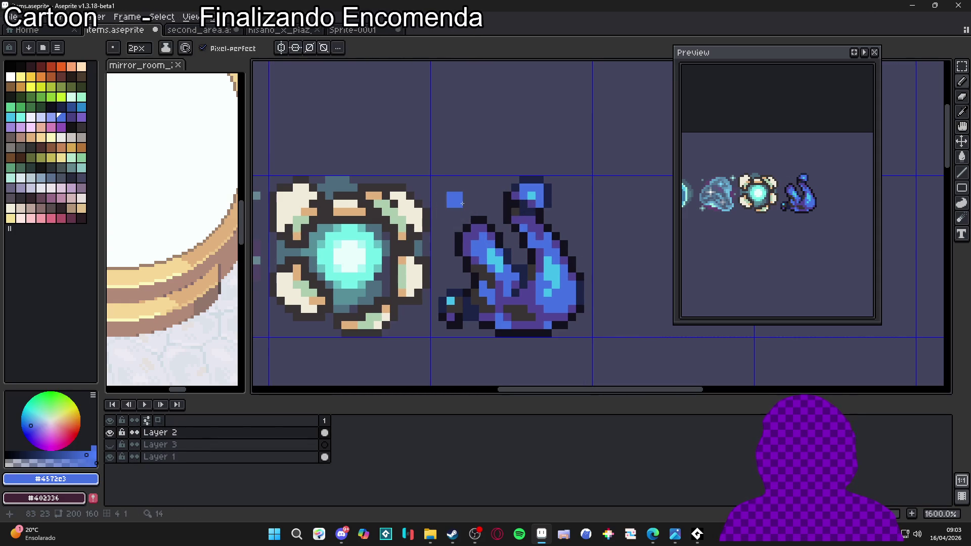
{"action": "left_click", "coordinate": [459, 188]}
{"action": "left_click", "coordinate": [450, 212]}
{"action": "key", "text": "ctrl+z"}
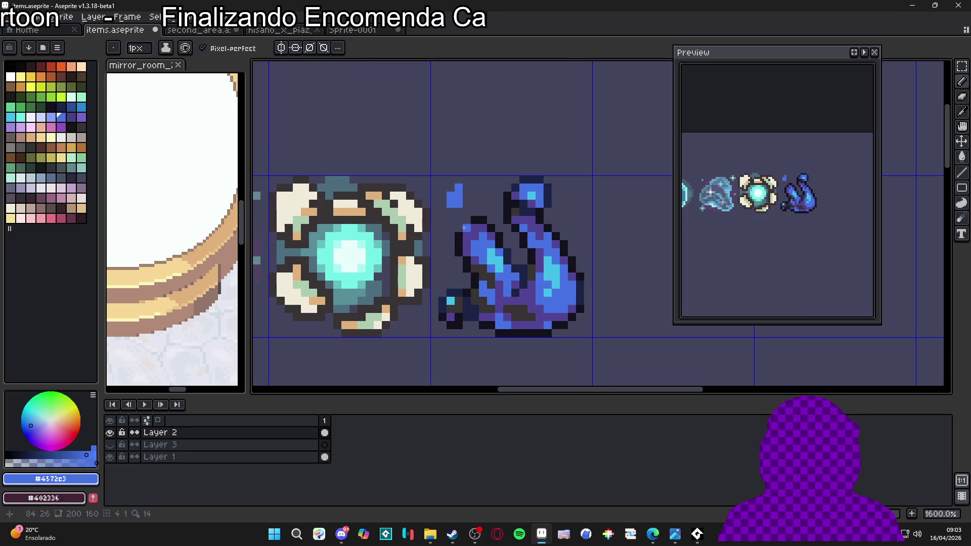
- Outline the droplet's right and left edges in dark navy and add a blue edge pixel
{"action": "left_click", "coordinate": [474, 221], "text": "alt"}
{"action": "left_click", "coordinate": [465, 211]}
{"action": "left_click", "coordinate": [468, 189]}
{"action": "left_click", "coordinate": [463, 181]}
{"action": "left_click", "coordinate": [444, 196]}
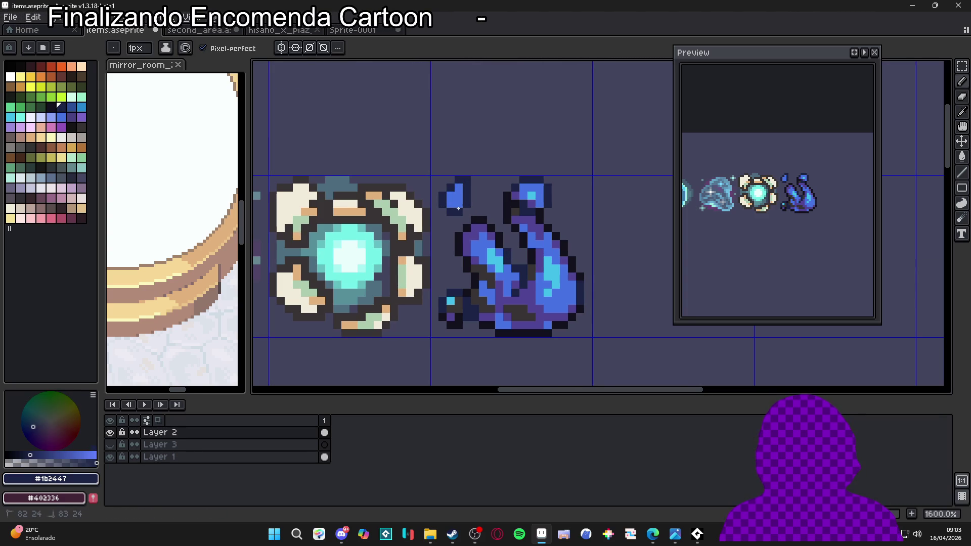
{"action": "left_click", "coordinate": [459, 202], "text": "alt"}
{"action": "left_click", "coordinate": [474, 196]}
{"action": "left_click", "coordinate": [466, 212], "text": "alt"}
- Erase the small blue blob above the sprite with a 5px eraser
{"action": "key", "text": "plus"}
{"action": "key", "text": "plus"}
{"action": "key", "text": "plus"}
{"action": "scroll", "coordinate": [454, 204], "scroll_direction": "up", "scroll_amount": 2}
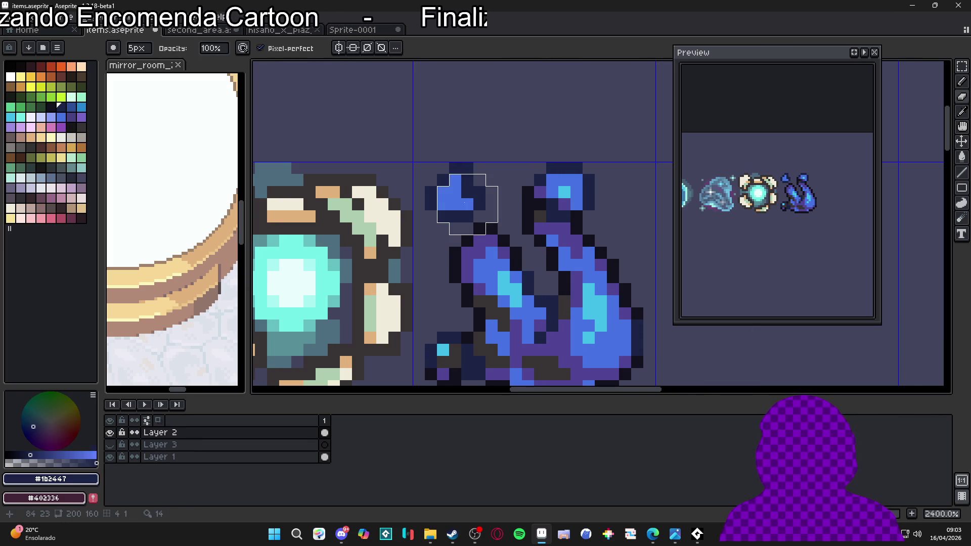
{"action": "left_click_drag", "start_coordinate": [464, 202], "coordinate": [452, 173]}
{"action": "scroll", "coordinate": [456, 192], "scroll_direction": "down", "scroll_amount": 8}
{"action": "key", "text": "minus"}
{"action": "key", "text": "minus"}
{"action": "key", "text": "minus"}
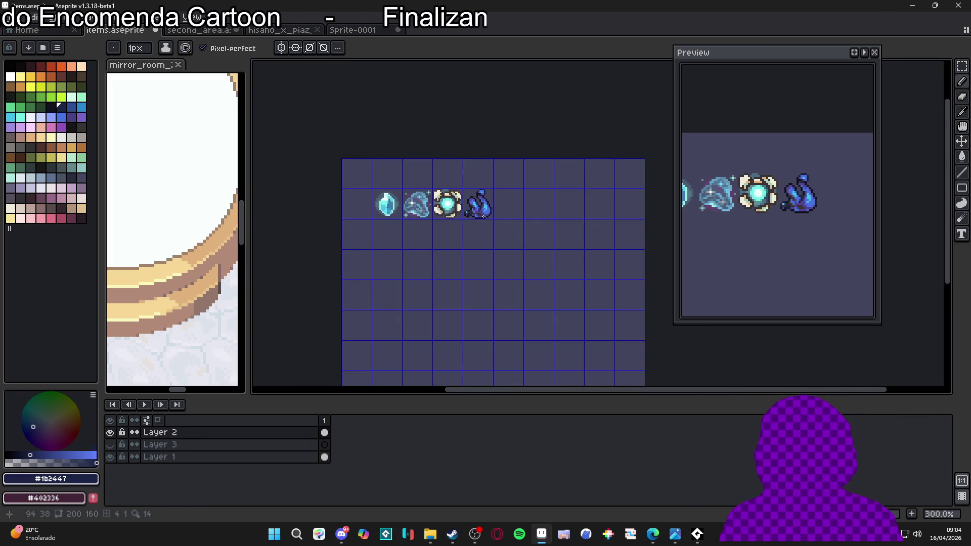
- Try a dark-navy outline pixel, then undo it while keeping the blob erased
{"action": "scroll", "coordinate": [484, 216], "scroll_direction": "up", "scroll_amount": 6}
{"action": "key", "text": "plus"}
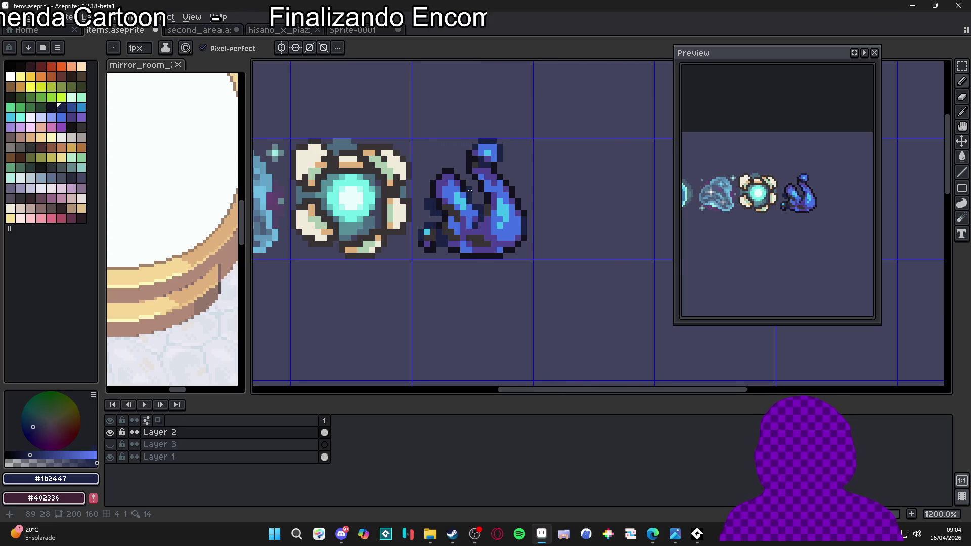
{"action": "key", "text": "v"}
{"action": "key", "text": "b"}
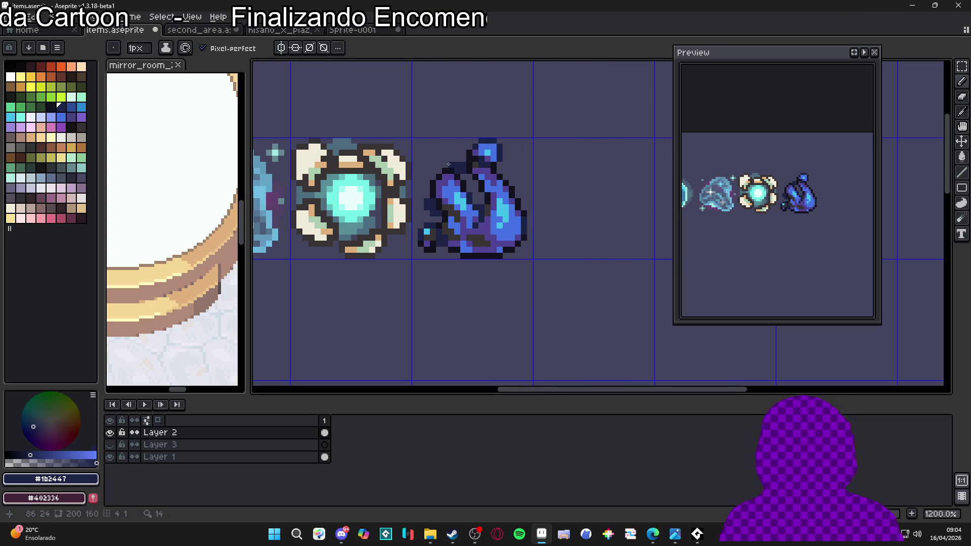
{"action": "left_click", "coordinate": [433, 161]}
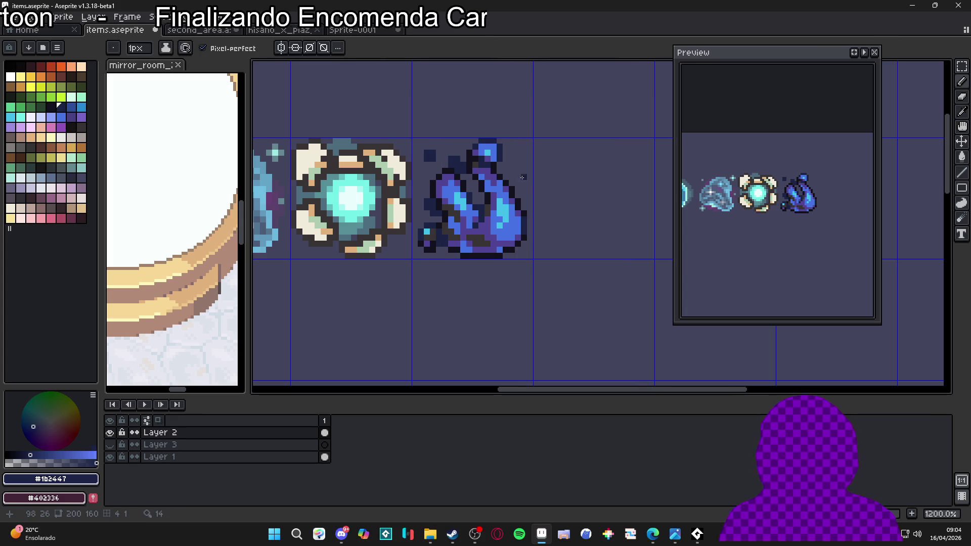
{"action": "key", "text": "plus"}
{"action": "key", "text": "minus"}
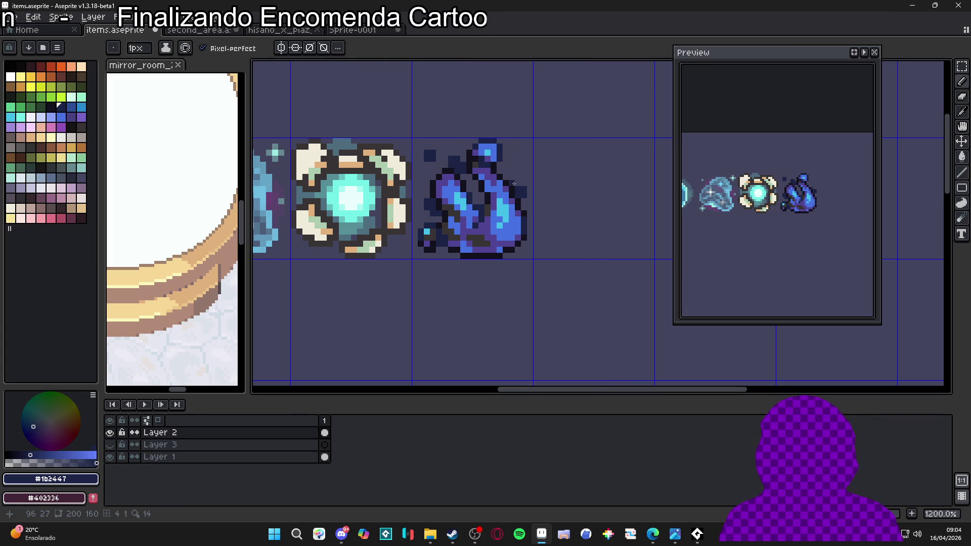
{"action": "scroll", "coordinate": [520, 190], "scroll_direction": "down", "scroll_amount": 2}
{"action": "key", "text": "ctrl+z"}
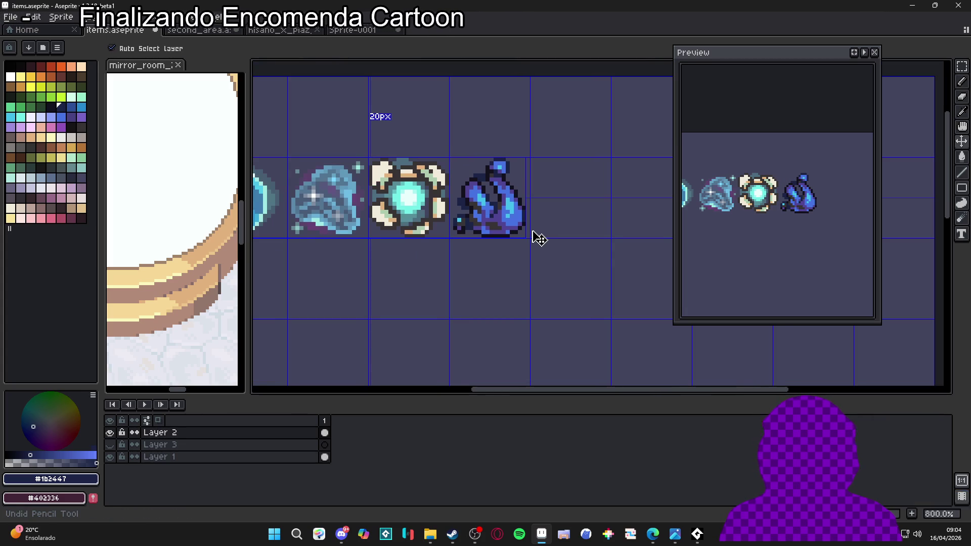
{"action": "key", "text": "ctrl+z"}
{"action": "key", "text": "ctrl+y"}
{"action": "scroll", "coordinate": [514, 243], "scroll_direction": "down", "scroll_amount": 4}
{"action": "scroll", "coordinate": [509, 231], "scroll_direction": "up", "scroll_amount": 3}
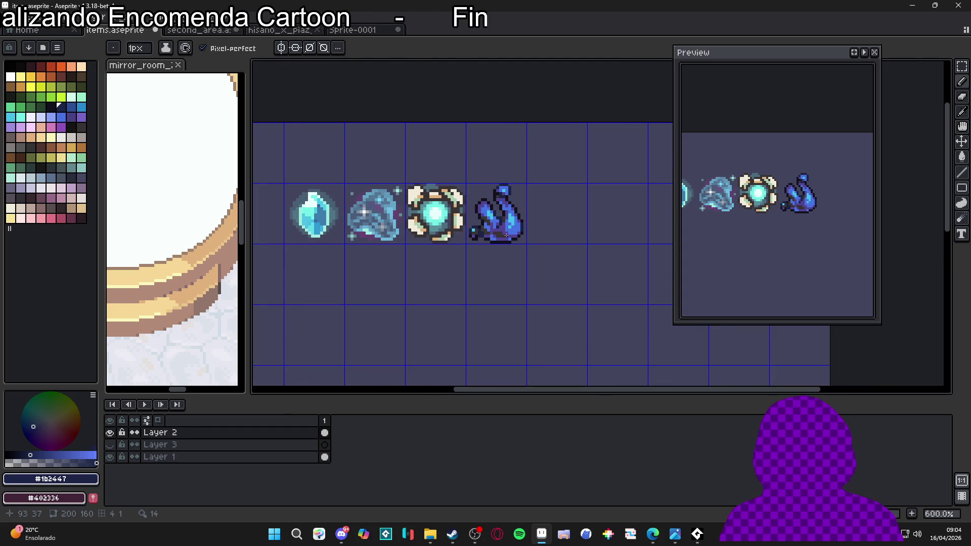
{"action": "scroll", "coordinate": [507, 234], "scroll_direction": "up", "scroll_amount": 4}
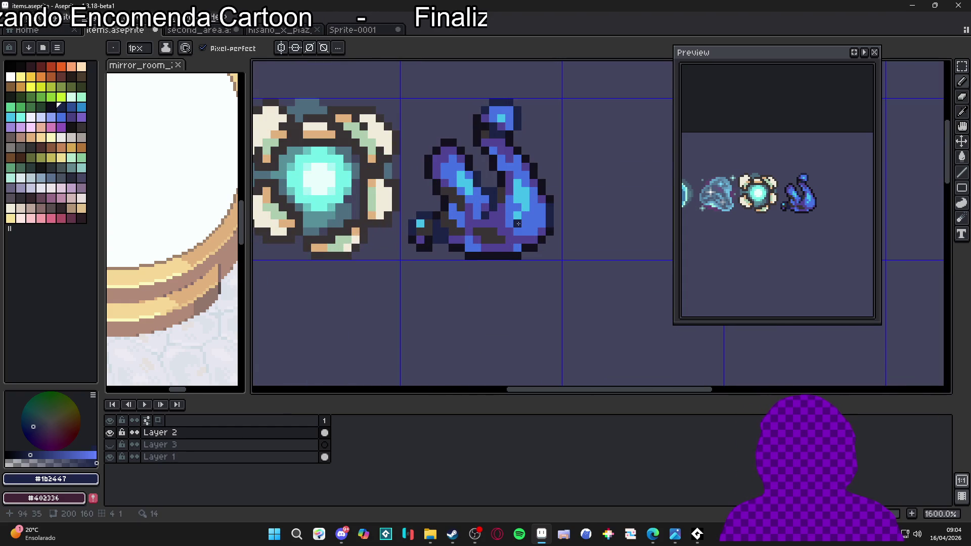
- Paint two cyan highlight pixels on the sprite's lower body
{"action": "left_click", "coordinate": [518, 223], "text": "alt"}
{"action": "key", "text": "plus"}
{"action": "key", "text": "plus"}
{"action": "key", "text": "plus"}
{"action": "key", "text": "minus"}
{"action": "key", "text": "minus"}
{"action": "key", "text": "minus"}
{"action": "left_click", "coordinate": [517, 215], "text": "alt"}
{"action": "mouse_move", "coordinate": [501, 223]}
{"action": "left_mouse_down"}
{"action": "mouse_move", "coordinate": [494, 231]}
{"action": "mouse_move", "coordinate": [508, 233]}
{"action": "left_mouse_up"}
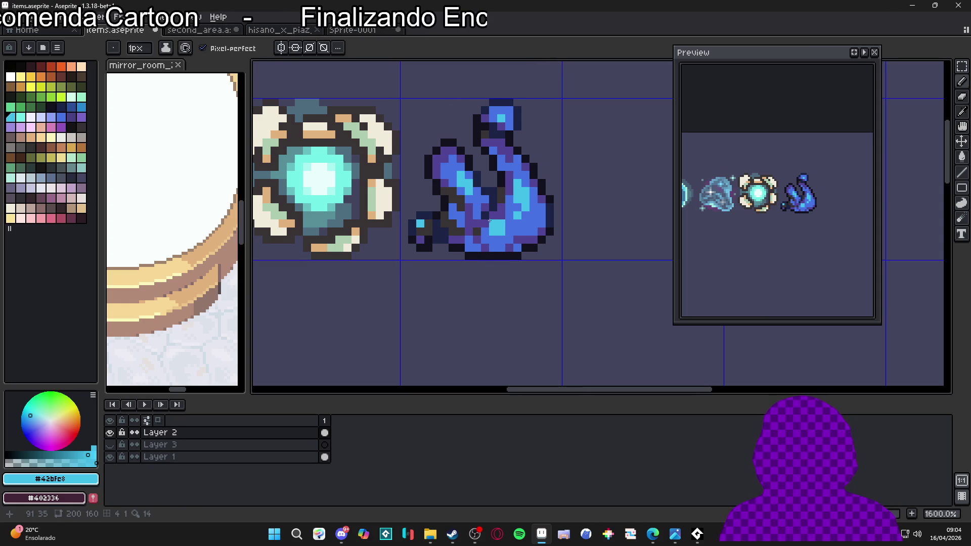
- Extend the darkest outline colour along the sprite's bottom edge
{"action": "left_click", "coordinate": [489, 241], "text": "alt"}
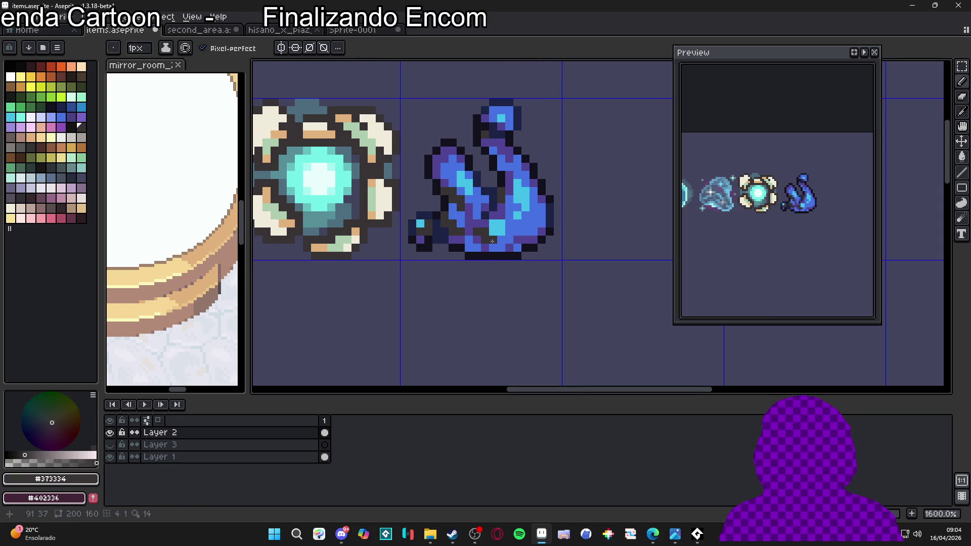
{"action": "left_click", "coordinate": [477, 231], "text": "alt"}
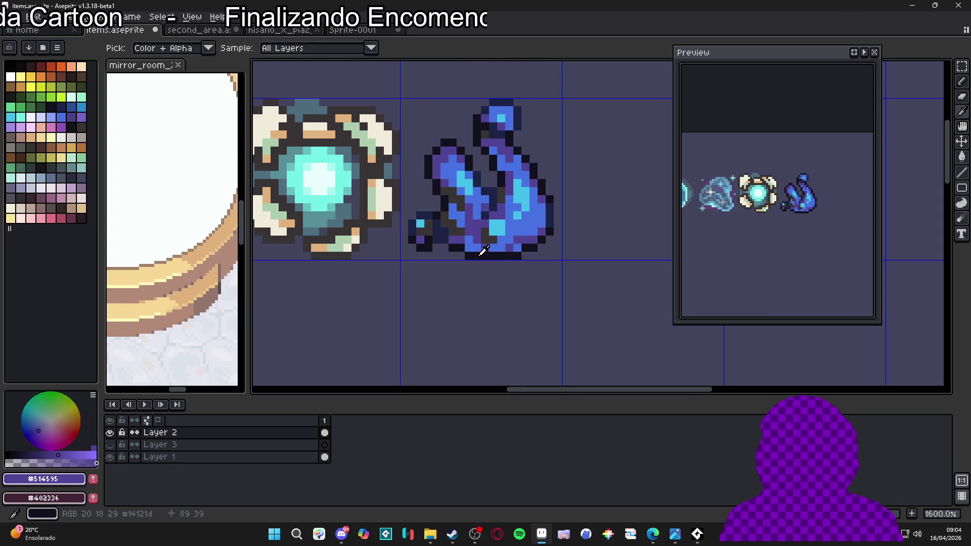
{"action": "left_click", "coordinate": [478, 248], "text": "alt"}
{"action": "left_click_drag", "start_coordinate": [475, 238], "coordinate": [510, 238]}
{"action": "scroll", "coordinate": [508, 248], "scroll_direction": "down", "scroll_amount": 3}
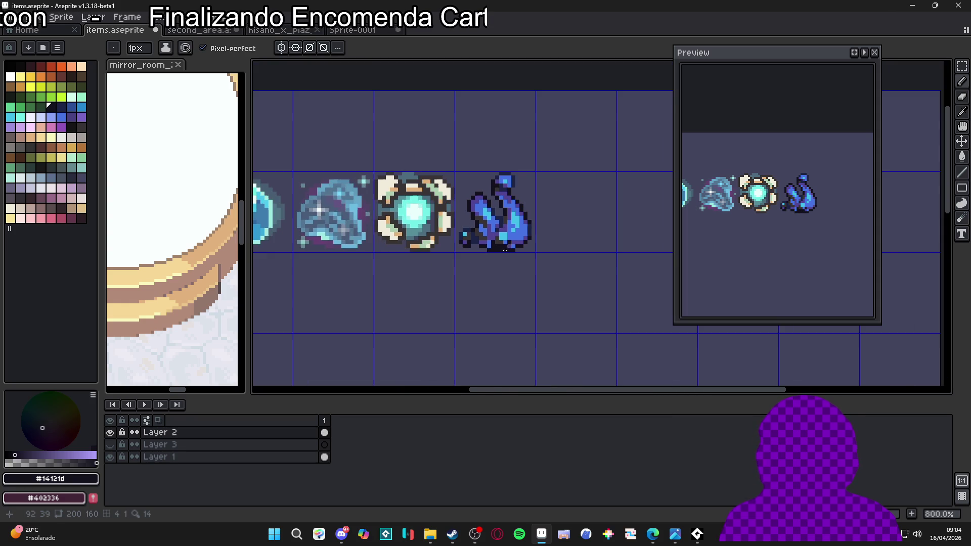
{"action": "scroll", "coordinate": [514, 241], "scroll_direction": "up", "scroll_amount": 3}
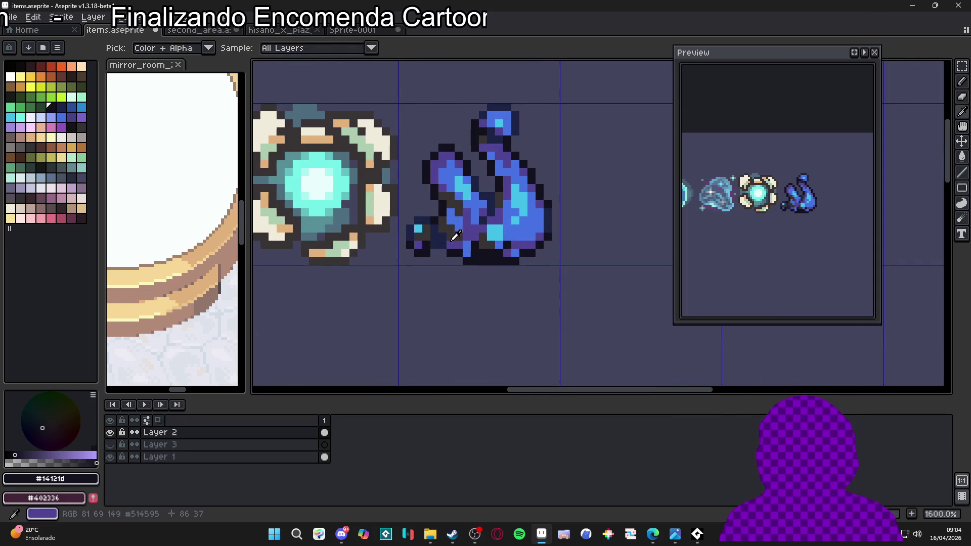
- Shade pixels on the sprite's lower body with the sampled purple
{"action": "left_click", "coordinate": [507, 237], "text": "alt"}
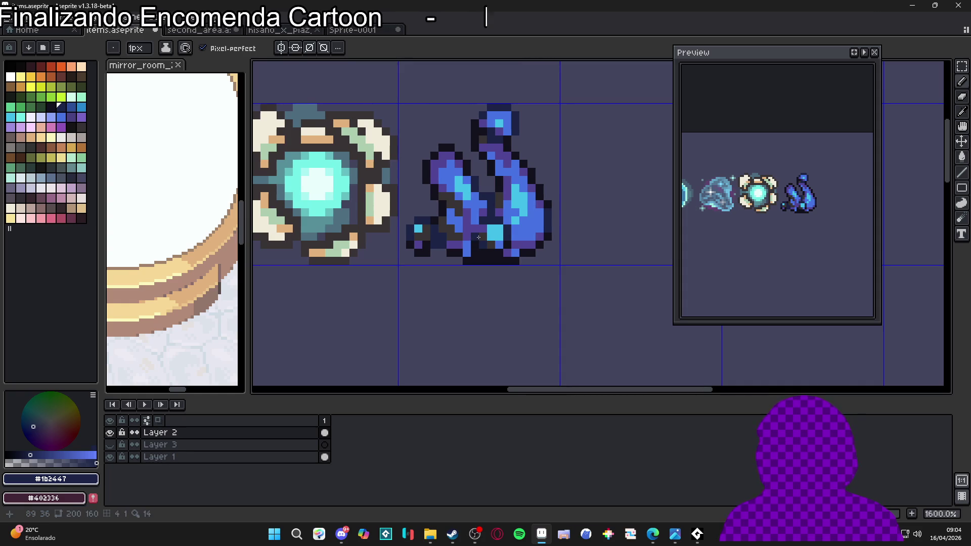
{"action": "scroll", "coordinate": [506, 237], "scroll_direction": "up", "scroll_amount": 2}
{"action": "left_click", "coordinate": [504, 234], "text": "alt"}
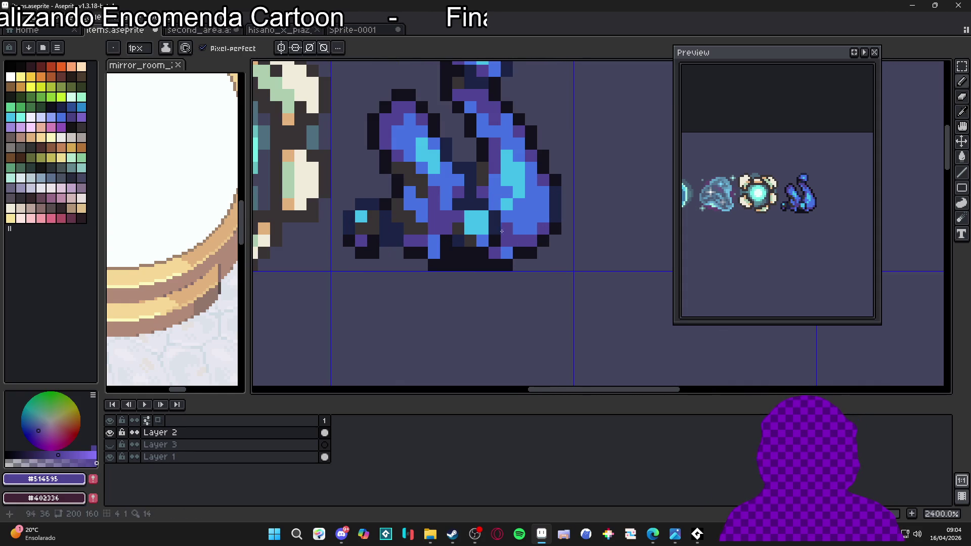
{"action": "left_click", "coordinate": [506, 236]}
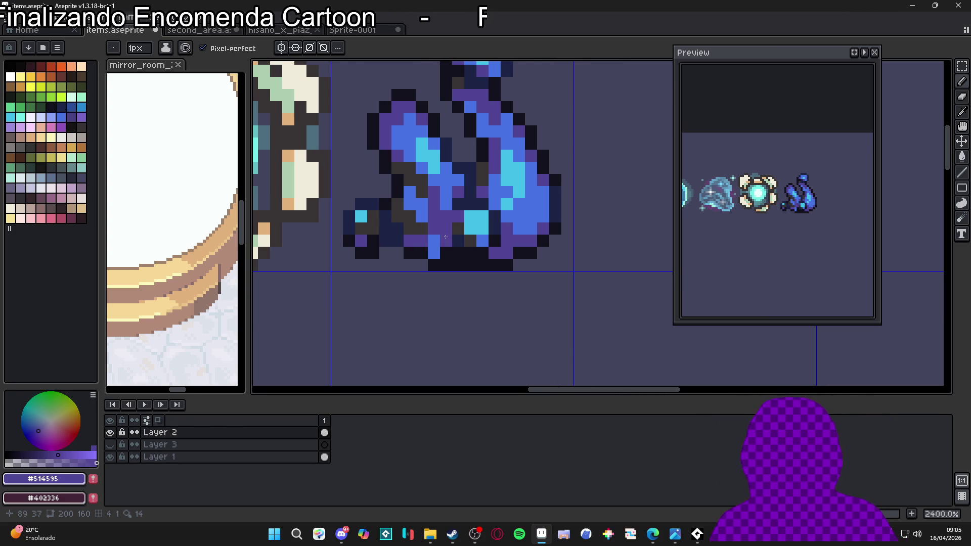
{"action": "scroll", "coordinate": [426, 248], "scroll_direction": "down", "scroll_amount": 5}
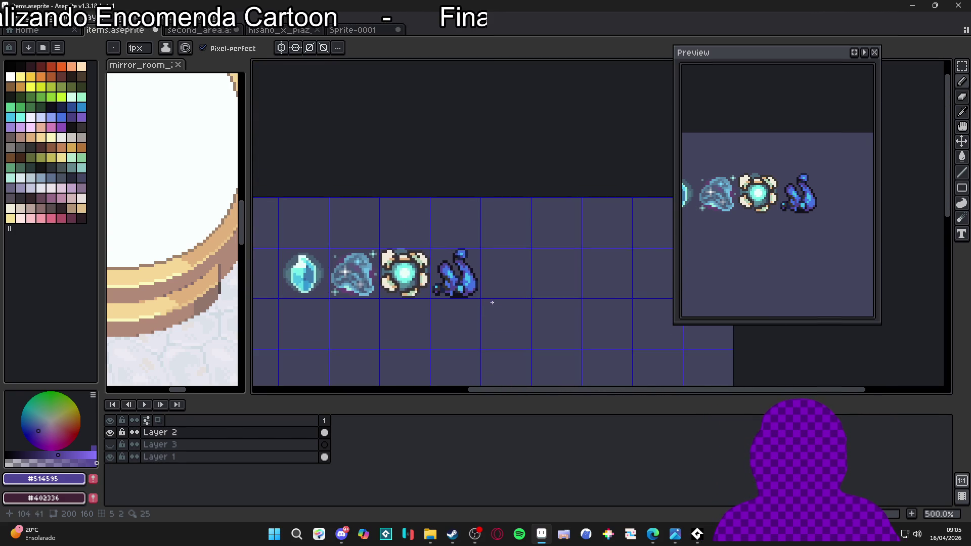
- Sample the sprite's mid blue and hide the grid over the sprites
{"action": "scroll", "coordinate": [492, 302], "scroll_direction": "up", "scroll_amount": 5}
{"action": "left_click", "coordinate": [440, 267], "text": "alt"}
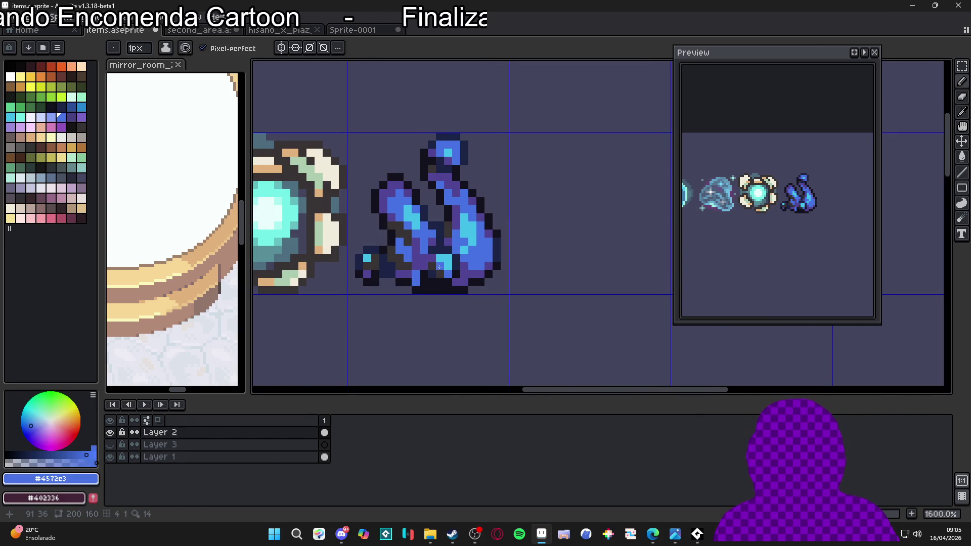
{"action": "scroll", "coordinate": [450, 257], "scroll_direction": "down", "scroll_amount": 4}
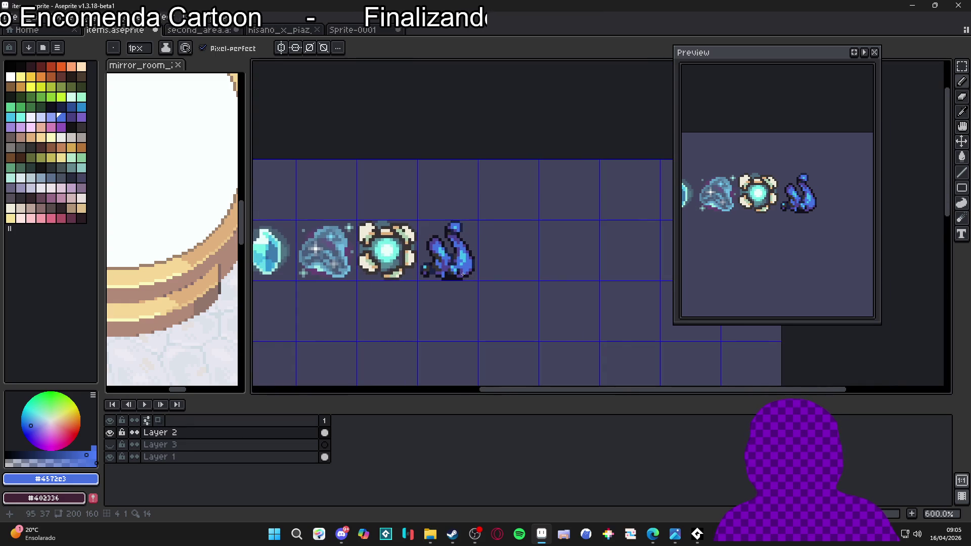
{"action": "scroll", "coordinate": [463, 273], "scroll_direction": "down", "scroll_amount": 3}
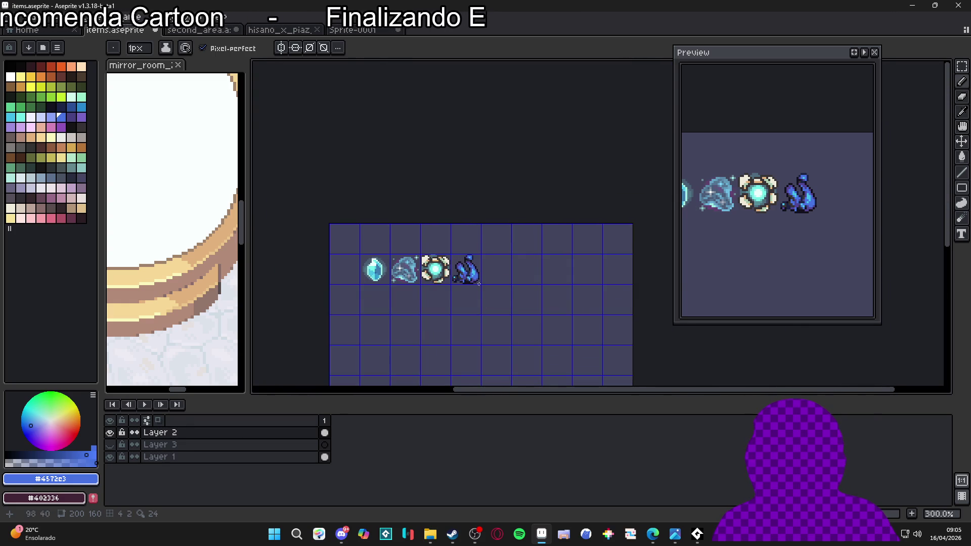
{"action": "scroll", "coordinate": [479, 267], "scroll_direction": "up", "scroll_amount": 1}
{"action": "scroll", "coordinate": [492, 261], "scroll_direction": "down", "scroll_amount": 1}
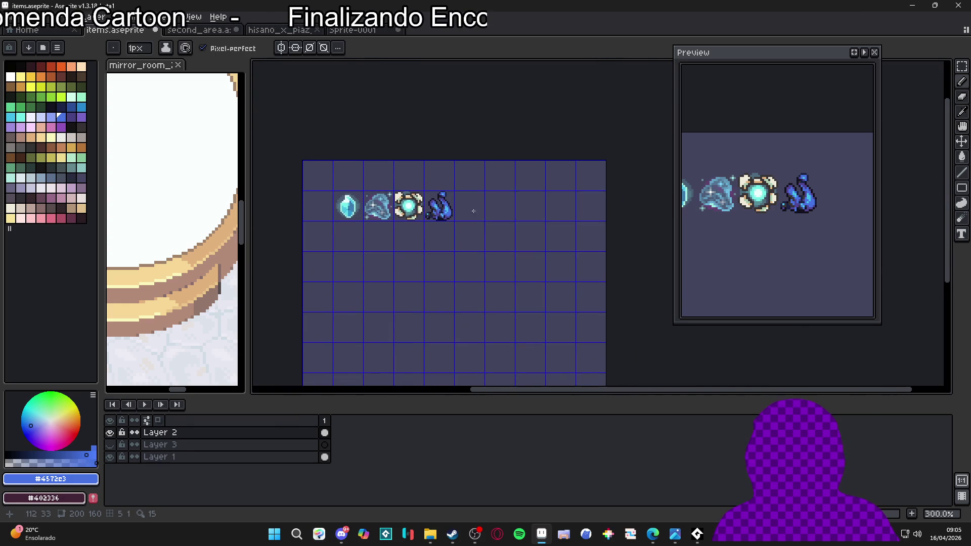
{"action": "key", "text": "ctrl+apostrophe"}
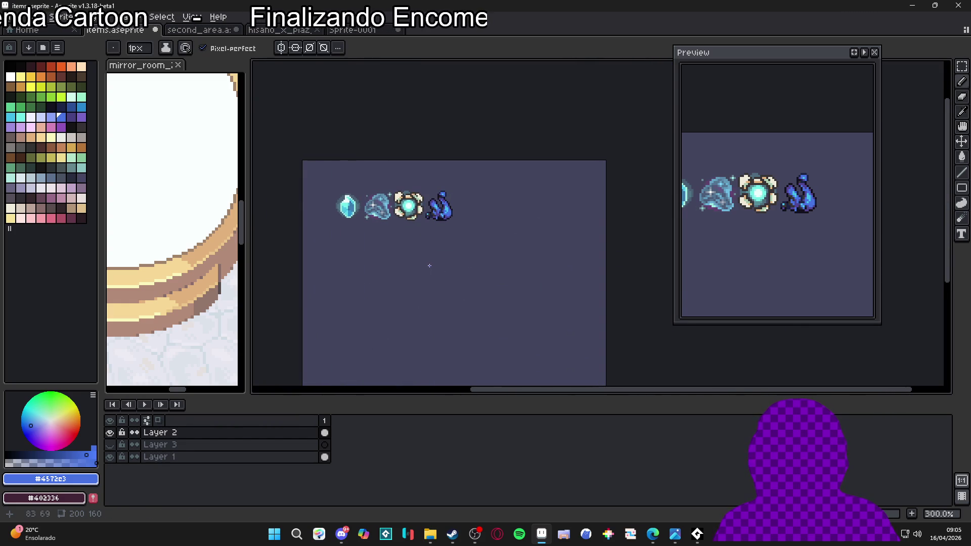
{"action": "scroll", "coordinate": [398, 220], "scroll_direction": "up", "scroll_amount": 4}
{"action": "scroll", "coordinate": [398, 220], "scroll_direction": "up", "scroll_amount": 2}
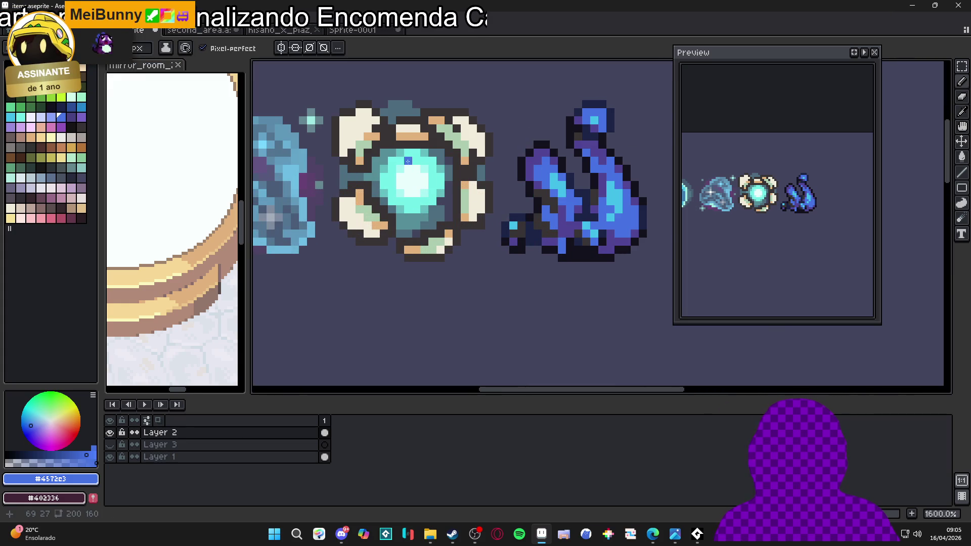
- Select the orb sprite's grid cell with the rectangular selection
{"action": "key", "text": "m"}
{"action": "scroll", "coordinate": [383, 147], "scroll_direction": "down", "scroll_amount": 2}
{"action": "left_click", "coordinate": [383, 147]}
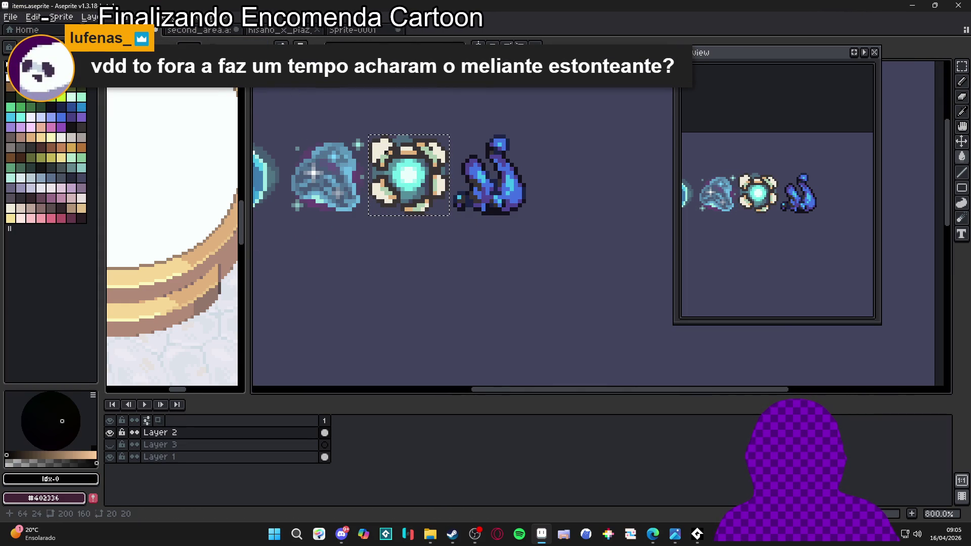
{"action": "scroll", "coordinate": [395, 162], "scroll_direction": "down", "scroll_amount": 3}
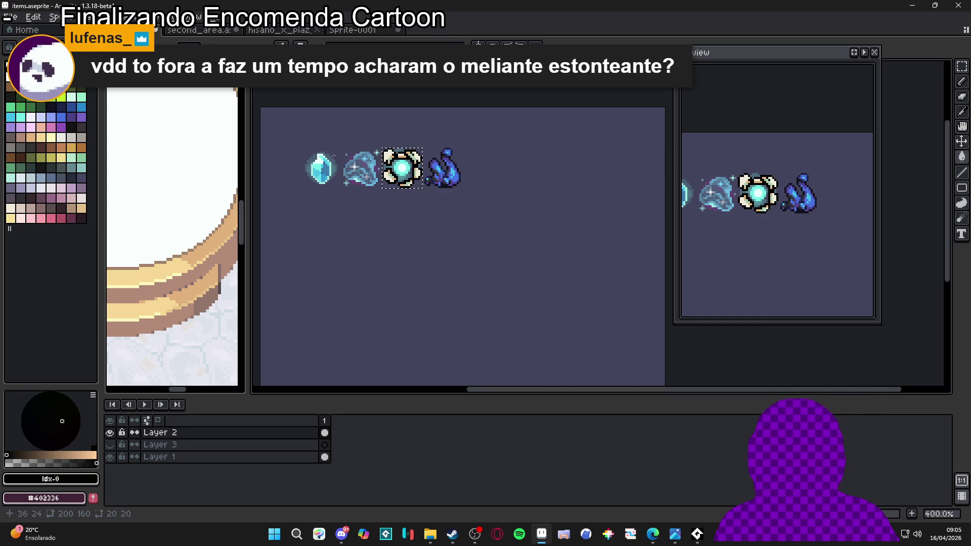
{"action": "scroll", "coordinate": [382, 179], "scroll_direction": "up", "scroll_amount": 2}
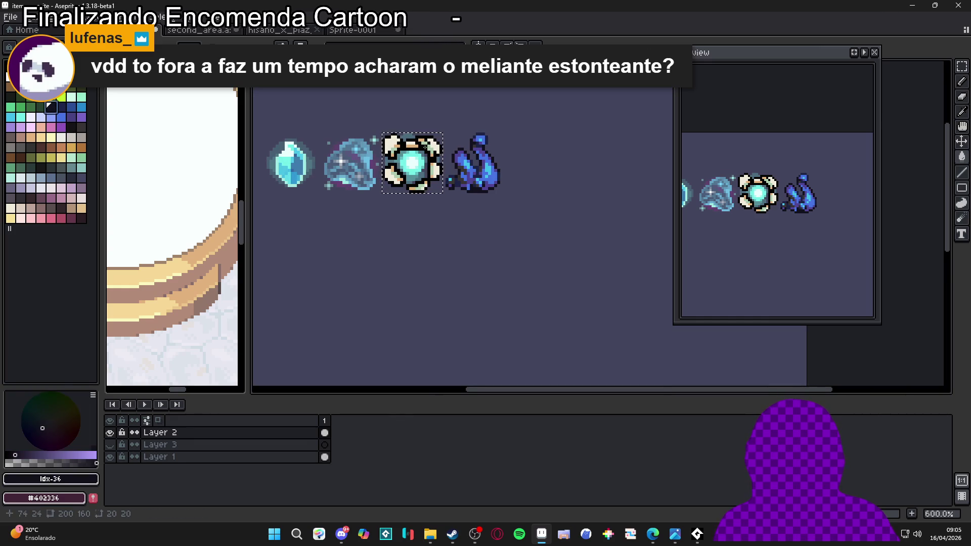
{"action": "scroll", "coordinate": [423, 158], "scroll_direction": "down", "scroll_amount": 2}
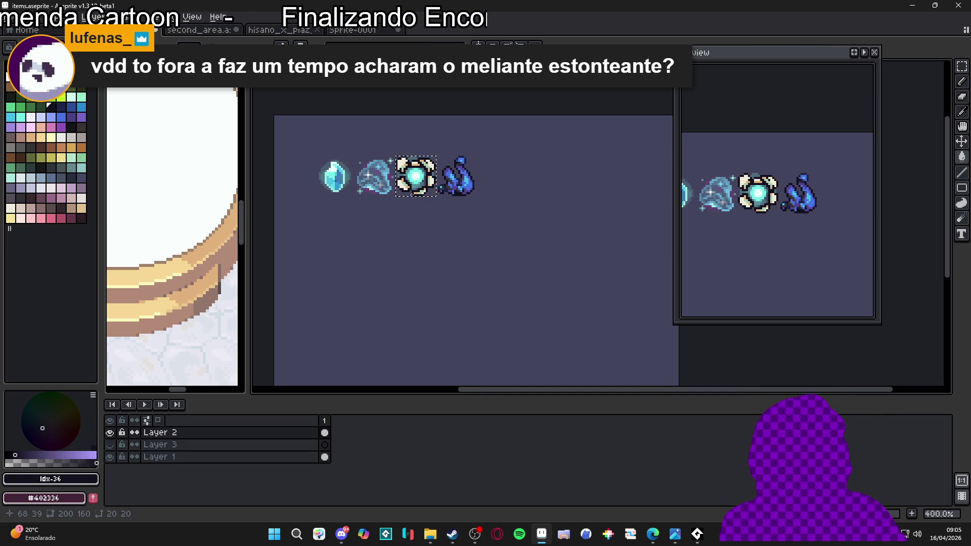
- Deselect, save the items file, show the grid, and reselect the orb's cell
{"action": "key", "text": "ctrl+d"}
{"action": "key", "text": "ctrl+s"}
{"action": "scroll", "coordinate": [421, 185], "scroll_direction": "up", "scroll_amount": 1}
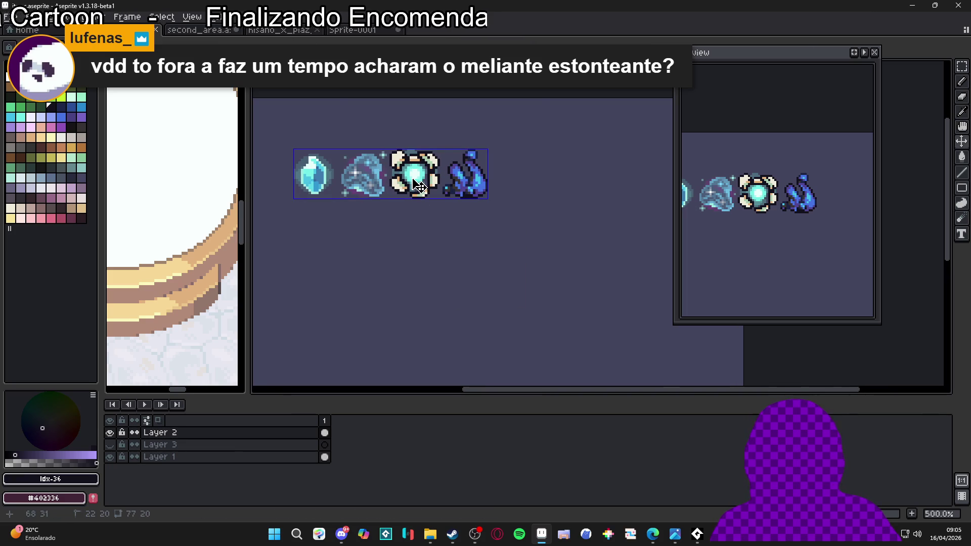
{"action": "key", "text": "ctrl+apostrophe"}
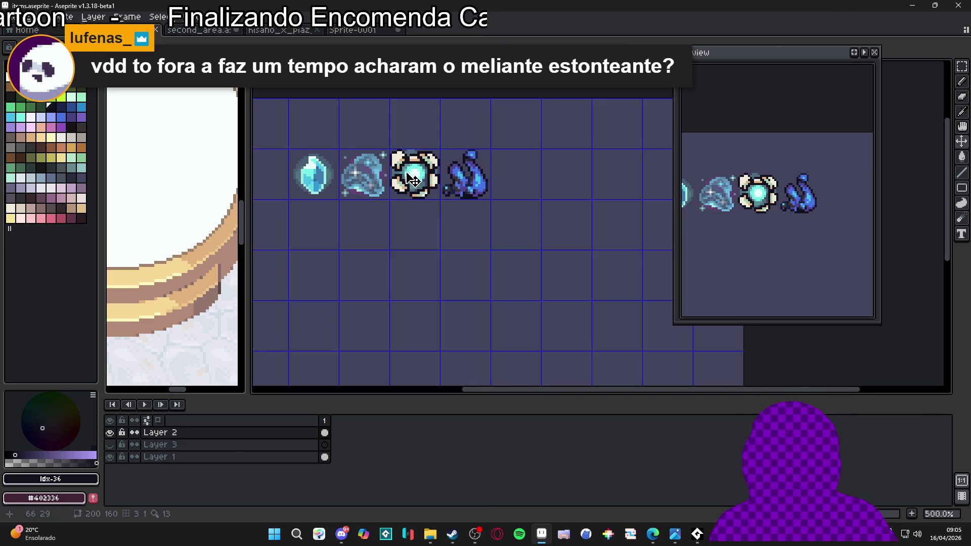
{"action": "scroll", "coordinate": [412, 172], "scroll_direction": "up", "scroll_amount": 3}
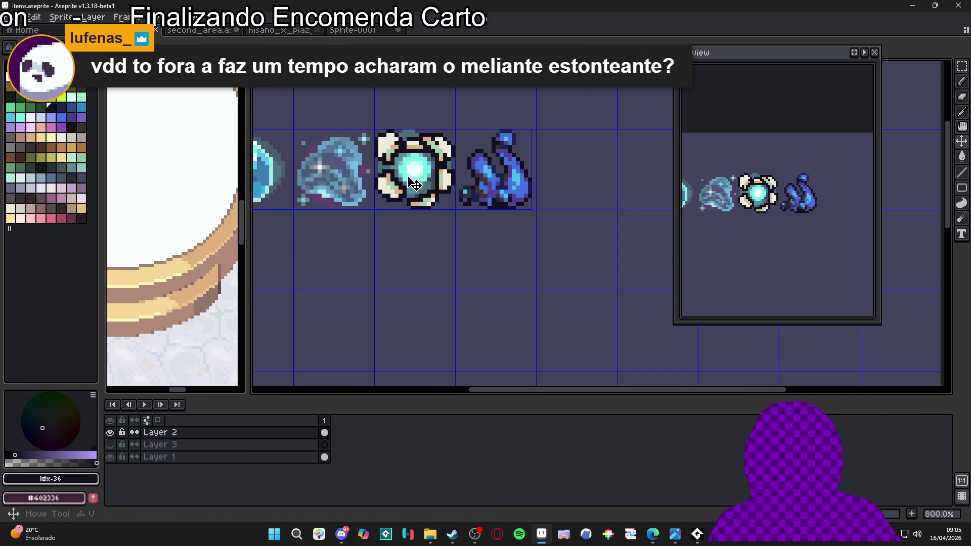
{"action": "left_click", "coordinate": [410, 175]}
- Duplicate the orb one cell down and clear the copy's petals with a transparent rectangle
{"action": "scroll", "coordinate": [412, 173], "scroll_direction": "down", "scroll_amount": 2}
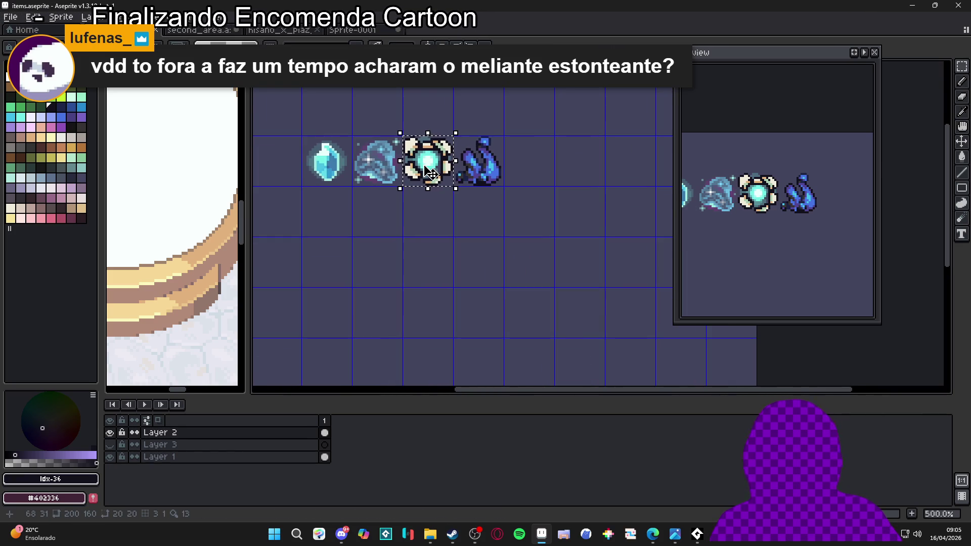
{"action": "left_click_drag", "start_coordinate": [429, 172], "coordinate": [429, 223]}
{"action": "key", "text": "ctrl+d"}
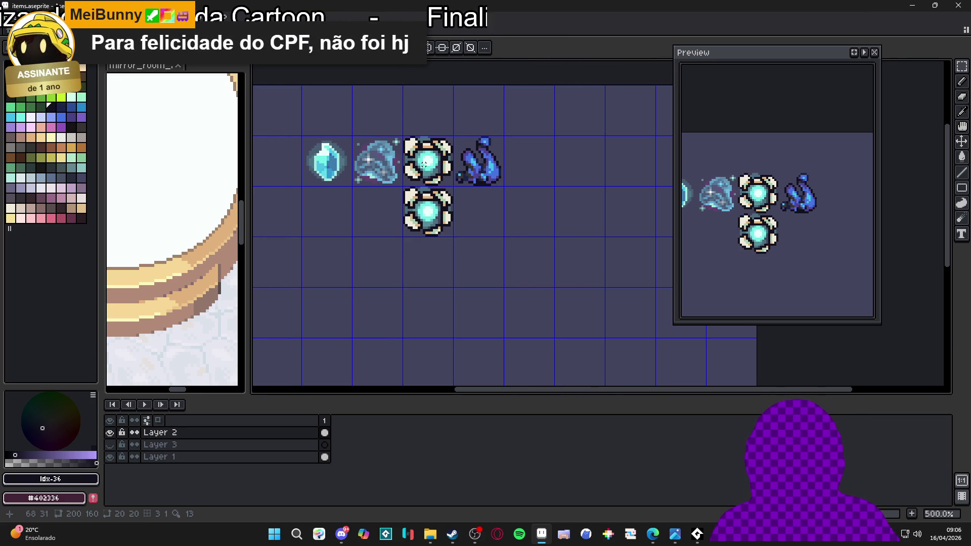
{"action": "left_click", "coordinate": [420, 212]}
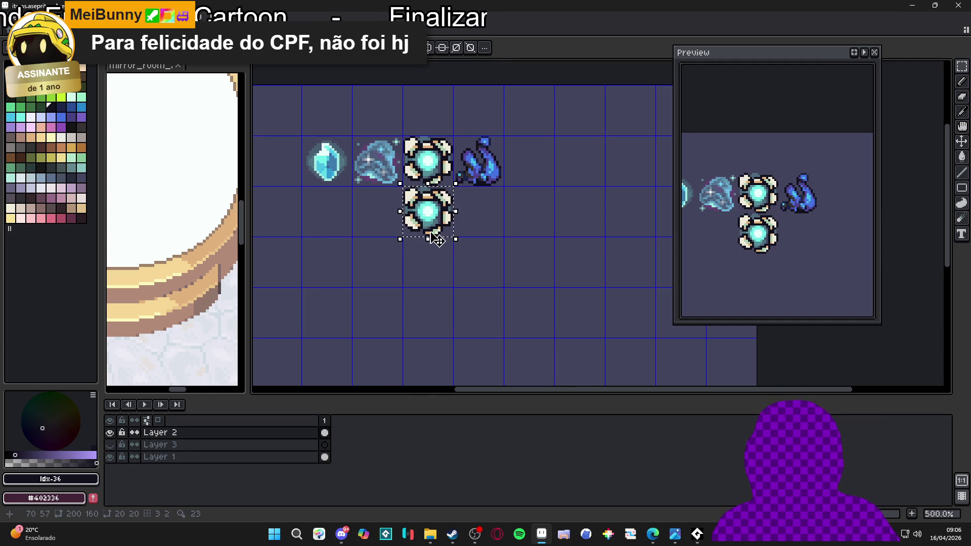
{"action": "scroll", "coordinate": [420, 212], "scroll_direction": "up", "scroll_amount": 3}
{"action": "key", "text": "ctrl+d"}
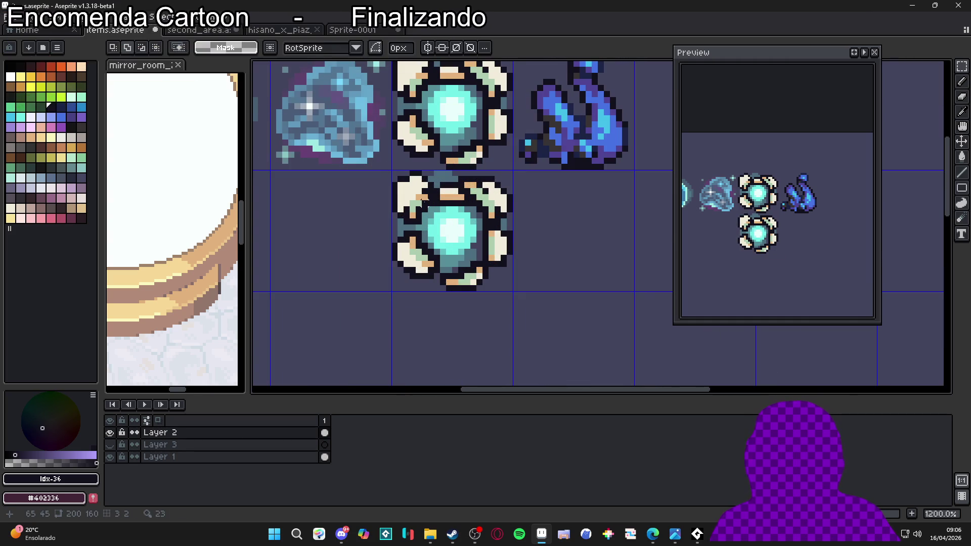
{"action": "mouse_move", "coordinate": [423, 204]}
{"action": "left_mouse_down"}
{"action": "mouse_move", "coordinate": [514, 169]}
{"action": "mouse_move", "coordinate": [397, 206]}
{"action": "mouse_move", "coordinate": [425, 210]}
{"action": "mouse_move", "coordinate": [393, 171]}
{"action": "mouse_move", "coordinate": [422, 284]}
{"action": "mouse_move", "coordinate": [499, 272]}
{"action": "mouse_move", "coordinate": [512, 256]}
{"action": "left_mouse_up"}
{"action": "key", "text": "Escape"}
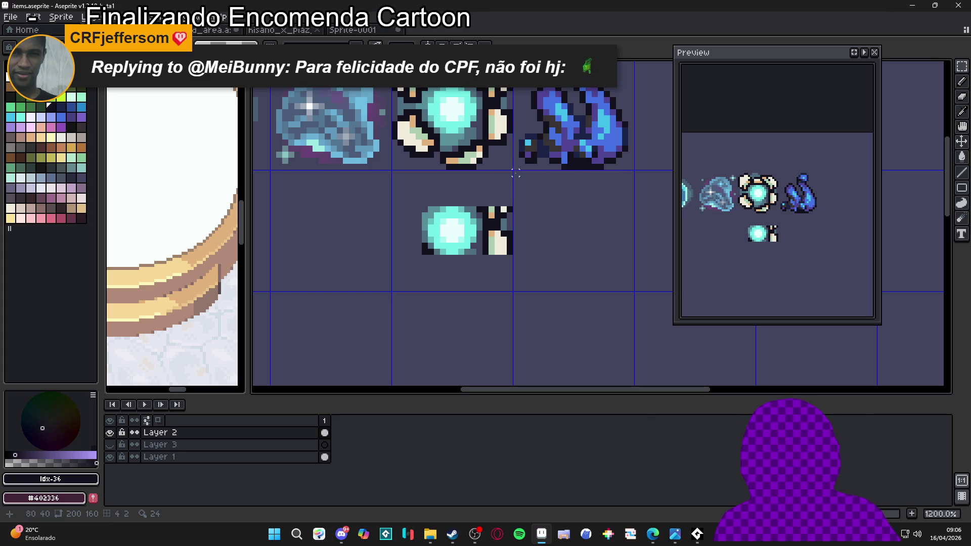
- Clear the leftover petal and dark edge pixels around the lower orb
{"action": "left_click_drag", "start_coordinate": [509, 168], "coordinate": [480, 288]}
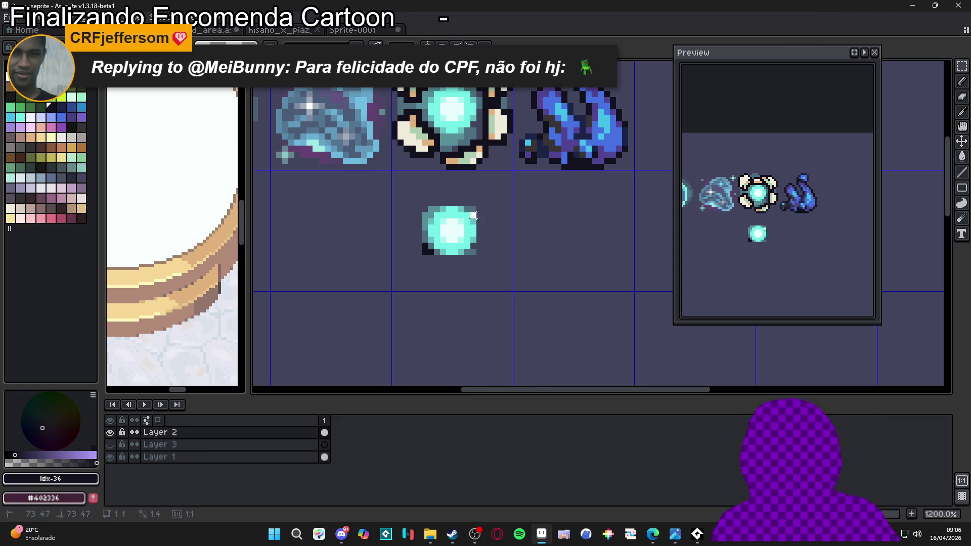
{"action": "scroll", "coordinate": [468, 207], "scroll_direction": "up", "scroll_amount": 1}
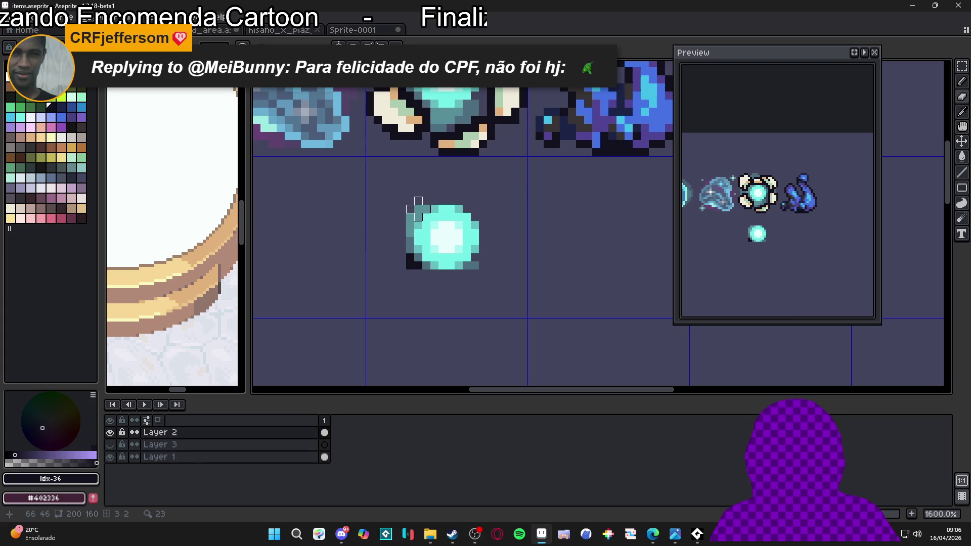
{"action": "mouse_move", "coordinate": [399, 212]}
{"action": "left_mouse_down"}
{"action": "mouse_move", "coordinate": [390, 265]}
{"action": "mouse_move", "coordinate": [402, 274]}
{"action": "left_mouse_up"}
{"action": "left_click", "coordinate": [416, 265]}
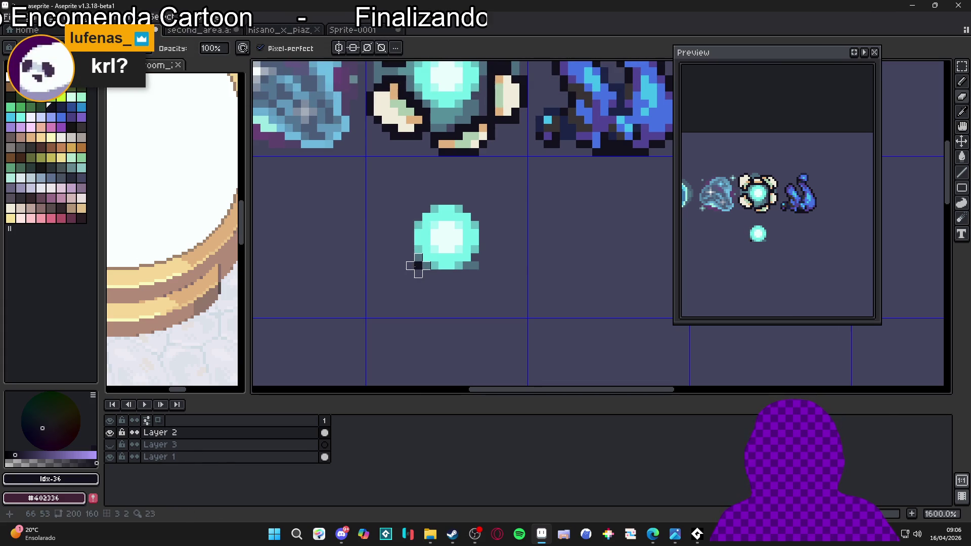
{"action": "left_click", "coordinate": [472, 273]}
{"action": "scroll", "coordinate": [466, 274], "scroll_direction": "down", "scroll_amount": 4}
{"action": "scroll", "coordinate": [483, 285], "scroll_direction": "down", "scroll_amount": 2}
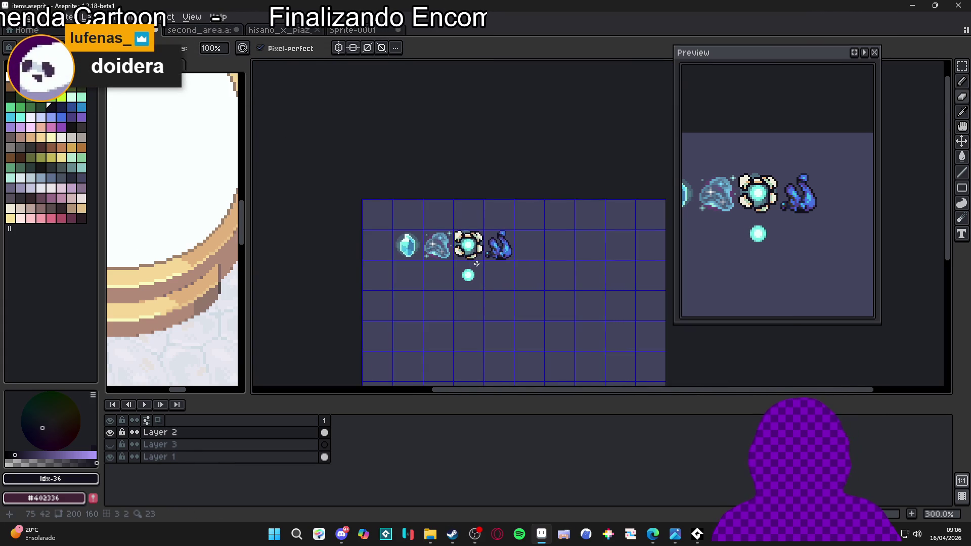
{"action": "scroll", "coordinate": [468, 284], "scroll_direction": "up", "scroll_amount": 4}
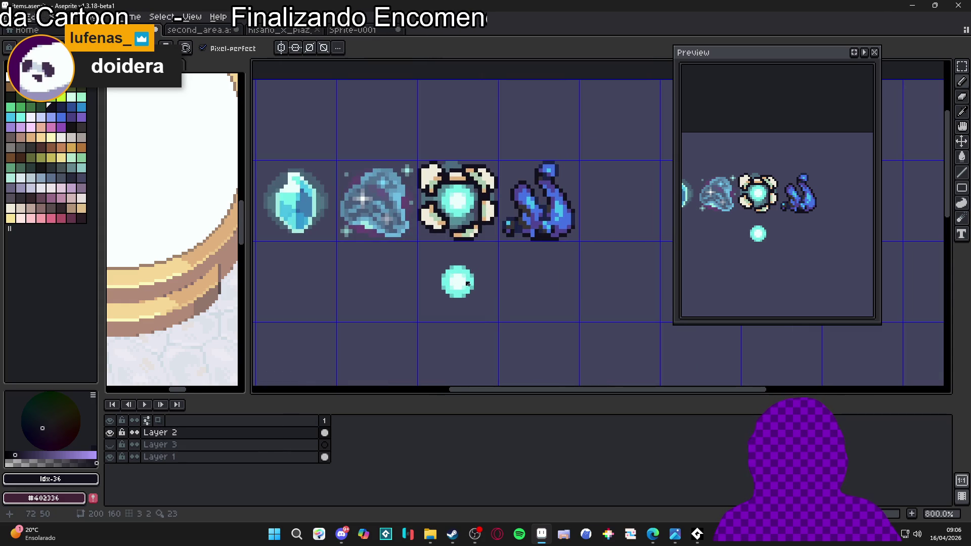
- Pick the orb's cyan as drawing colour and save the items file
{"action": "left_click", "coordinate": [467, 284], "text": "alt"}
{"action": "key", "text": "v"}
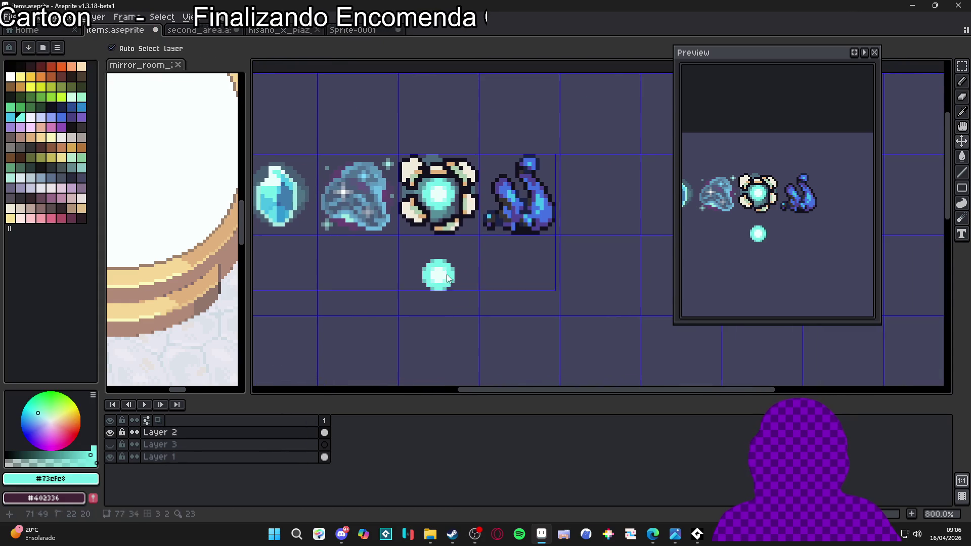
{"action": "key", "text": "ctrl+s"}
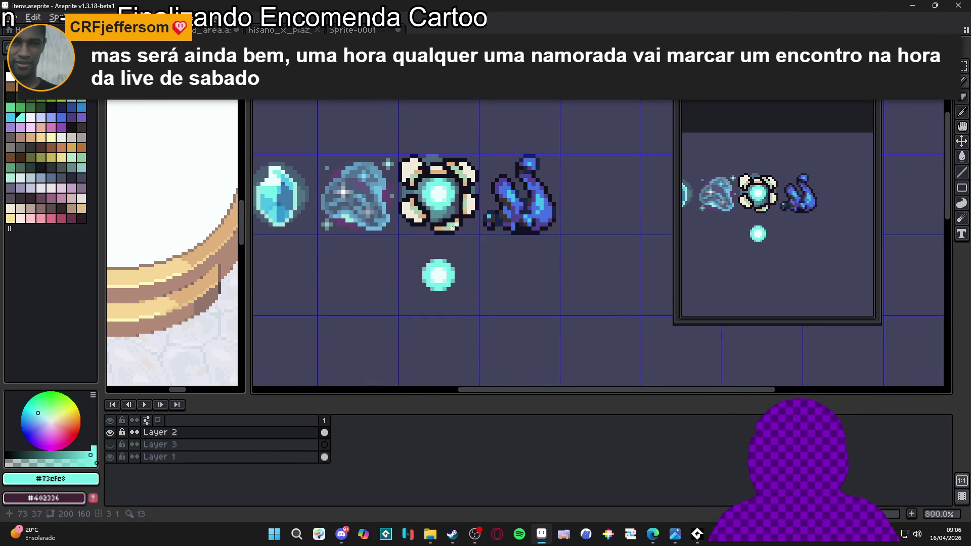
{"action": "scroll", "coordinate": [453, 227], "scroll_direction": "down", "scroll_amount": 2}
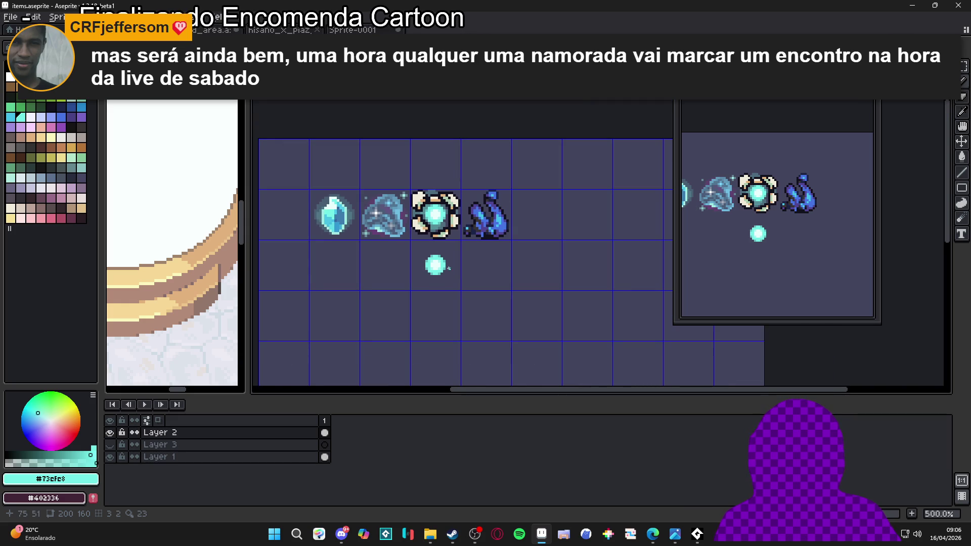
{"action": "scroll", "coordinate": [435, 258], "scroll_direction": "up", "scroll_amount": 2}
{"action": "scroll", "coordinate": [447, 262], "scroll_direction": "down", "scroll_amount": 1}
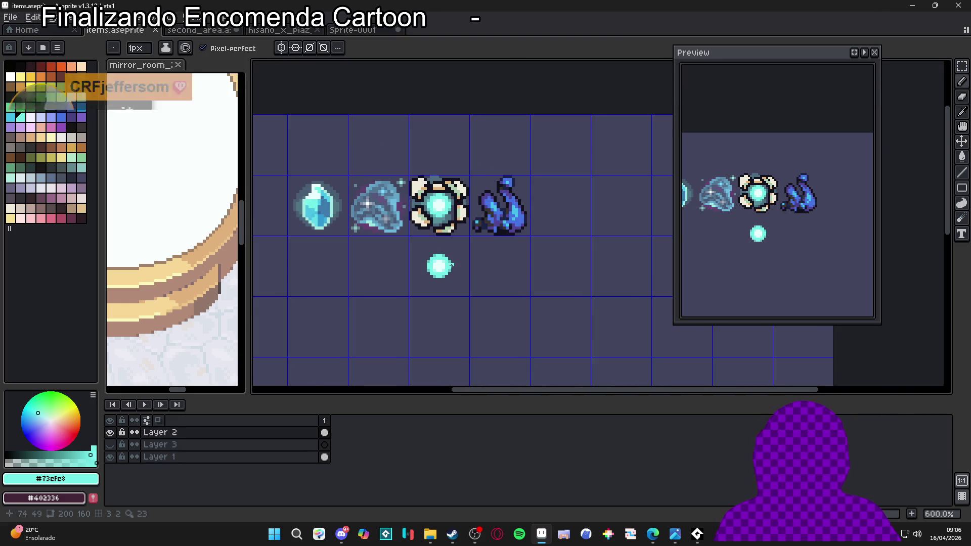
{"action": "scroll", "coordinate": [422, 264], "scroll_direction": "up", "scroll_amount": 3}
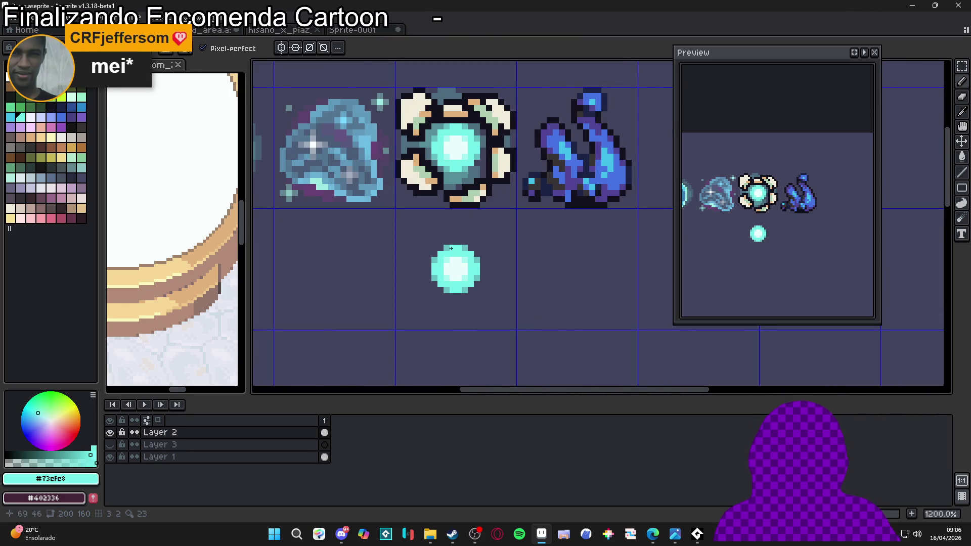
- Take the darker teal #64bec0 and open the Eyedropper's layer sampling choice
{"action": "left_click", "coordinate": [452, 248], "text": "alt"}
{"action": "scroll", "coordinate": [450, 248], "scroll_direction": "down", "scroll_amount": 2}
{"action": "scroll", "coordinate": [447, 247], "scroll_direction": "up", "scroll_amount": 2}
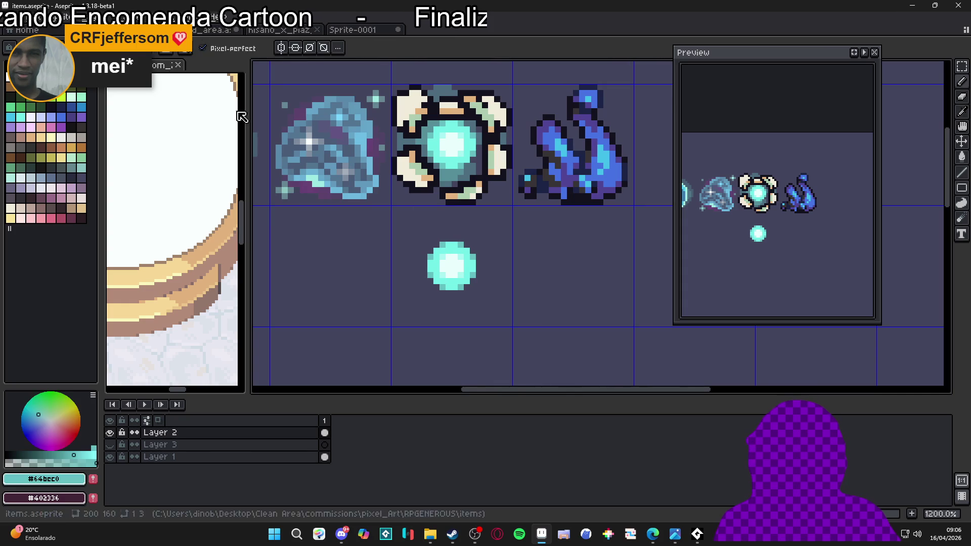
{"action": "key", "text": "i"}
{"action": "left_click", "coordinate": [314, 48]}
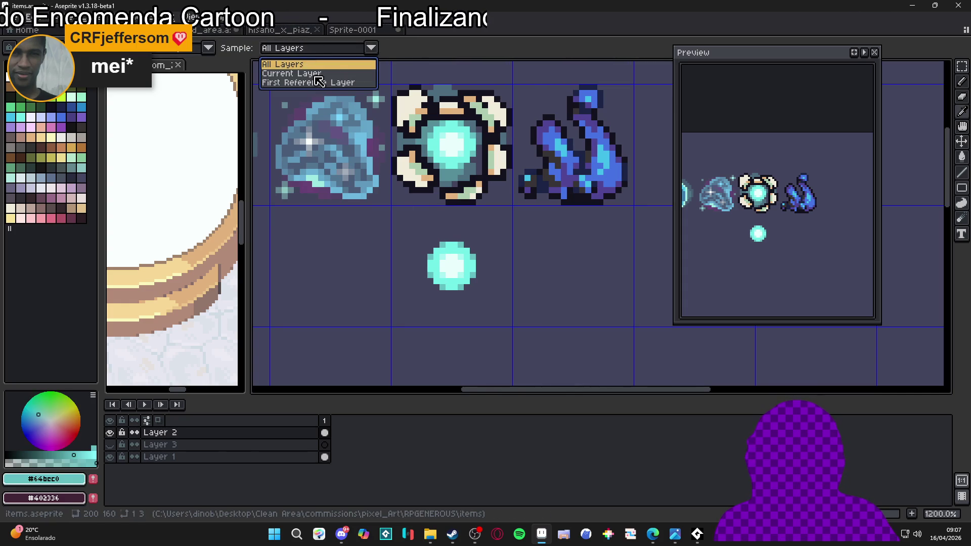
- Set Eyedropper sampling to Current Layer, pick cyan #73efe8, and save
{"action": "left_click", "coordinate": [331, 74]}
{"action": "key", "text": "b"}
{"action": "left_click", "coordinate": [444, 245], "text": "alt"}
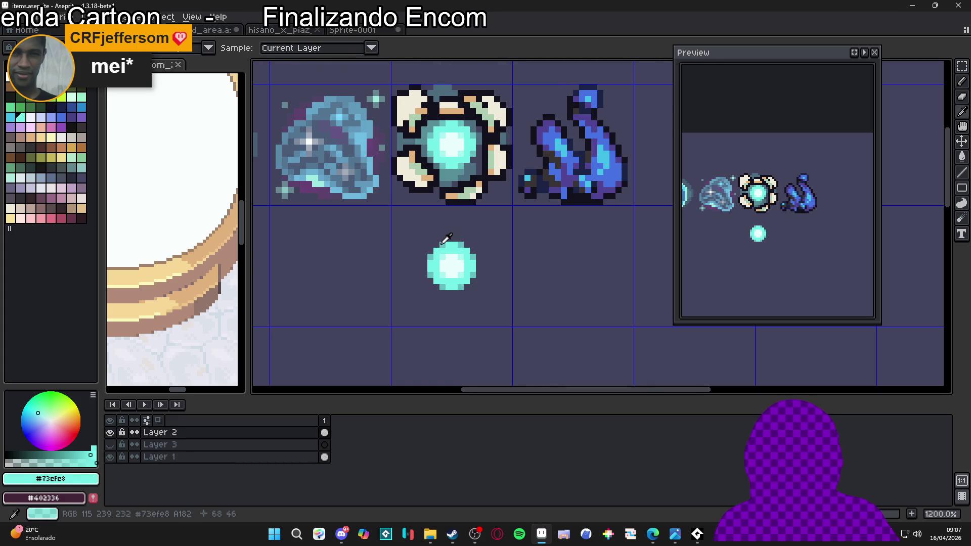
{"action": "key", "text": "ctrl+s"}
{"action": "scroll", "coordinate": [440, 253], "scroll_direction": "up", "scroll_amount": 1}
{"action": "scroll", "coordinate": [447, 248], "scroll_direction": "down", "scroll_amount": 2}
{"action": "scroll", "coordinate": [455, 228], "scroll_direction": "up", "scroll_amount": 3}
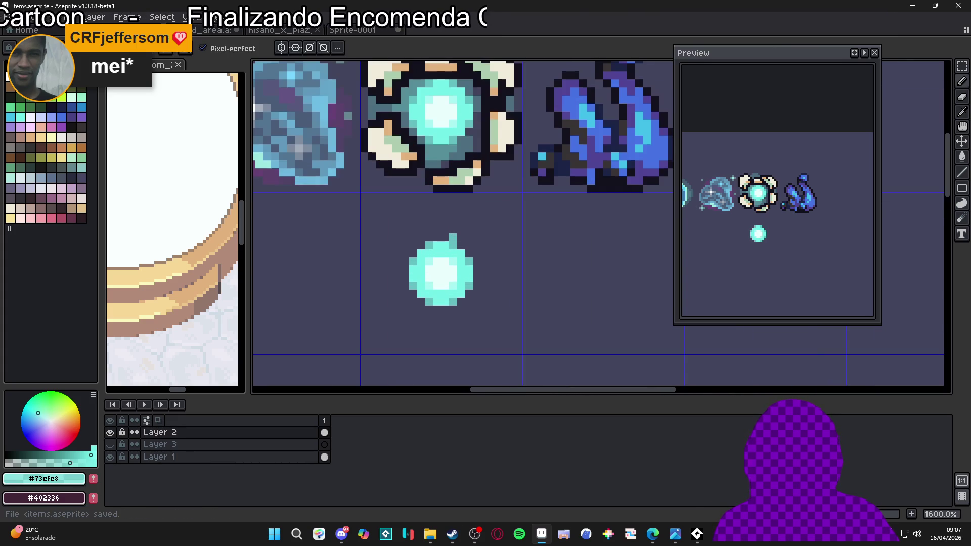
- Add cyan pixels extending the orb into pointed tips at its top and bottom
{"action": "left_click", "coordinate": [441, 236]}
{"action": "left_click", "coordinate": [444, 310]}
{"action": "left_click_drag", "start_coordinate": [435, 312], "coordinate": [450, 312]}
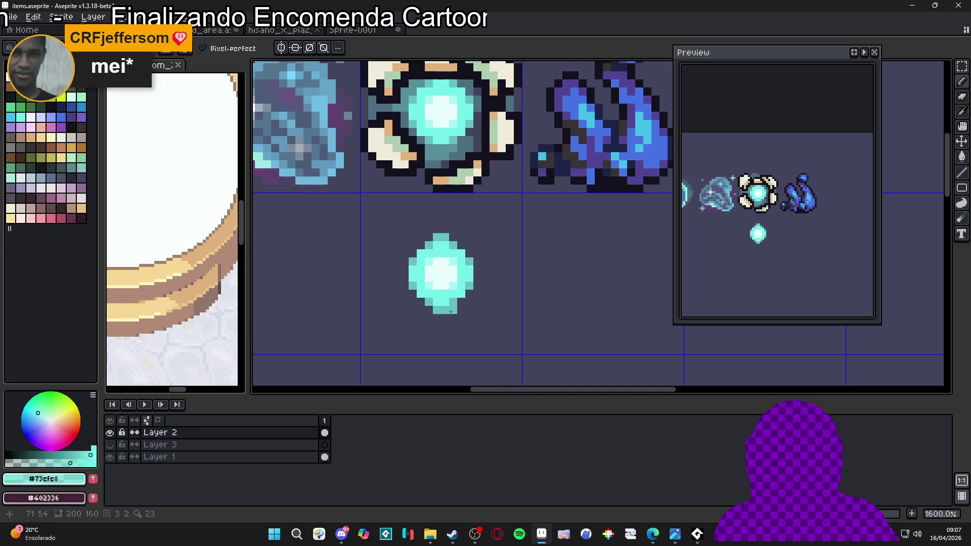
{"action": "left_click", "coordinate": [445, 318]}
{"action": "left_click", "coordinate": [442, 229]}
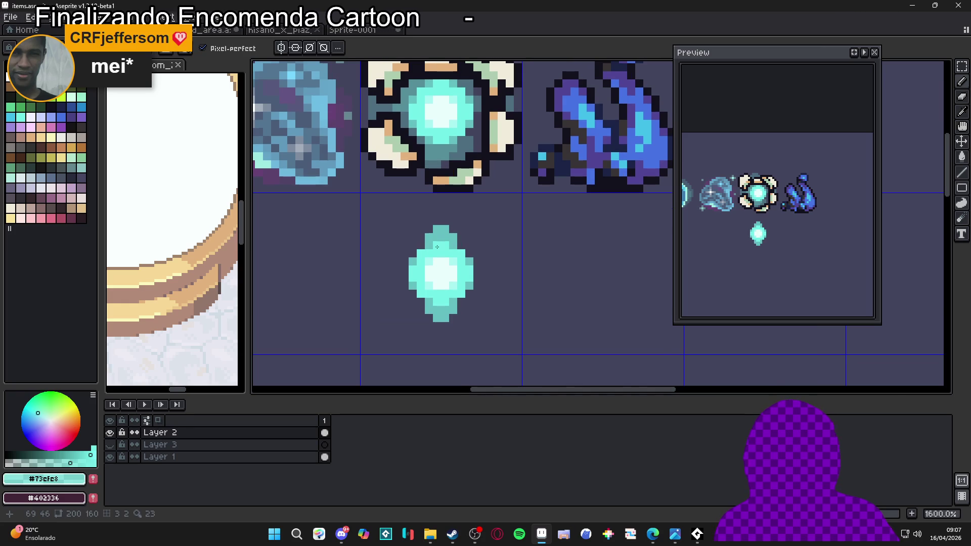
{"action": "scroll", "coordinate": [433, 241], "scroll_direction": "down", "scroll_amount": 4}
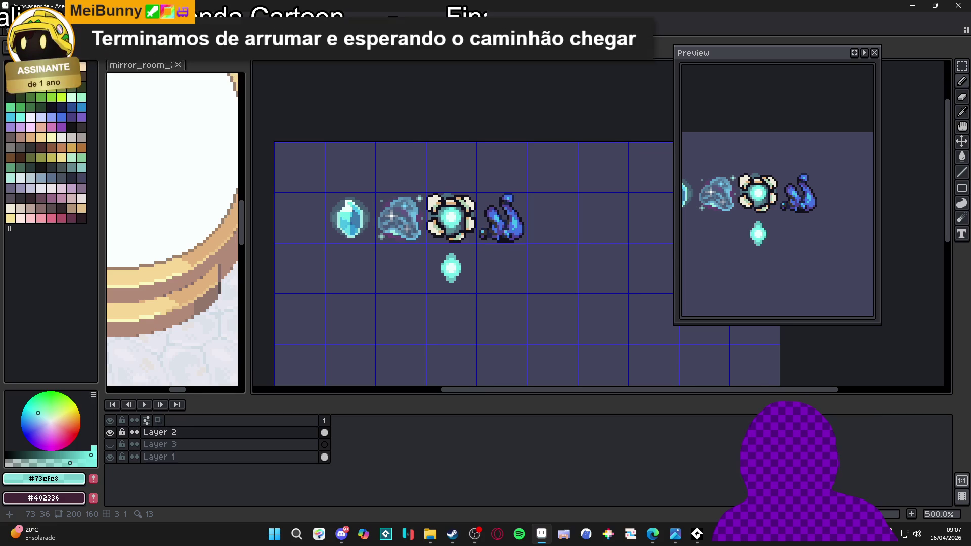
{"action": "scroll", "coordinate": [446, 260], "scroll_direction": "up", "scroll_amount": 2}
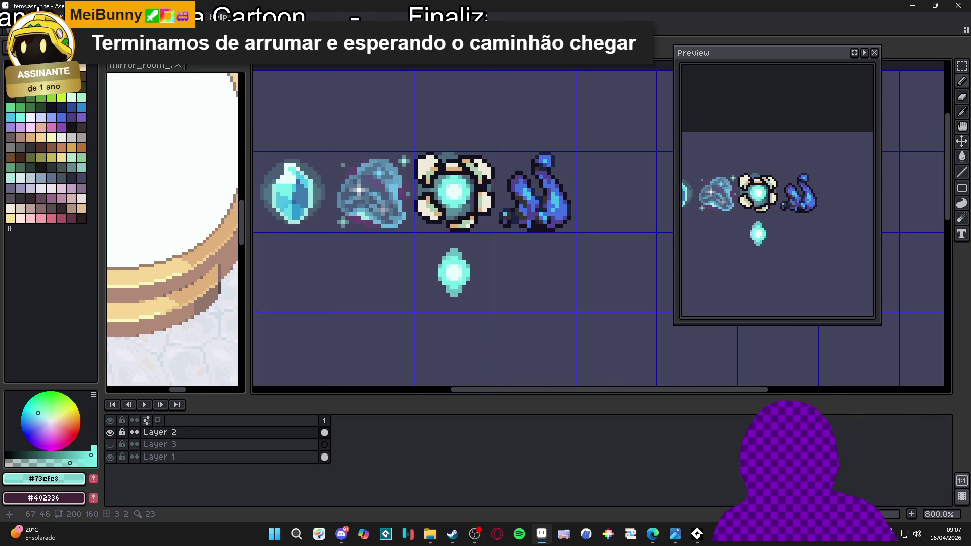
{"action": "scroll", "coordinate": [463, 258], "scroll_direction": "up", "scroll_amount": 3}
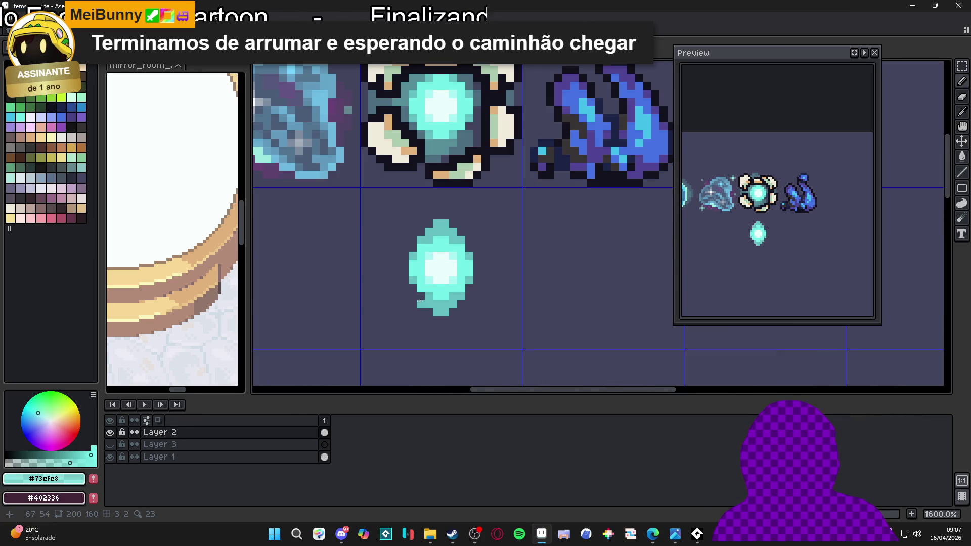
{"action": "scroll", "coordinate": [449, 303], "scroll_direction": "down", "scroll_amount": 3}
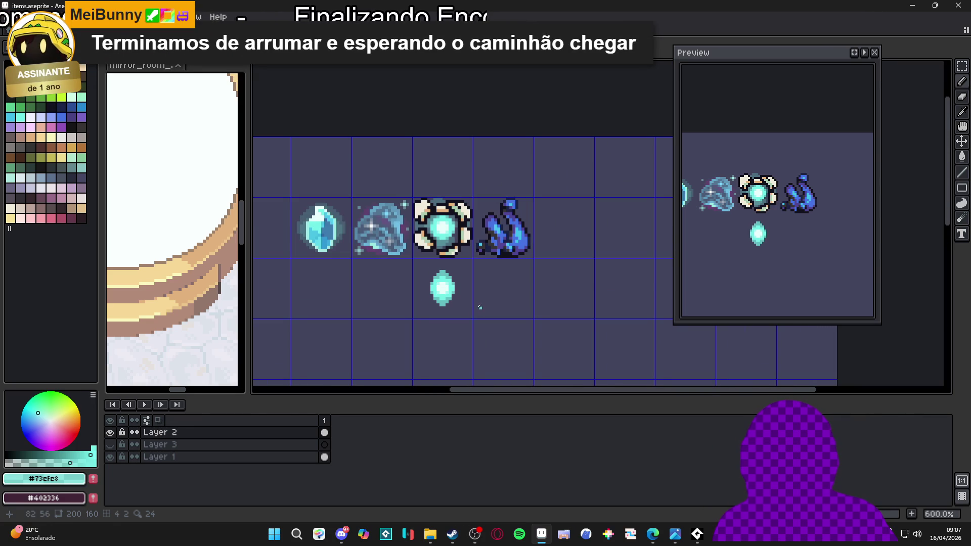
{"action": "scroll", "coordinate": [454, 302], "scroll_direction": "up", "scroll_amount": 2}
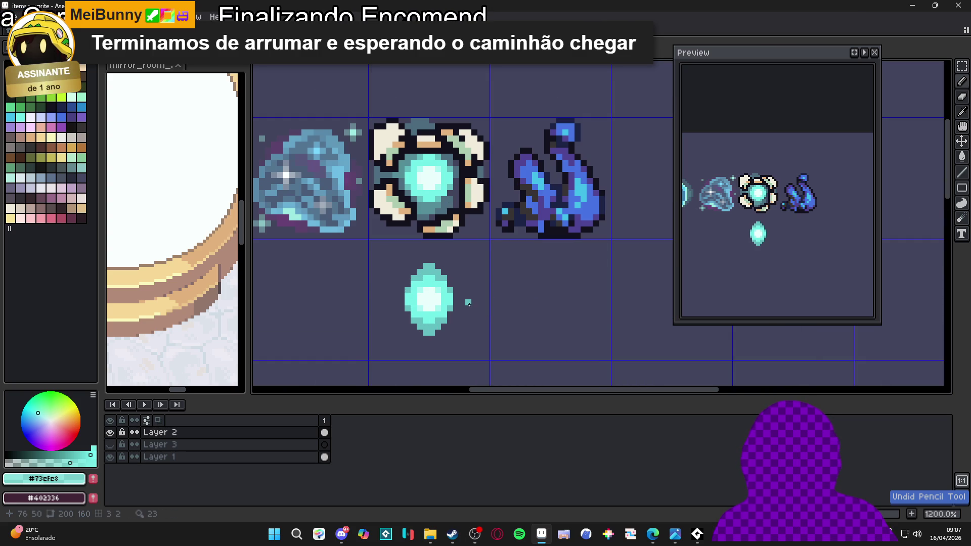
{"action": "scroll", "coordinate": [431, 284], "scroll_direction": "down", "scroll_amount": 2}
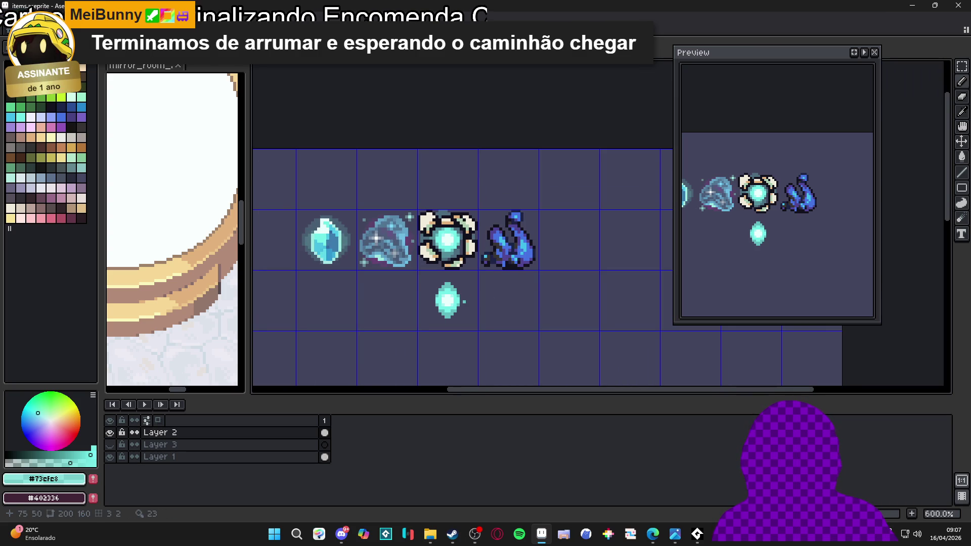
{"action": "scroll", "coordinate": [446, 298], "scroll_direction": "up", "scroll_amount": 1}
{"action": "scroll", "coordinate": [450, 299], "scroll_direction": "down", "scroll_amount": 1}
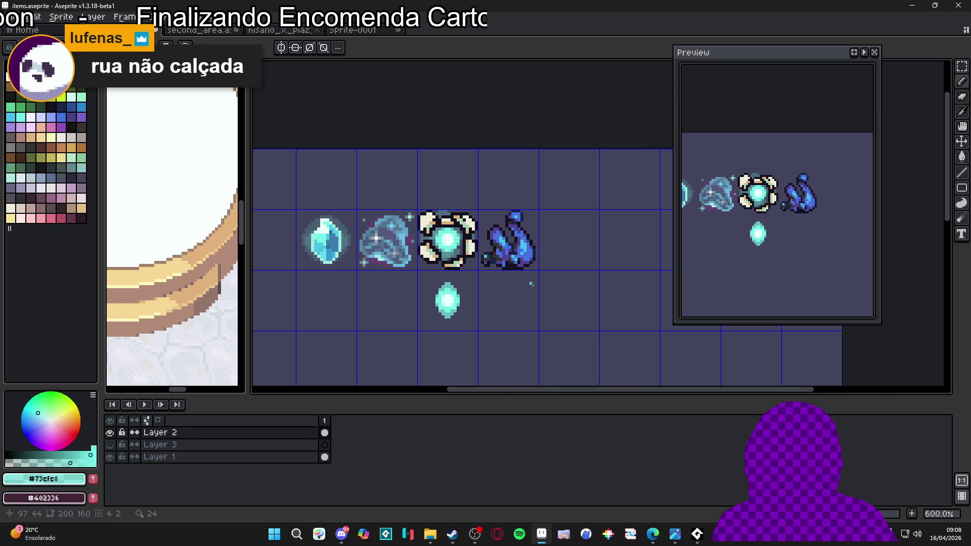
{"action": "scroll", "coordinate": [509, 280], "scroll_direction": "down", "scroll_amount": 2}
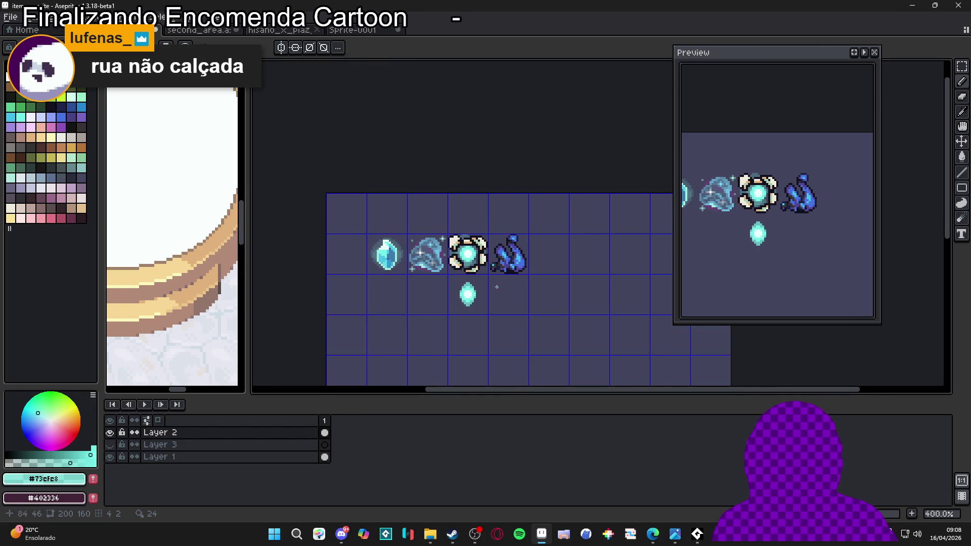
{"action": "scroll", "coordinate": [482, 260], "scroll_direction": "up", "scroll_amount": 2}
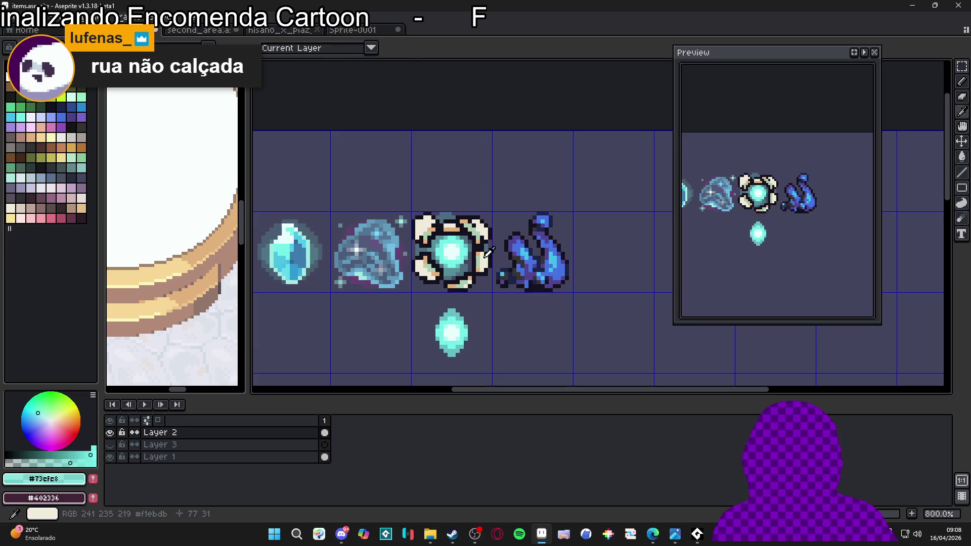
- Draw a cream tail curling up-left around the small gem, undoing the stray line
{"action": "left_click", "coordinate": [482, 260], "text": "alt"}
{"action": "scroll", "coordinate": [439, 317], "scroll_direction": "up", "scroll_amount": 1}
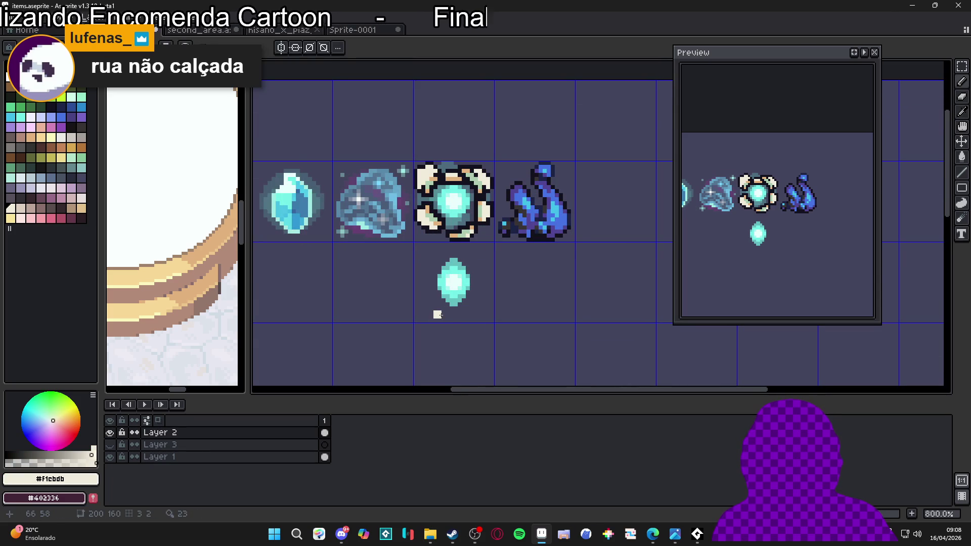
{"action": "mouse_move", "coordinate": [440, 315]}
{"action": "left_mouse_down"}
{"action": "mouse_move", "coordinate": [473, 305]}
{"action": "mouse_move", "coordinate": [472, 279]}
{"action": "left_mouse_up"}
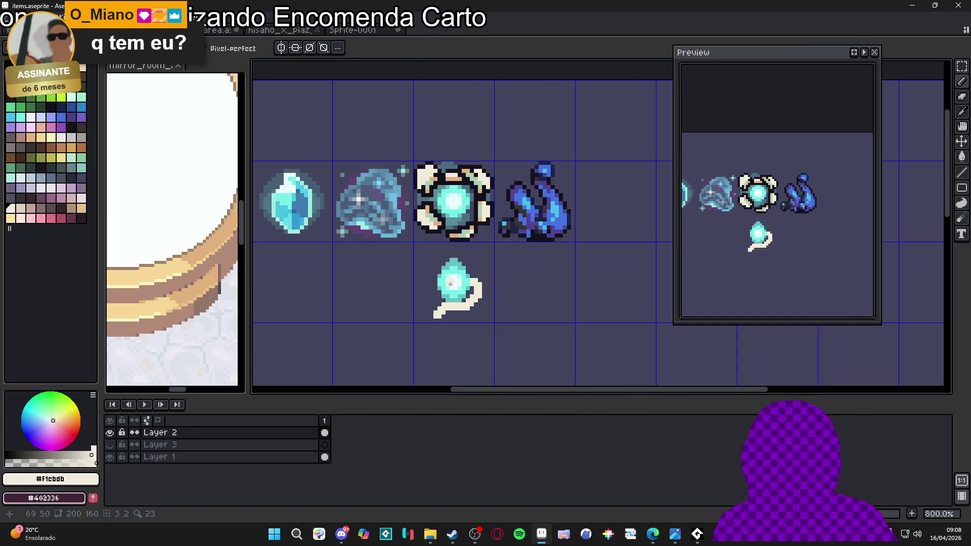
{"action": "mouse_move", "coordinate": [438, 282]}
{"action": "left_mouse_down"}
{"action": "mouse_move", "coordinate": [423, 258]}
{"action": "mouse_move", "coordinate": [428, 265]}
{"action": "mouse_move", "coordinate": [433, 252]}
{"action": "mouse_move", "coordinate": [478, 258]}
{"action": "left_mouse_up"}
{"action": "key", "text": "ctrl+z"}
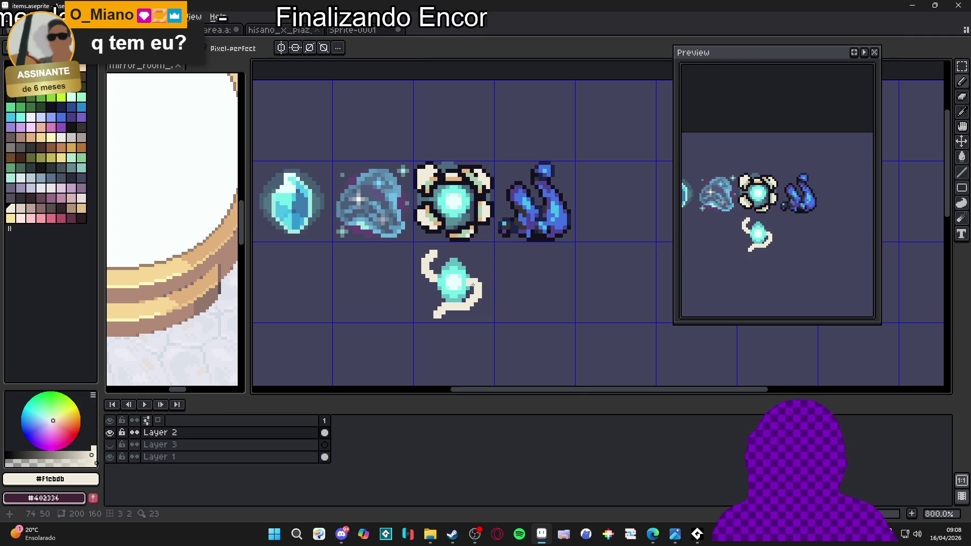
{"action": "scroll", "coordinate": [393, 275], "scroll_direction": "up", "scroll_amount": 3}
- Erase and redraw the tail's upper-left pixels, stepping through undo and redo
{"action": "key", "text": "e"}
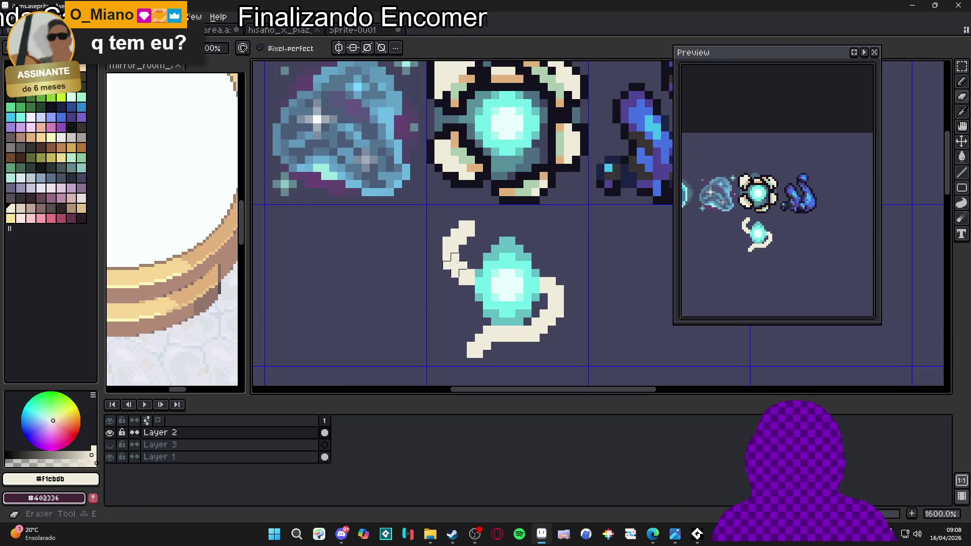
{"action": "left_click", "coordinate": [451, 261]}
{"action": "mouse_move", "coordinate": [450, 261]}
{"action": "left_mouse_down"}
{"action": "mouse_move", "coordinate": [455, 232]}
{"action": "mouse_move", "coordinate": [468, 229]}
{"action": "left_mouse_up"}
{"action": "key", "text": "ctrl+z"}
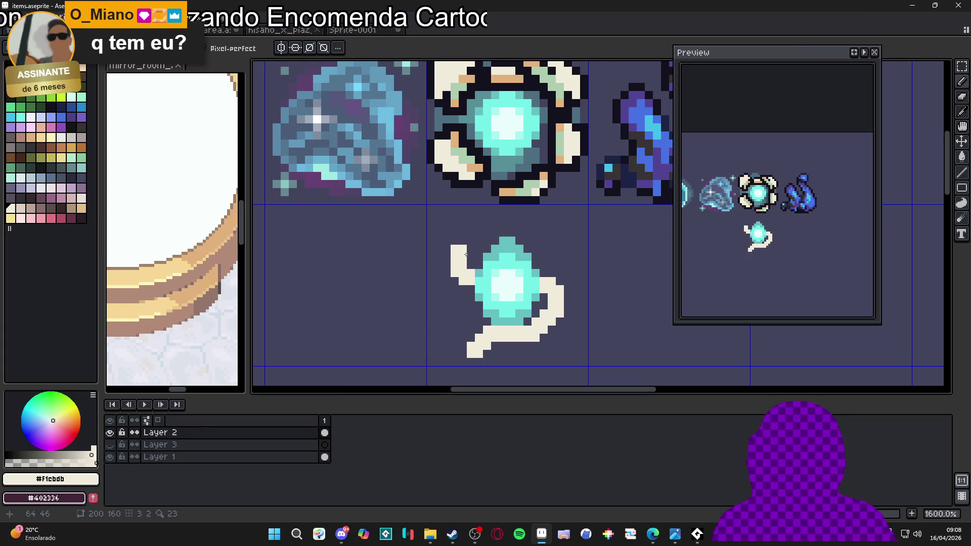
{"action": "mouse_move", "coordinate": [462, 255]}
{"action": "left_mouse_down"}
{"action": "mouse_move", "coordinate": [491, 223]}
{"action": "mouse_move", "coordinate": [501, 225]}
{"action": "mouse_move", "coordinate": [488, 222]}
{"action": "mouse_move", "coordinate": [459, 254]}
{"action": "left_mouse_up"}
{"action": "key", "text": "e"}
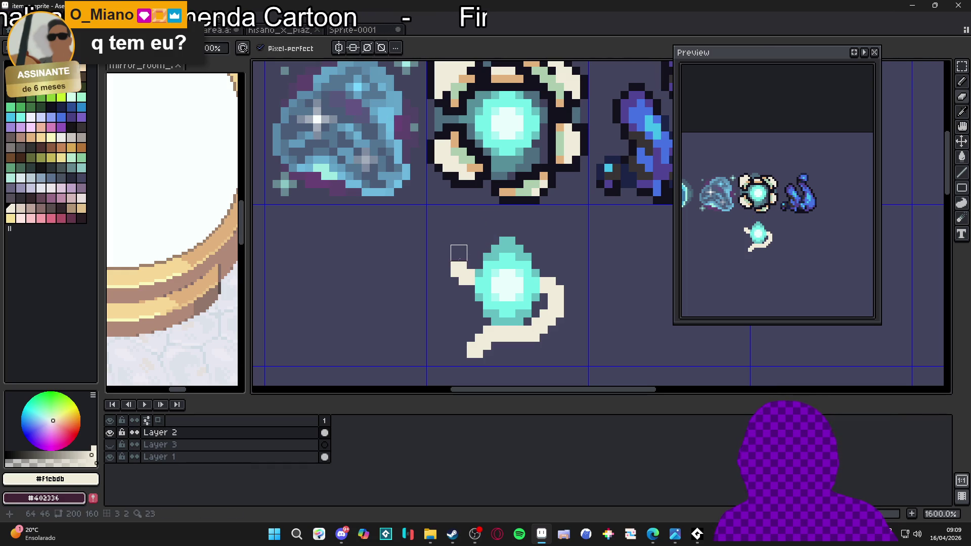
{"action": "key", "text": "b"}
{"action": "key", "text": "ctrl+z"}
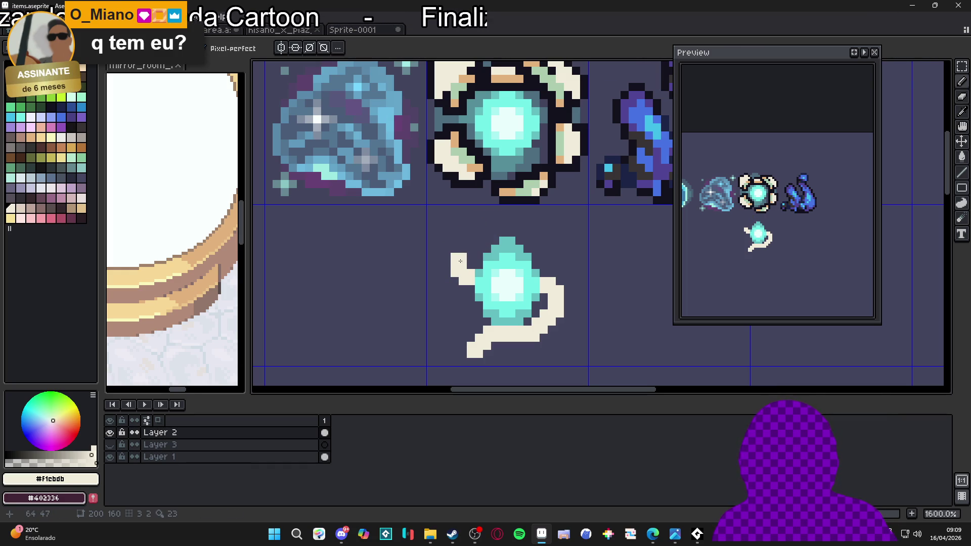
{"action": "left_click_drag", "start_coordinate": [454, 256], "coordinate": [463, 257]}
{"action": "key", "text": "ctrl+y"}
{"action": "key", "text": "ctrl+z"}
{"action": "key", "text": "ctrl+z"}
{"action": "key", "text": "ctrl+y"}
- Draw a cream stroke over the gem, then trim back the swirl's upper-left end
{"action": "mouse_move", "coordinate": [464, 263]}
{"action": "left_mouse_down"}
{"action": "mouse_move", "coordinate": [508, 225]}
{"action": "mouse_move", "coordinate": [554, 223]}
{"action": "left_mouse_up"}
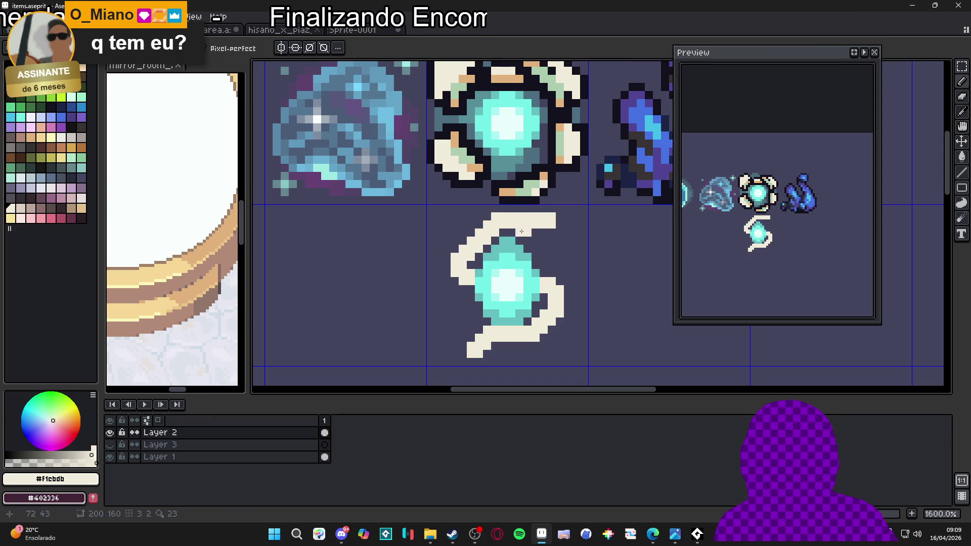
{"action": "key", "text": "e"}
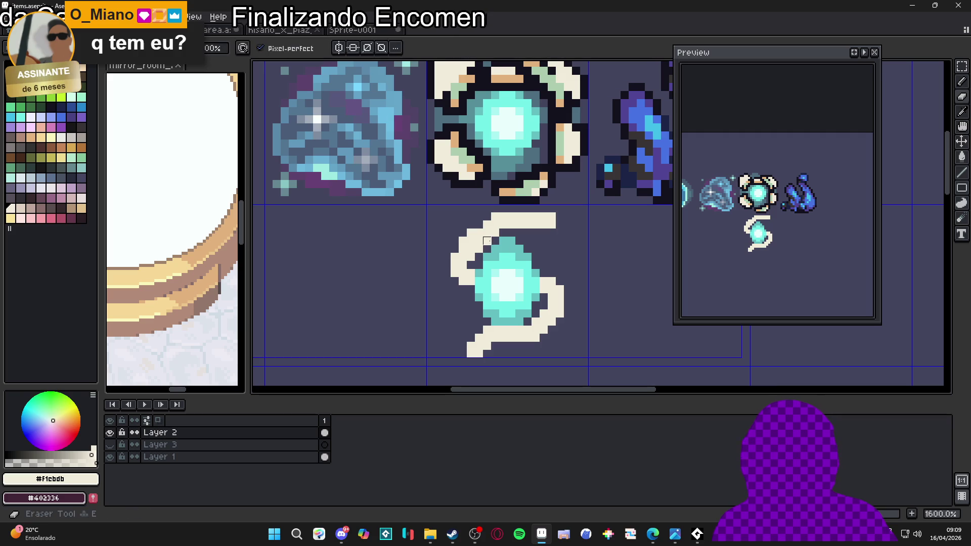
{"action": "scroll", "coordinate": [479, 249], "scroll_direction": "down", "scroll_amount": 4}
{"action": "scroll", "coordinate": [486, 242], "scroll_direction": "up", "scroll_amount": 4}
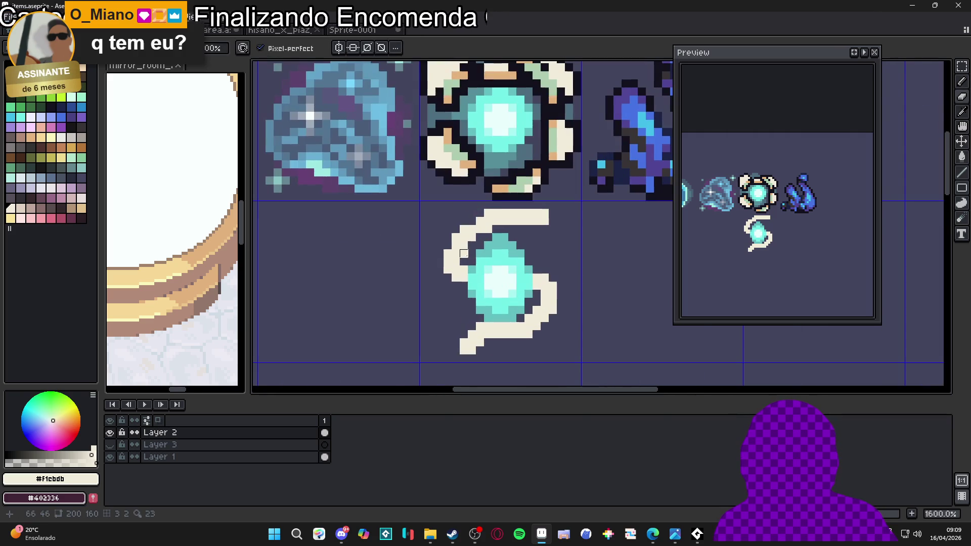
{"action": "key", "text": "b"}
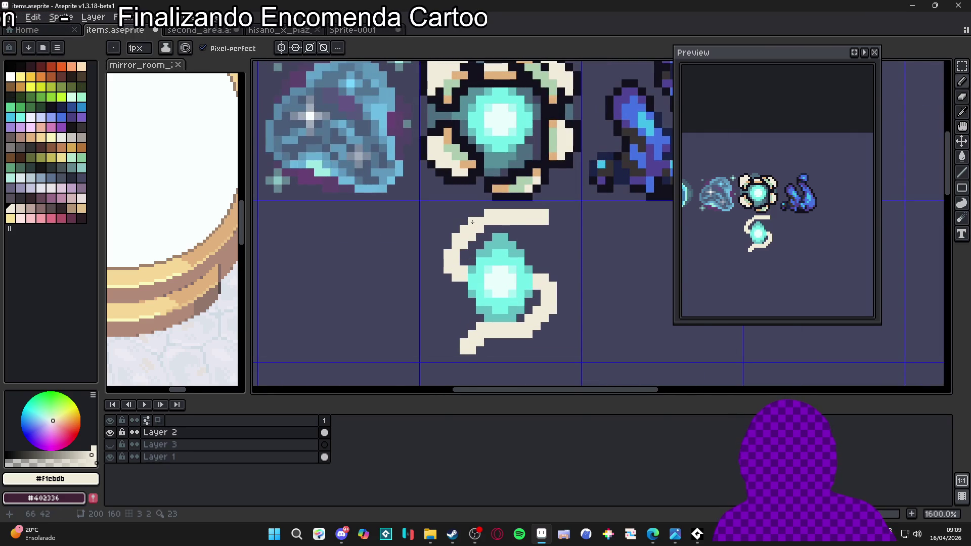
{"action": "left_click", "coordinate": [481, 213]}
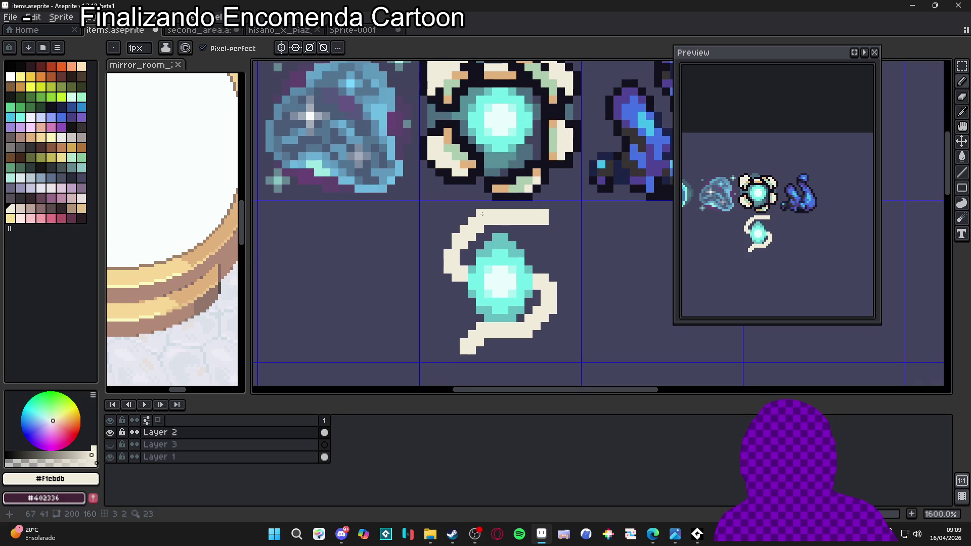
{"action": "key", "text": "e"}
{"action": "left_click", "coordinate": [480, 213]}
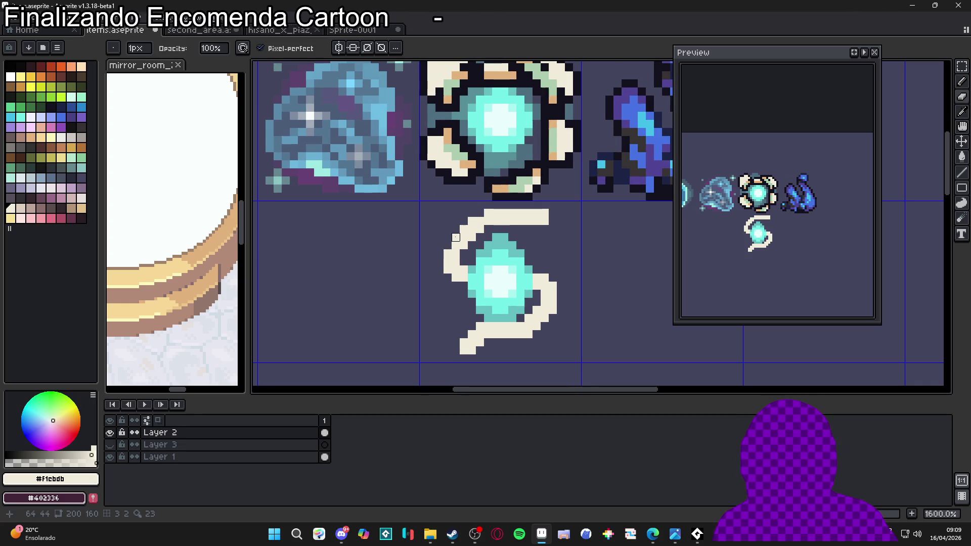
{"action": "scroll", "coordinate": [464, 230], "scroll_direction": "down", "scroll_amount": 3}
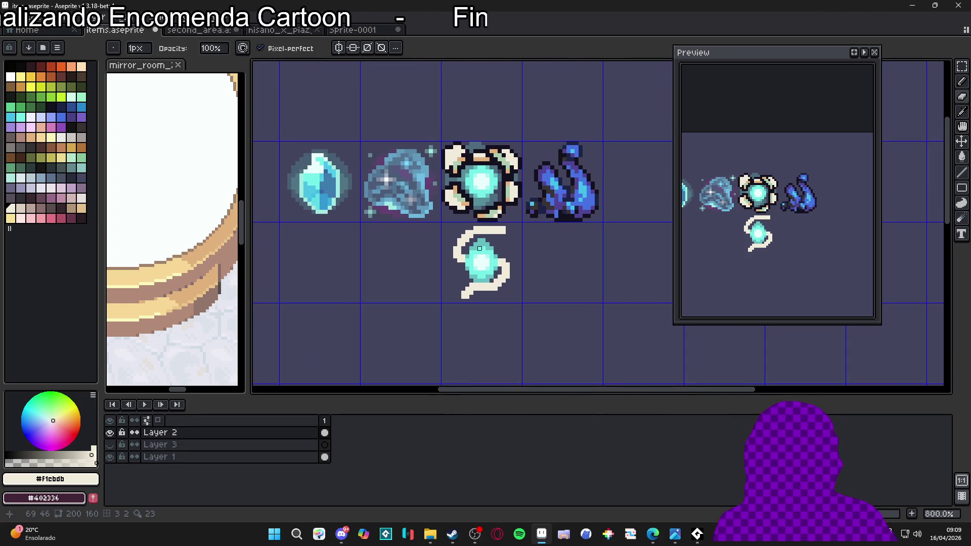
{"action": "scroll", "coordinate": [508, 240], "scroll_direction": "up", "scroll_amount": 3}
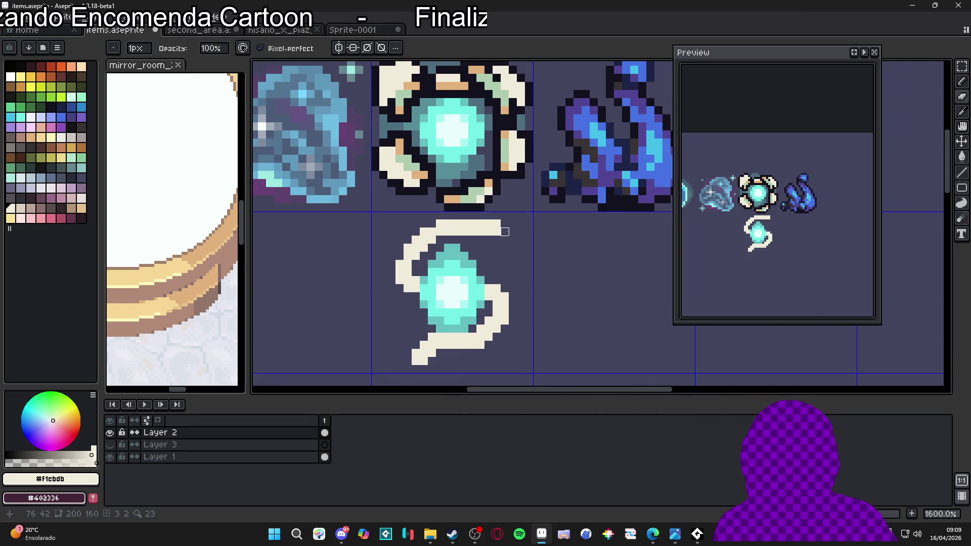
{"action": "scroll", "coordinate": [505, 232], "scroll_direction": "down", "scroll_amount": 3}
{"action": "key", "text": "v"}
{"action": "key", "text": "ctrl+z"}
{"action": "key", "text": "ctrl+z"}
{"action": "key", "text": "ctrl+z"}
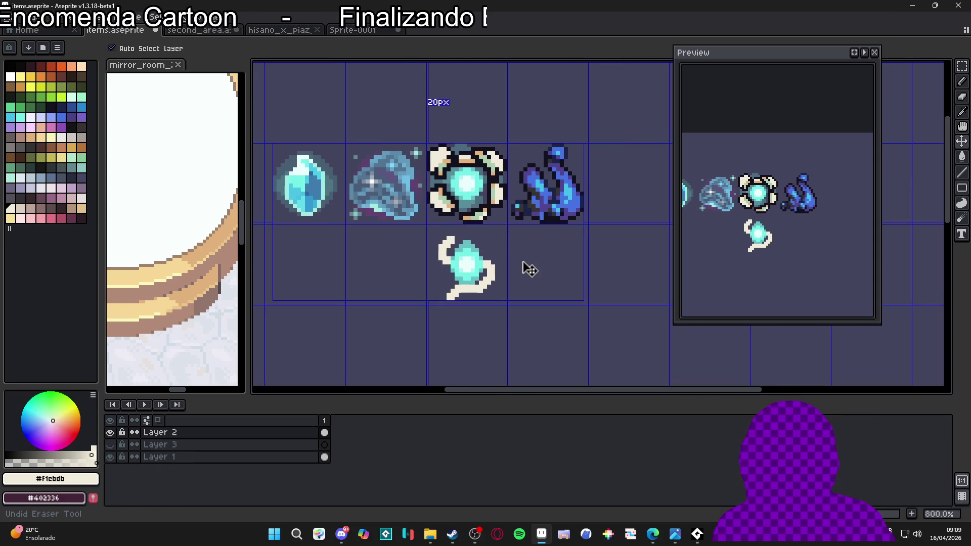
- Undo the remaining cream swirl strokes and the stray pixel under the gem
{"action": "key", "text": "ctrl+z"}
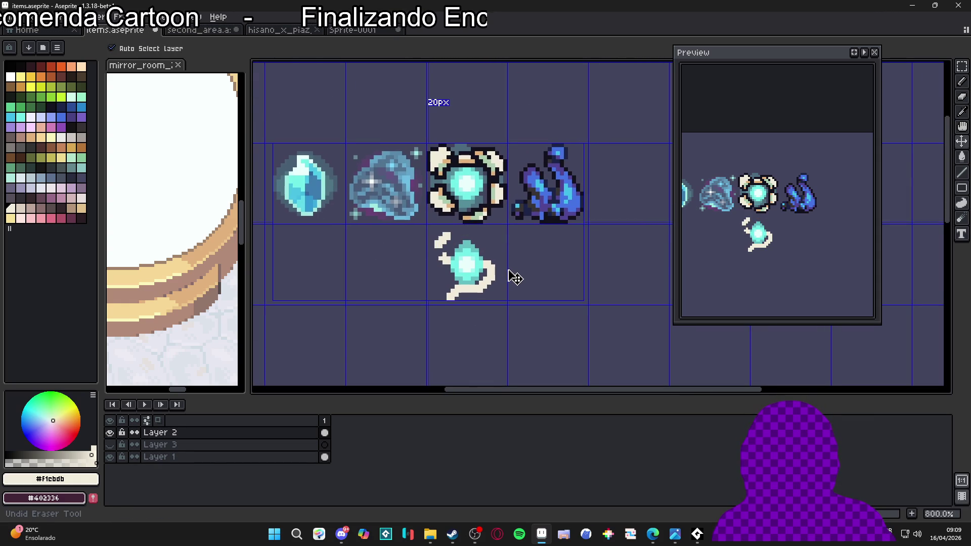
{"action": "key", "text": "ctrl+z"}
{"action": "key", "text": "ctrl+z"}
{"action": "key", "text": "ctrl+z"}
{"action": "key", "text": "ctrl+z"}
{"action": "key", "text": "ctrl+z"}
{"action": "key", "text": "ctrl+z"}
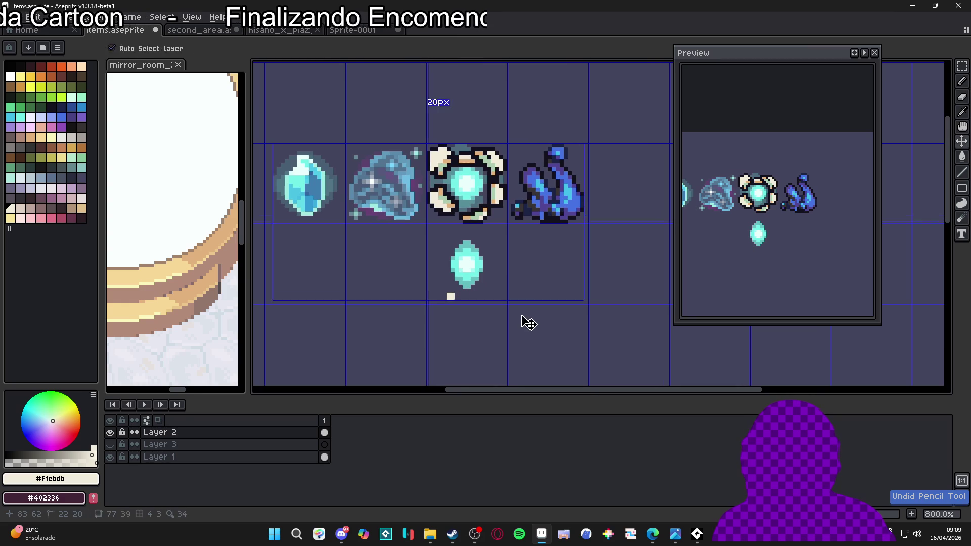
{"action": "key", "text": "ctrl+z"}
- Switch to the Pencil and sample the gem's cyan colour
{"action": "key", "text": "b"}
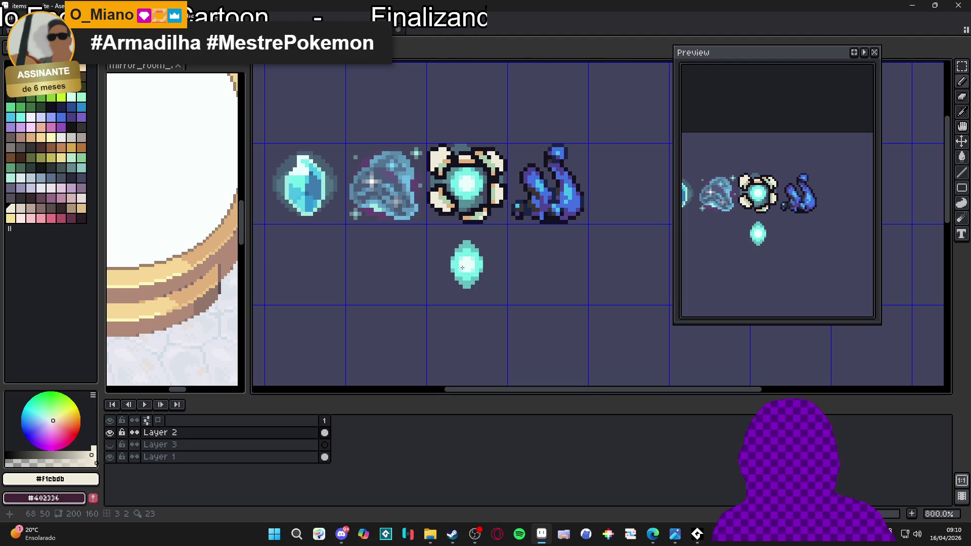
{"action": "scroll", "coordinate": [467, 253], "scroll_direction": "up", "scroll_amount": 2}
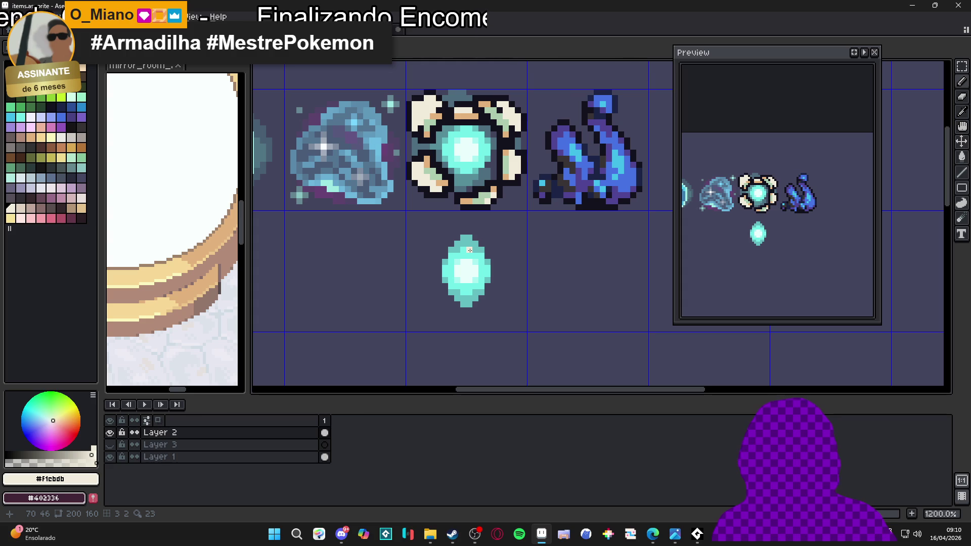
{"action": "scroll", "coordinate": [470, 249], "scroll_direction": "down", "scroll_amount": 4}
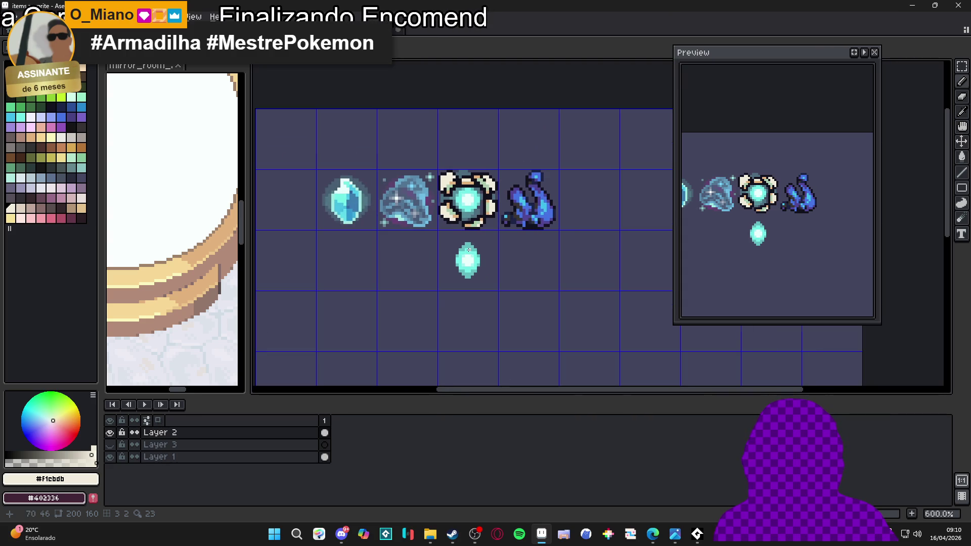
{"action": "scroll", "coordinate": [469, 249], "scroll_direction": "up", "scroll_amount": 4}
{"action": "scroll", "coordinate": [468, 249], "scroll_direction": "up", "scroll_amount": 1}
{"action": "left_click", "coordinate": [470, 243], "text": "alt"}
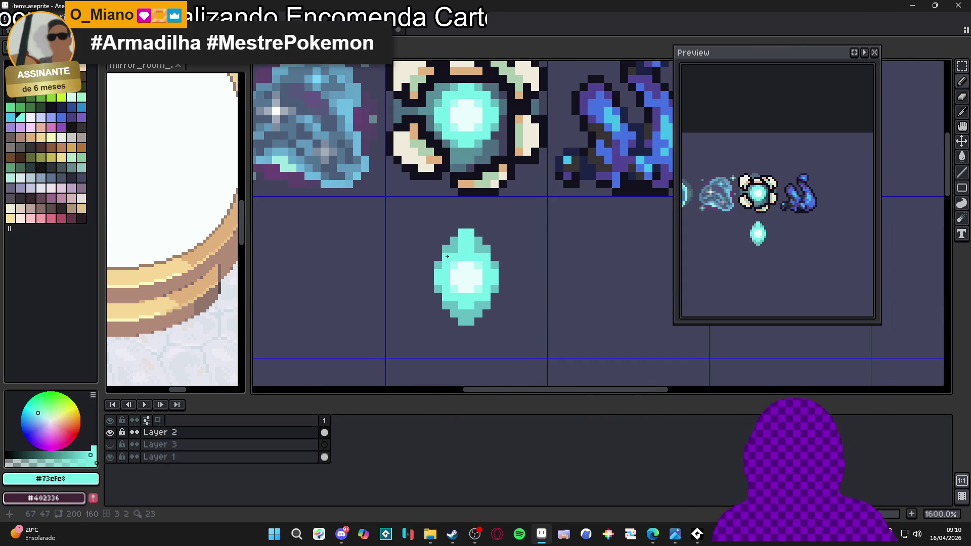
- Add cyan pixels along the gem's left, right and lower-right edges
{"action": "left_click", "coordinate": [431, 273]}
{"action": "left_click", "coordinate": [502, 272]}
{"action": "left_click", "coordinate": [503, 281]}
{"action": "left_click", "coordinate": [494, 305]}
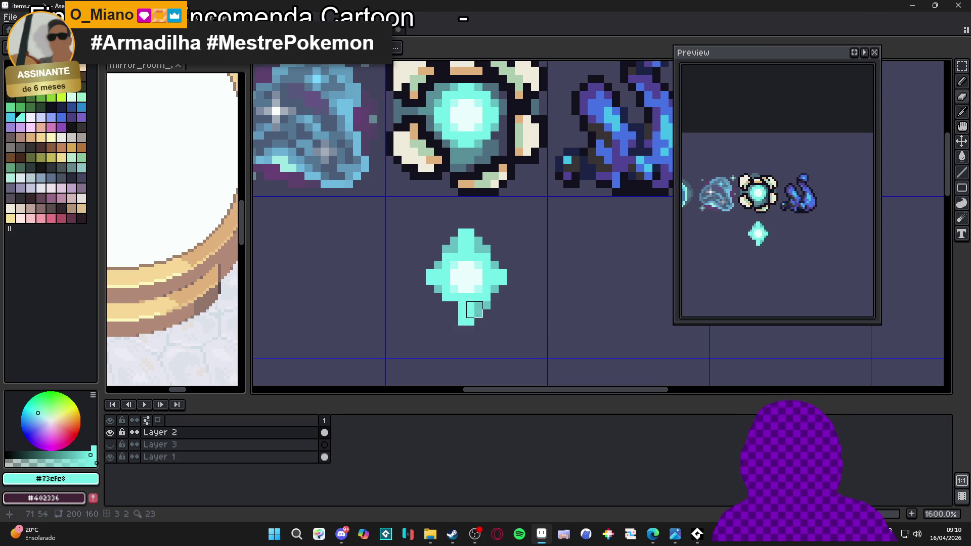
{"action": "left_click", "coordinate": [483, 245]}
{"action": "left_click", "coordinate": [450, 245]}
{"action": "left_click", "coordinate": [434, 261]}
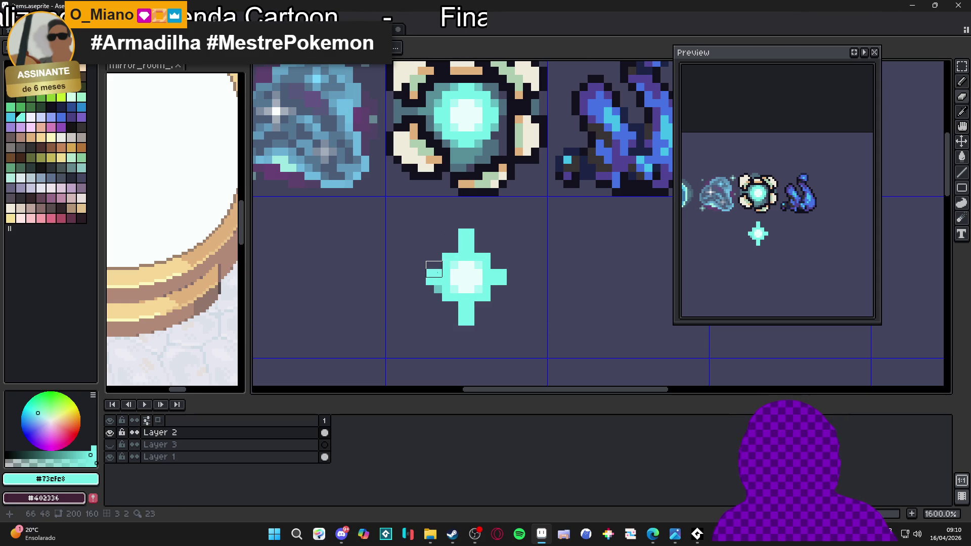
{"action": "key", "text": "ctrl+z"}
{"action": "key", "text": "ctrl+z"}
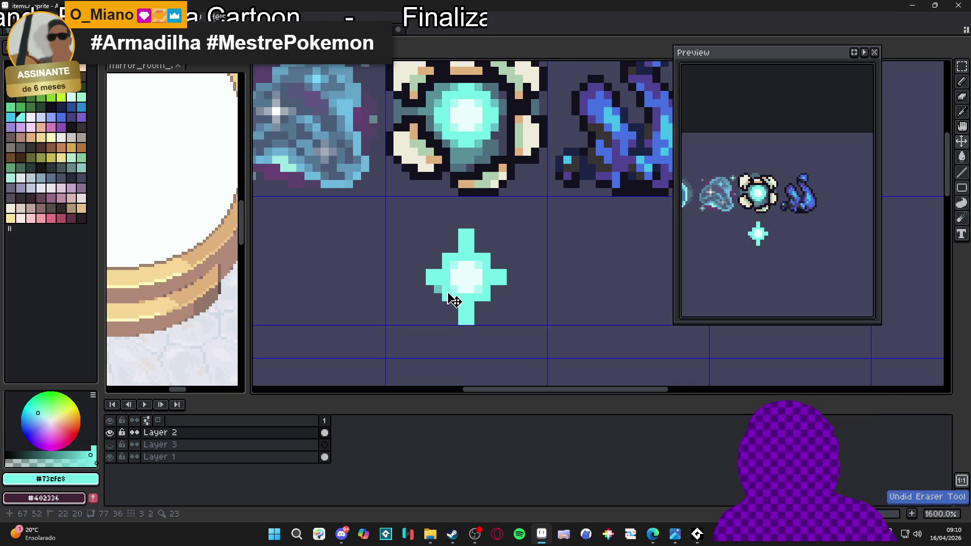
{"action": "left_click", "coordinate": [482, 310]}
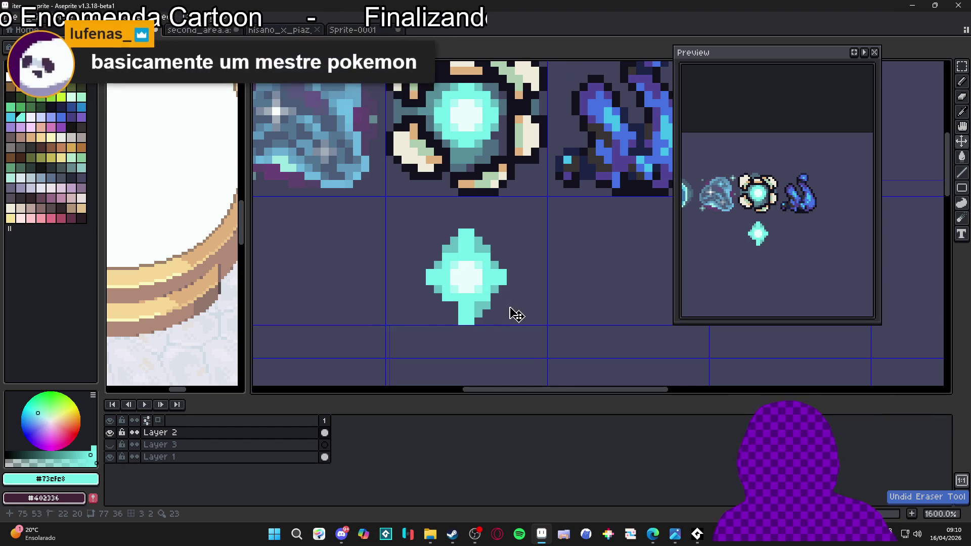
{"action": "left_click", "coordinate": [480, 309], "text": "alt"}
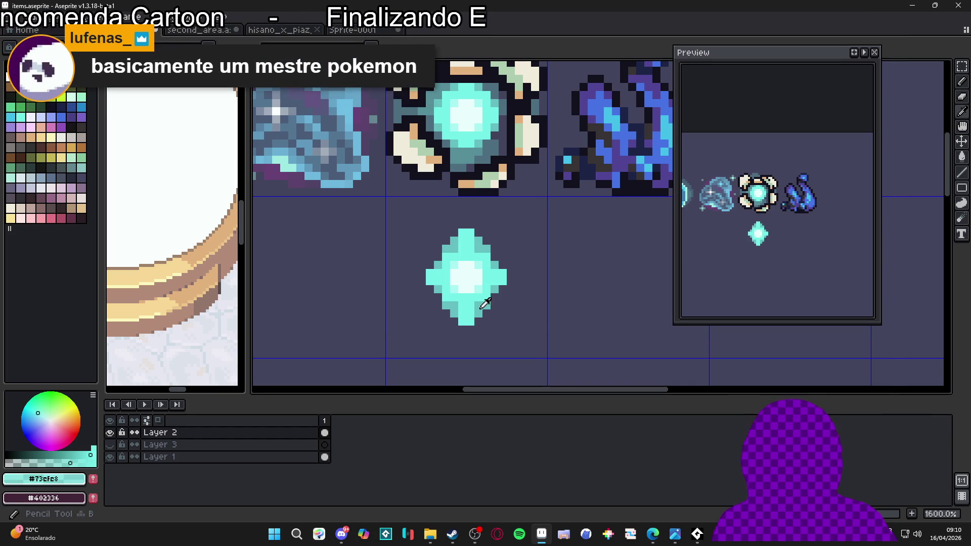
{"action": "key", "text": "b"}
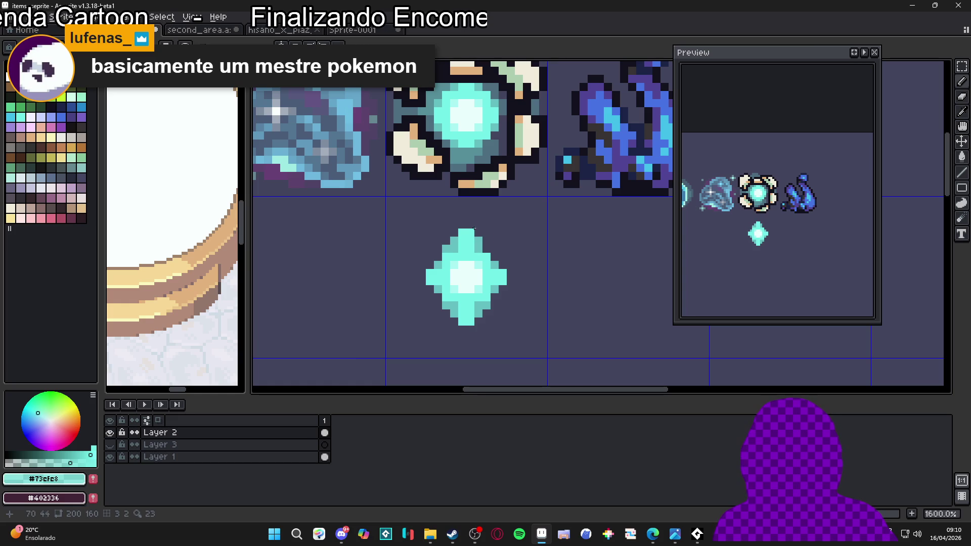
- Extend the gem's top, bottom, right and left points into long thin cyan arms
{"action": "left_click_drag", "start_coordinate": [470, 225], "coordinate": [469, 207]}
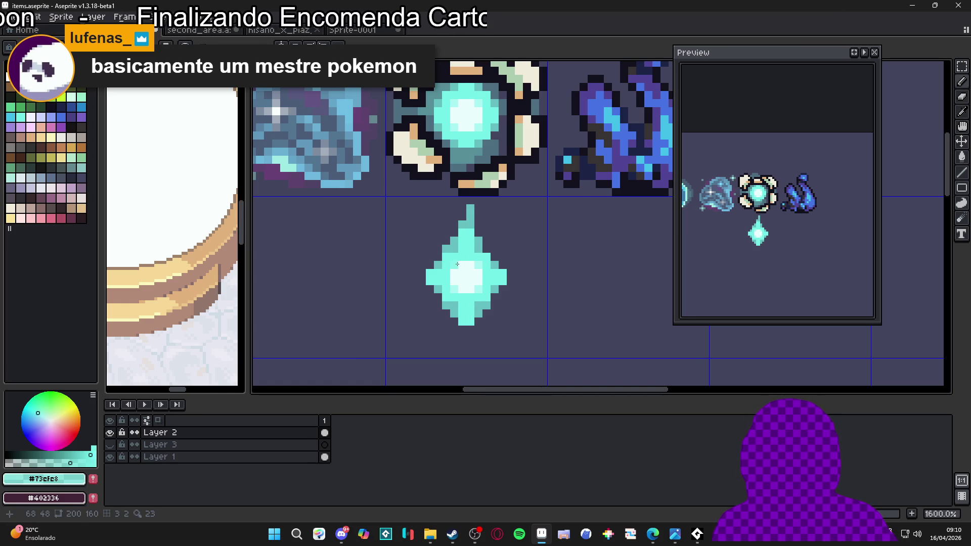
{"action": "left_click_drag", "start_coordinate": [462, 329], "coordinate": [462, 348]}
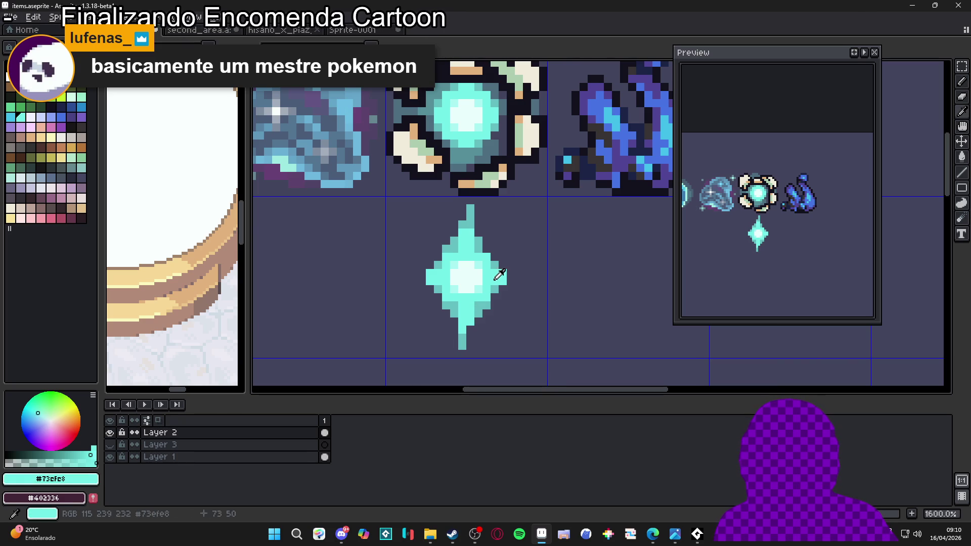
{"action": "left_click", "coordinate": [512, 280]}
{"action": "left_click", "coordinate": [471, 212], "text": "alt"}
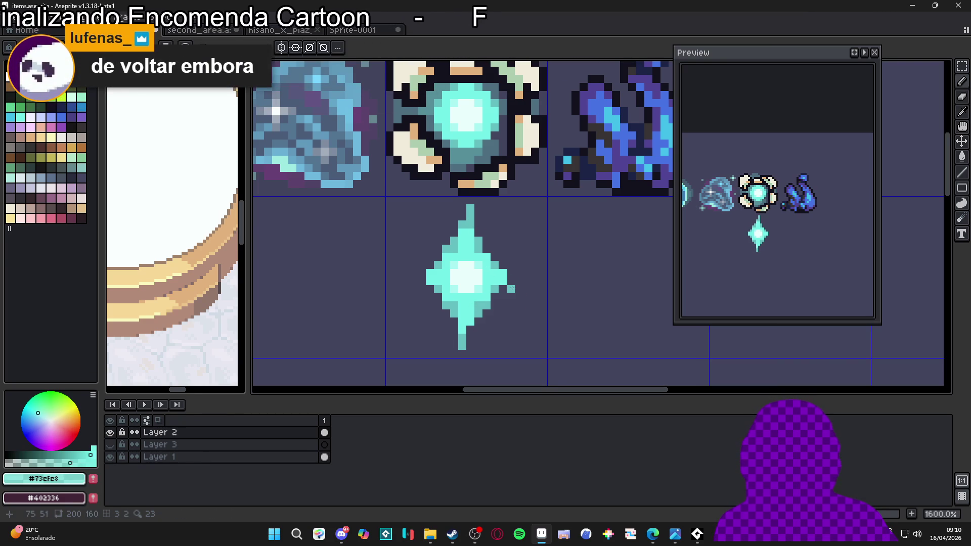
{"action": "left_click_drag", "start_coordinate": [509, 281], "coordinate": [529, 281]}
{"action": "left_click_drag", "start_coordinate": [427, 274], "coordinate": [411, 276]}
{"action": "scroll", "coordinate": [466, 295], "scroll_direction": "down", "scroll_amount": 1}
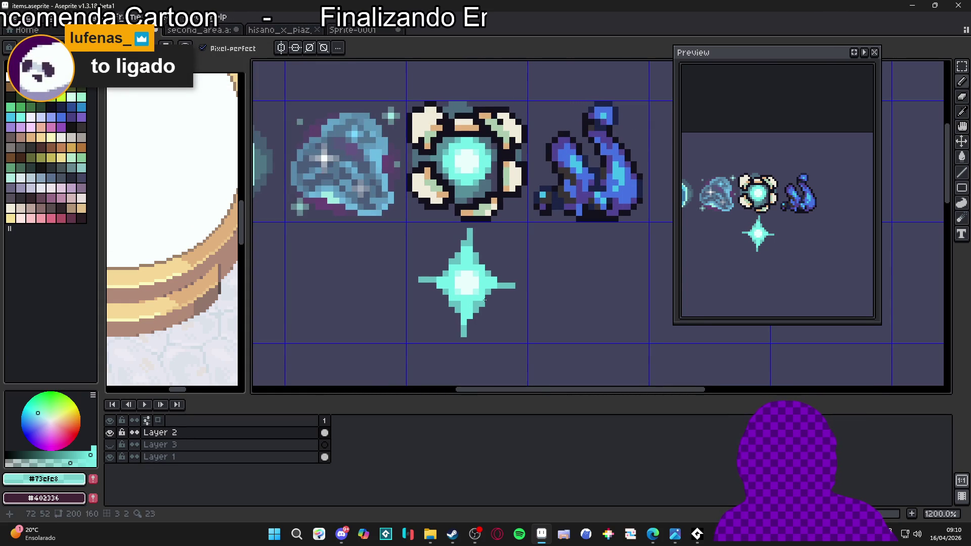
- Fill the gap in the lower arm and shade two arm-edge pixels darker teal
{"action": "scroll", "coordinate": [484, 299], "scroll_direction": "up", "scroll_amount": 1}
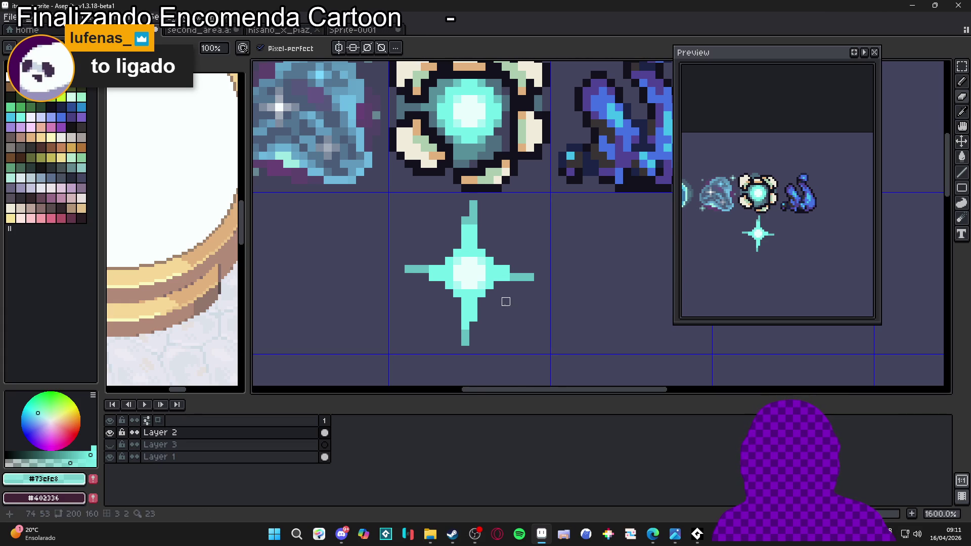
{"action": "scroll", "coordinate": [492, 311], "scroll_direction": "up", "scroll_amount": 2}
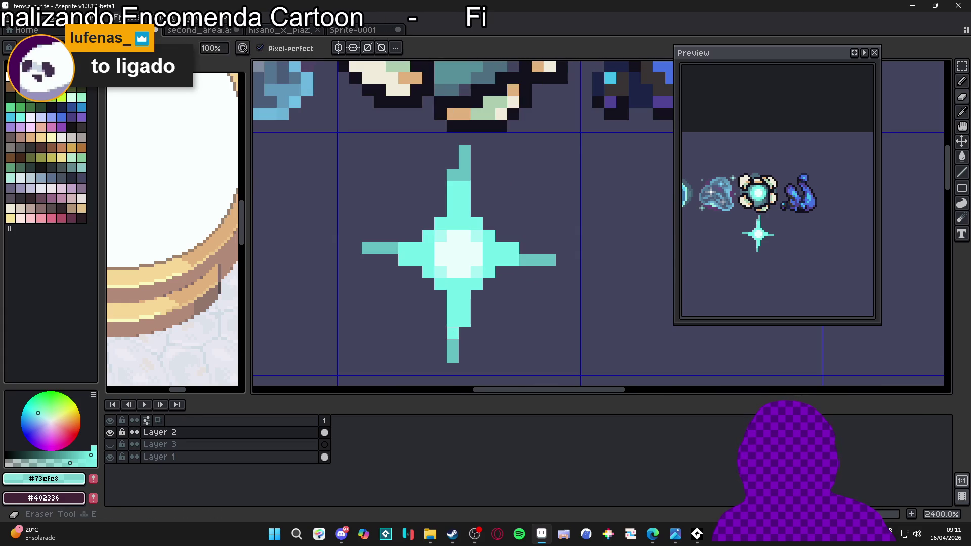
{"action": "key", "text": "e"}
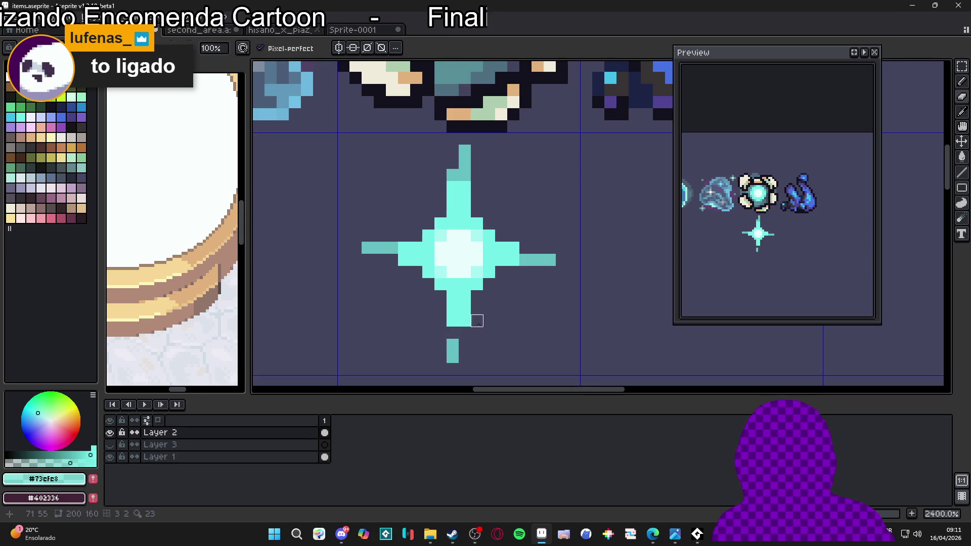
{"action": "key", "text": "b"}
{"action": "left_click", "coordinate": [453, 330]}
{"action": "left_click", "coordinate": [464, 320]}
{"action": "left_click", "coordinate": [514, 248]}
- Erase the stray mint pixel beside the sparkle's upper arm
{"action": "scroll", "coordinate": [506, 232], "scroll_direction": "up", "scroll_amount": 1}
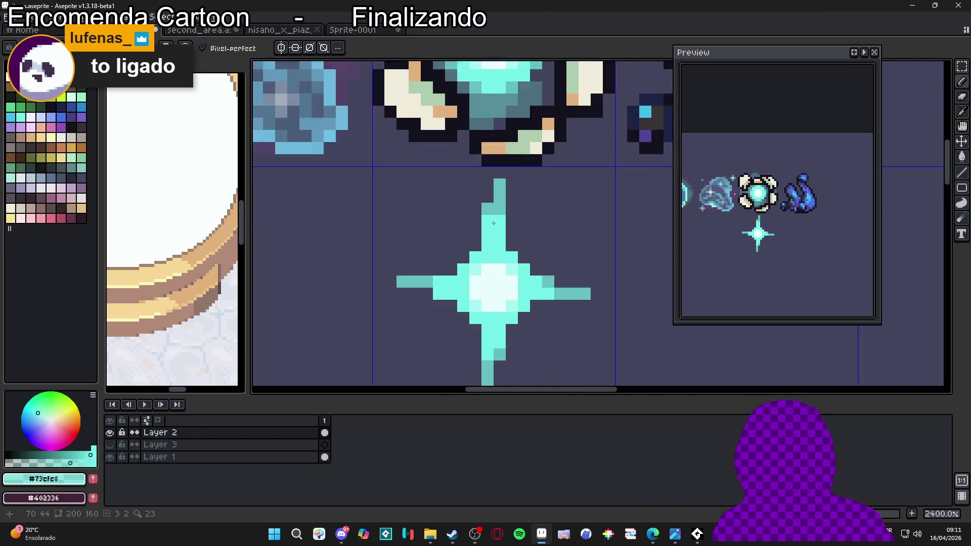
{"action": "key", "text": "e"}
{"action": "left_click", "coordinate": [486, 221]}
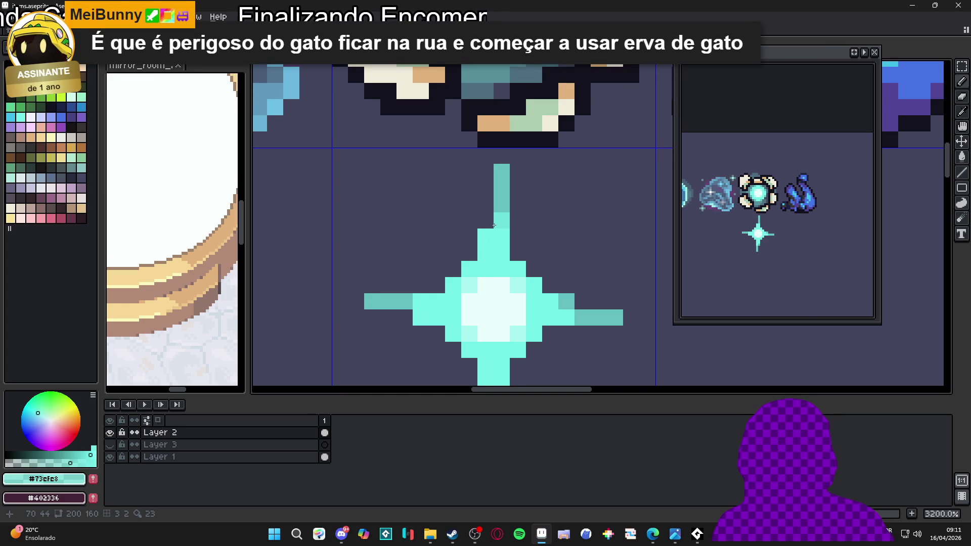
{"action": "scroll", "coordinate": [494, 225], "scroll_direction": "down", "scroll_amount": 2}
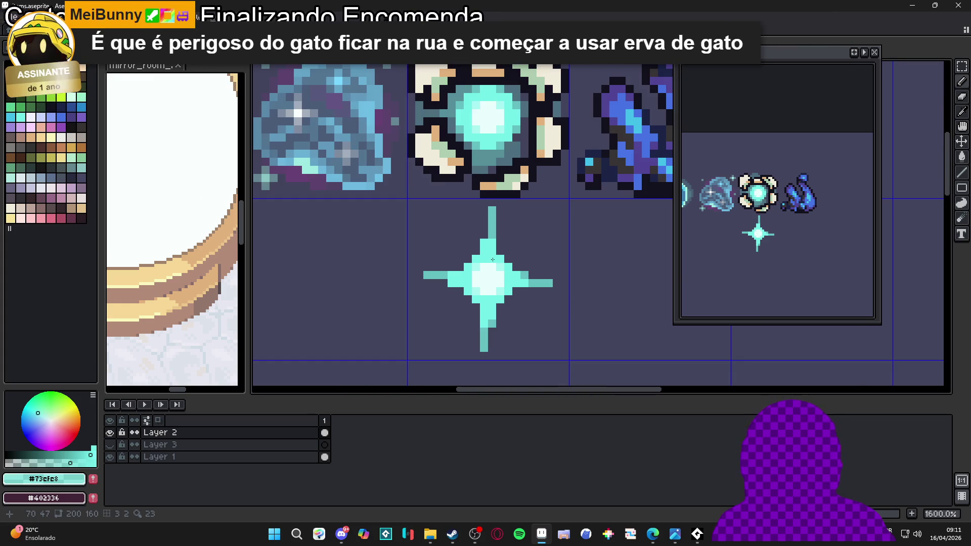
- Paint an extra pixel in the sparkle's light centre colour
{"action": "scroll", "coordinate": [500, 267], "scroll_direction": "down", "scroll_amount": 1}
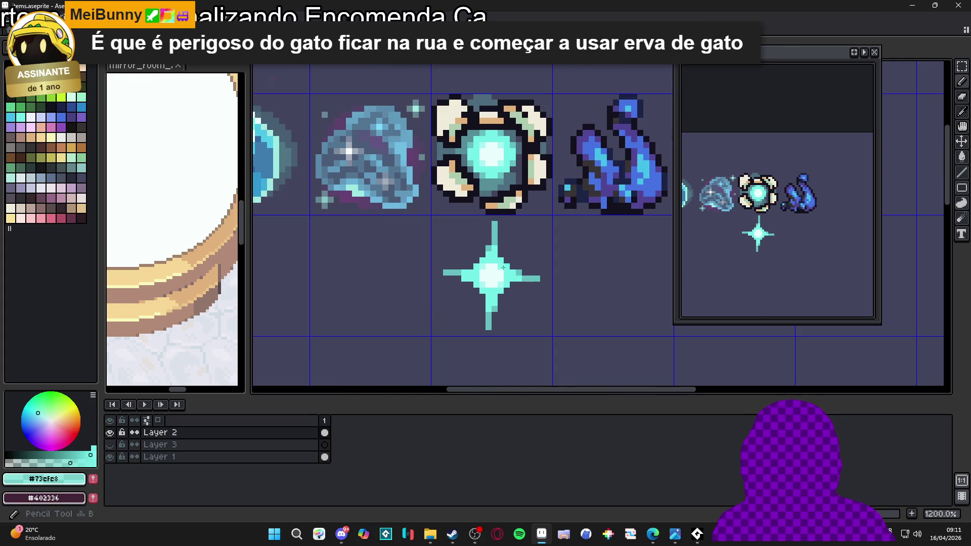
{"action": "scroll", "coordinate": [482, 277], "scroll_direction": "up", "scroll_amount": 1}
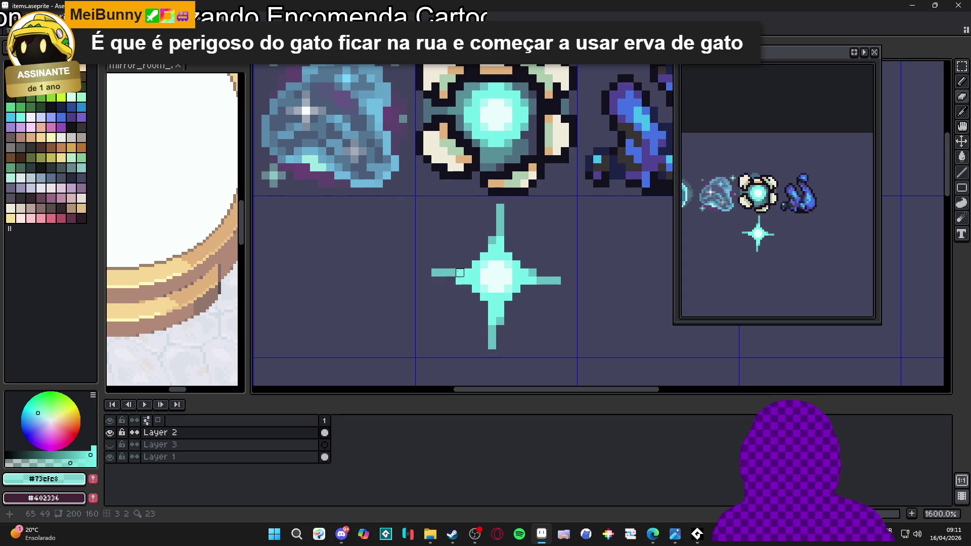
{"action": "scroll", "coordinate": [482, 264], "scroll_direction": "down", "scroll_amount": 3}
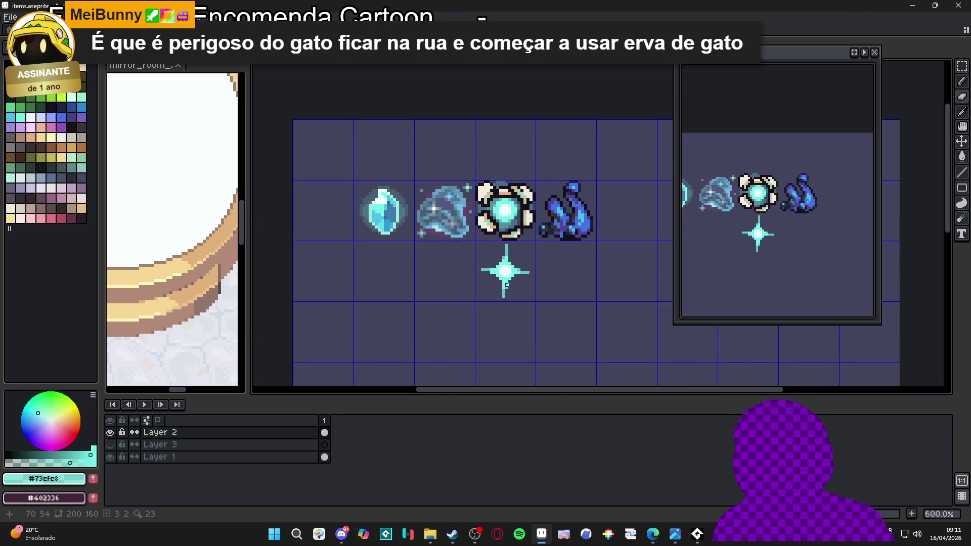
{"action": "scroll", "coordinate": [506, 277], "scroll_direction": "up", "scroll_amount": 2}
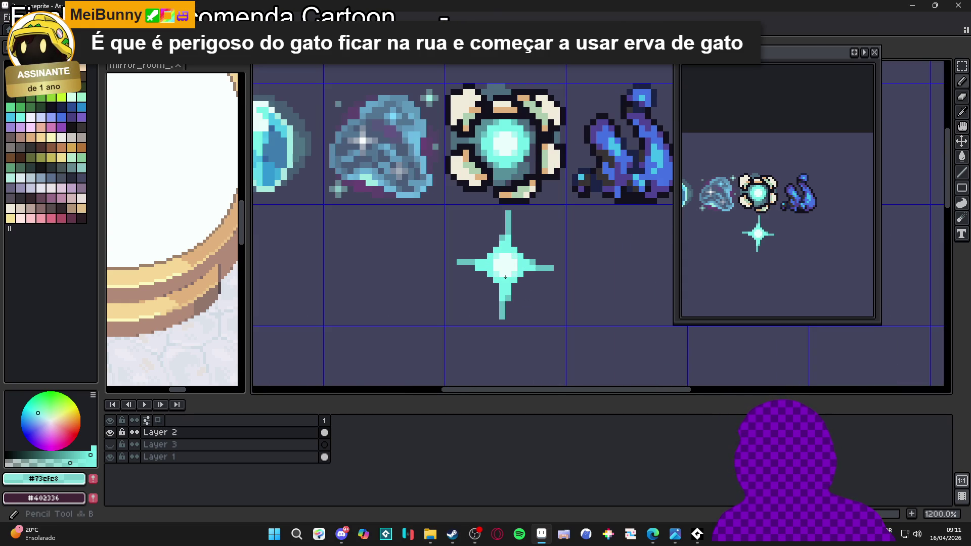
{"action": "left_click", "coordinate": [508, 276], "text": "alt"}
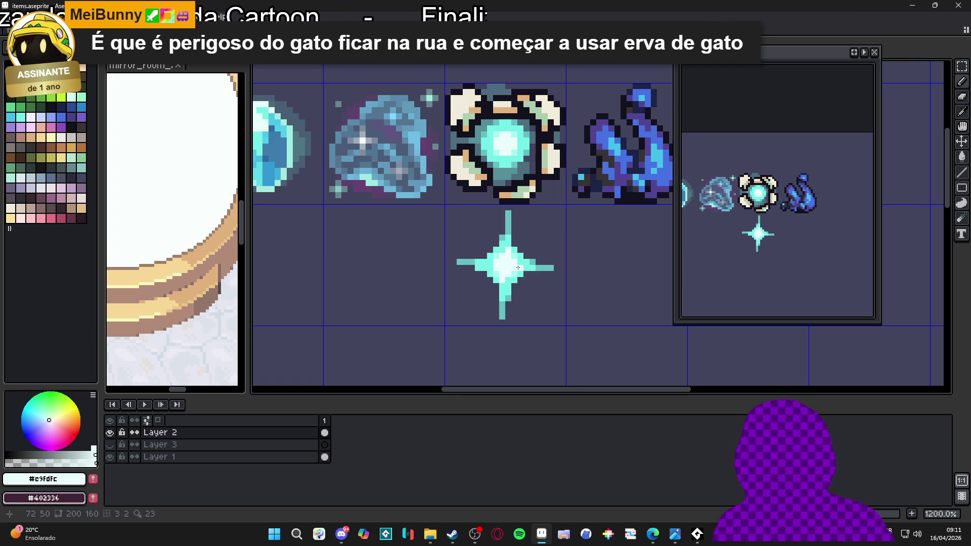
{"action": "left_click", "coordinate": [490, 261]}
{"action": "scroll", "coordinate": [511, 277], "scroll_direction": "down", "scroll_amount": 4}
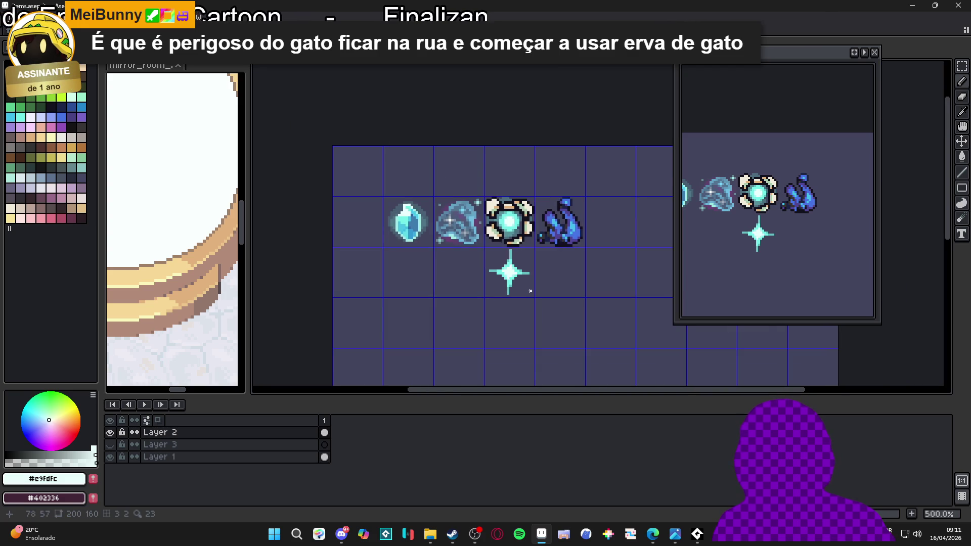
{"action": "scroll", "coordinate": [530, 291], "scroll_direction": "down", "scroll_amount": 2}
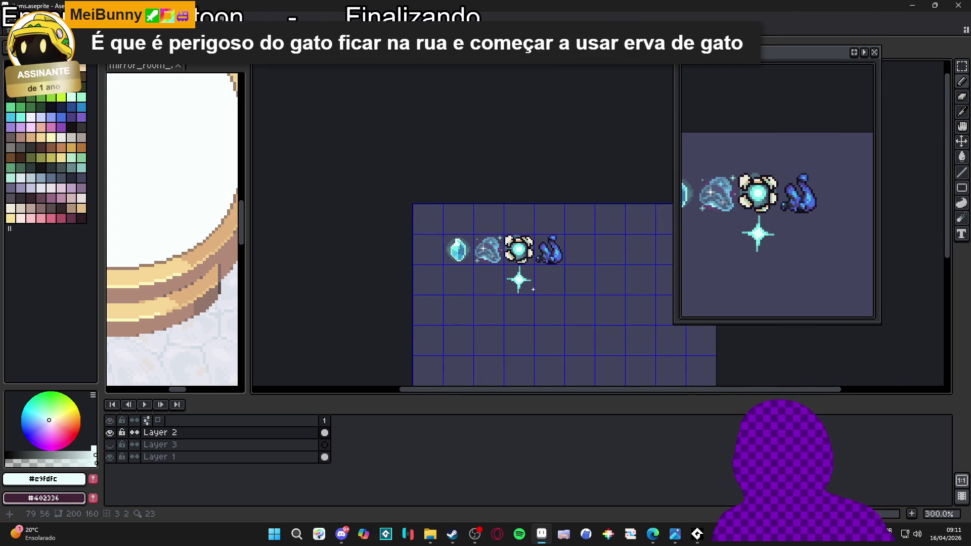
{"action": "scroll", "coordinate": [521, 289], "scroll_direction": "up", "scroll_amount": 9}
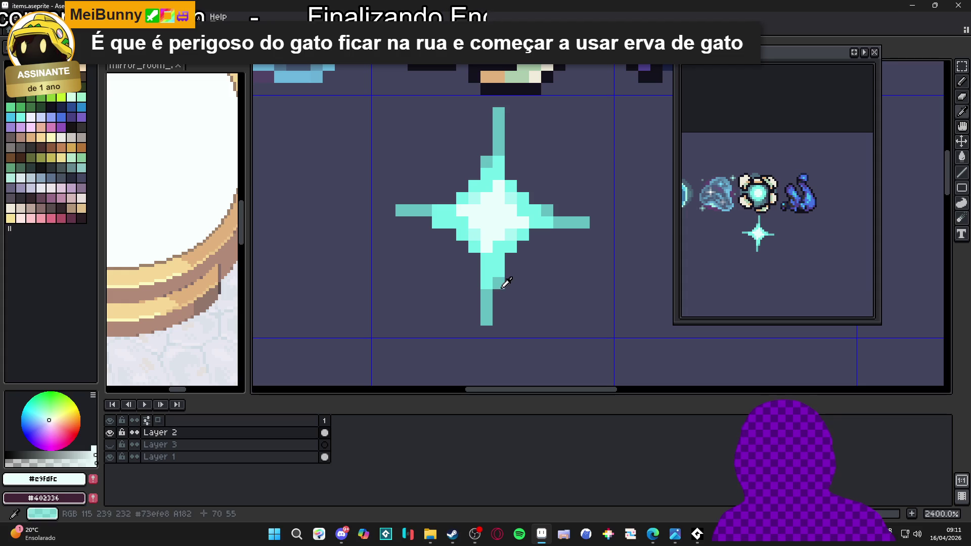
- Sample the star's teal and save items.aseprite
{"action": "left_click", "coordinate": [500, 283], "text": "alt"}
{"action": "scroll", "coordinate": [501, 282], "scroll_direction": "down", "scroll_amount": 5}
{"action": "key", "text": "ctrl+s"}
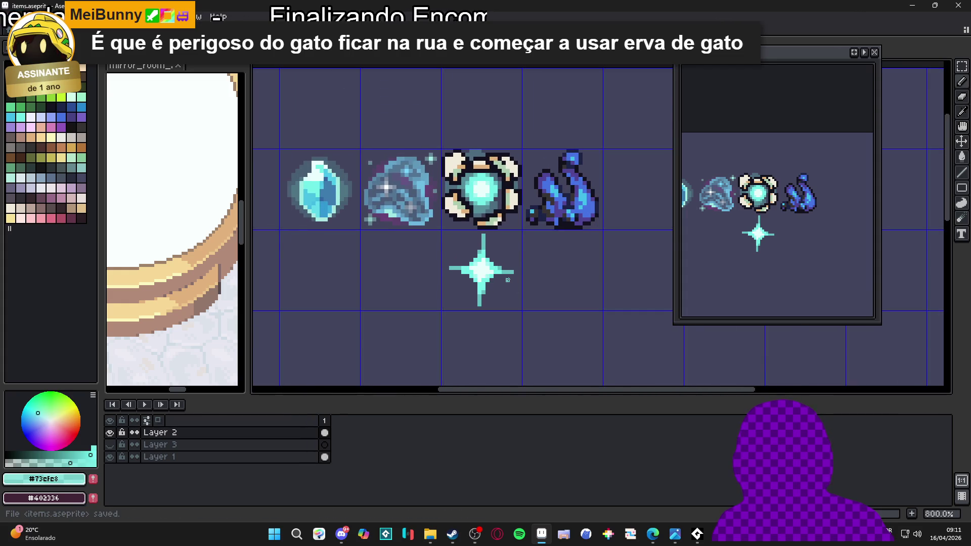
{"action": "scroll", "coordinate": [511, 281], "scroll_direction": "down", "scroll_amount": 2}
{"action": "scroll", "coordinate": [524, 271], "scroll_direction": "down", "scroll_amount": 1}
{"action": "scroll", "coordinate": [521, 273], "scroll_direction": "up", "scroll_amount": 1}
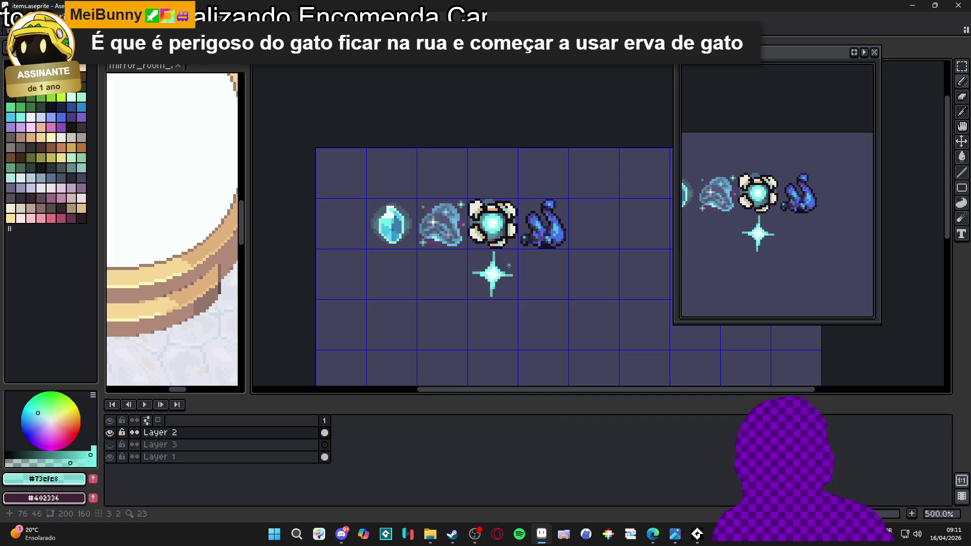
- Sample the flower's tan and move the symmetry centre onto the sparkle
{"action": "scroll", "coordinate": [498, 254], "scroll_direction": "up", "scroll_amount": 4}
{"action": "left_click", "coordinate": [490, 237], "text": "alt"}
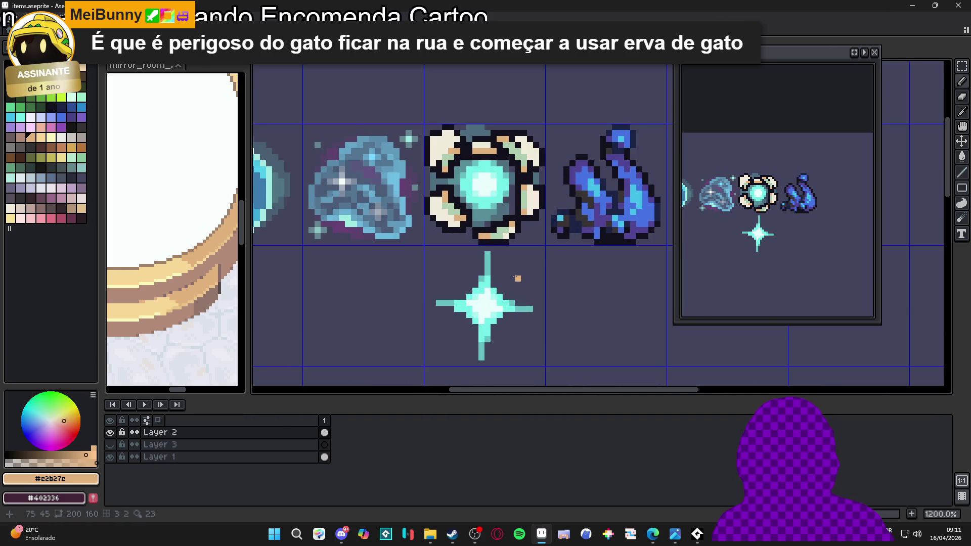
{"action": "left_click_drag", "start_coordinate": [512, 280], "coordinate": [523, 289]}
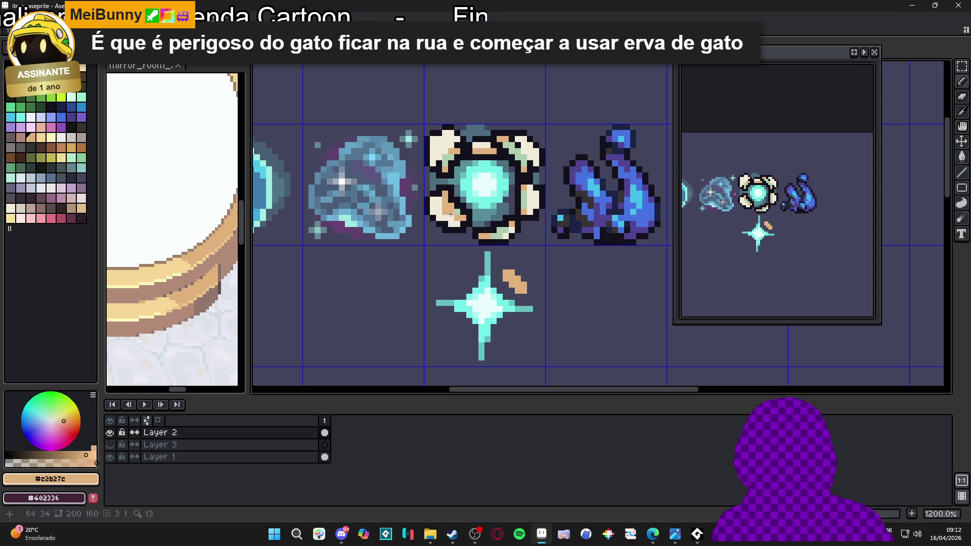
{"action": "key", "text": "ctrl+z"}
{"action": "key", "text": "ctrl+z"}
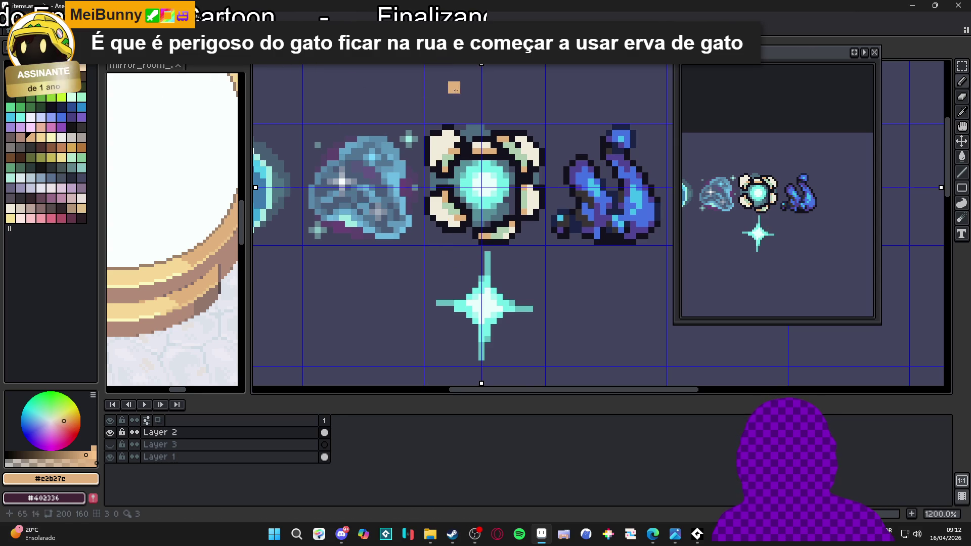
{"action": "scroll", "coordinate": [425, 179], "scroll_direction": "down", "scroll_amount": 5}
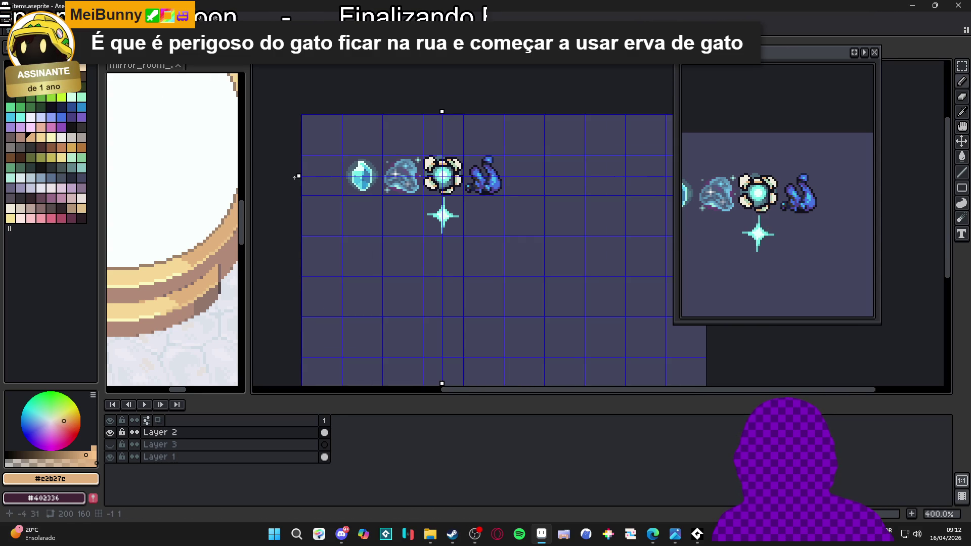
{"action": "left_click_drag", "start_coordinate": [299, 176], "coordinate": [298, 215]}
{"action": "scroll", "coordinate": [443, 210], "scroll_direction": "up", "scroll_amount": 6}
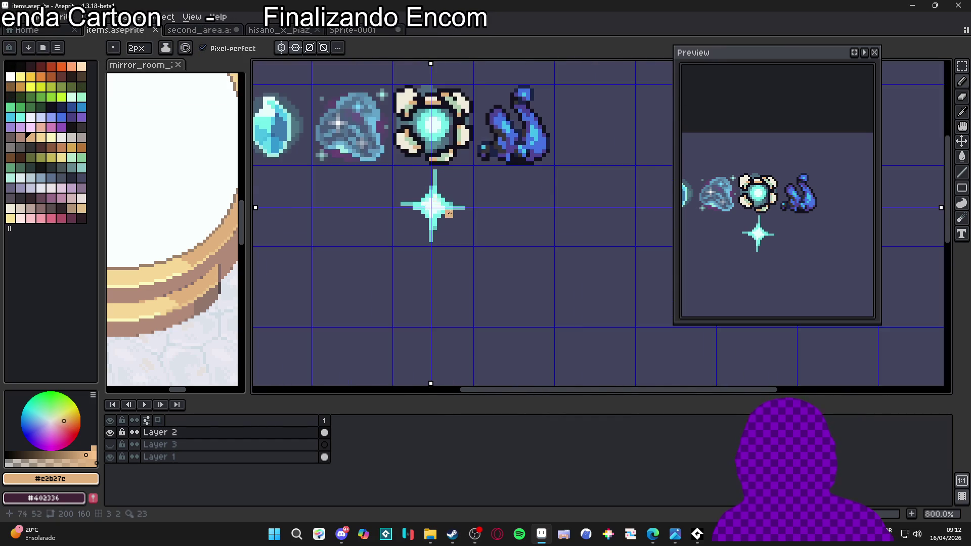
- Draw four mirrored tan diagonal petals in the sparkle's corners
{"action": "mouse_move", "coordinate": [415, 178]}
{"action": "left_mouse_down"}
{"action": "mouse_move", "coordinate": [387, 193]}
{"action": "mouse_move", "coordinate": [396, 201]}
{"action": "left_mouse_up"}
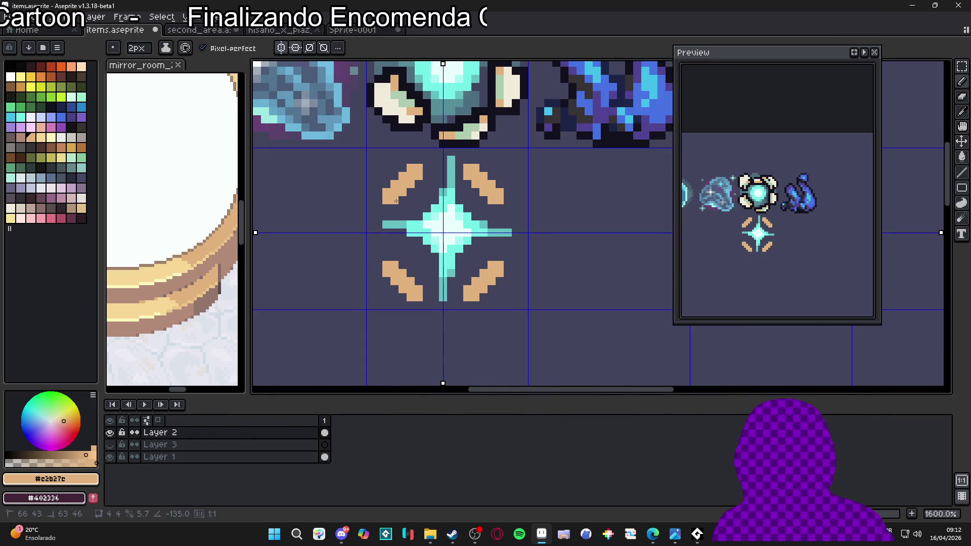
{"action": "key", "text": "ctrl+z"}
{"action": "key", "text": "ctrl+z"}
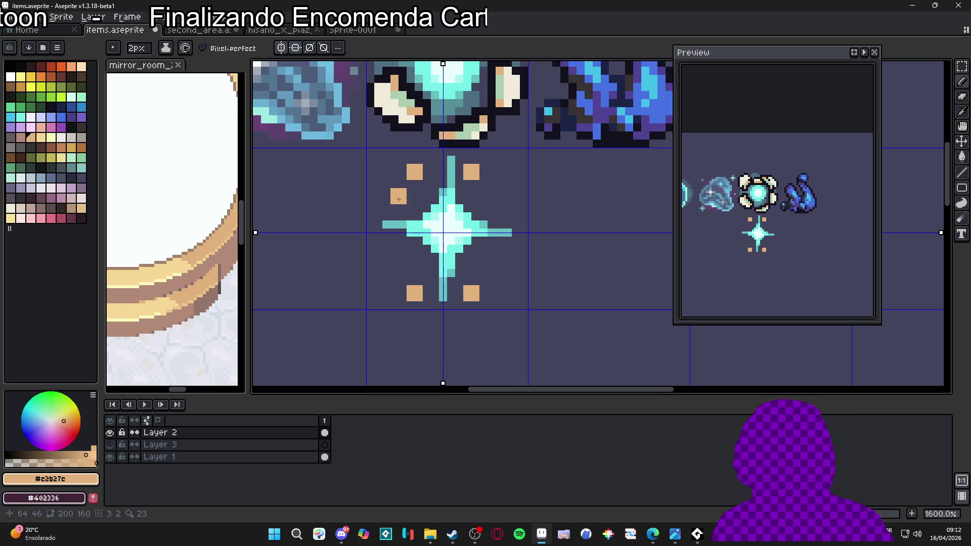
{"action": "key", "text": "ctrl+z"}
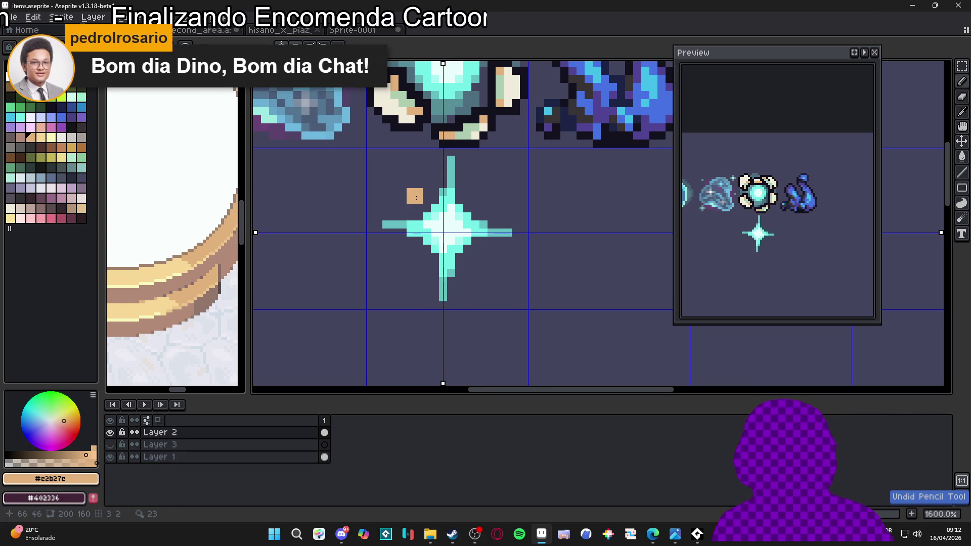
{"action": "left_click_drag", "start_coordinate": [412, 203], "coordinate": [424, 184]}
{"action": "key", "text": "ctrl+z"}
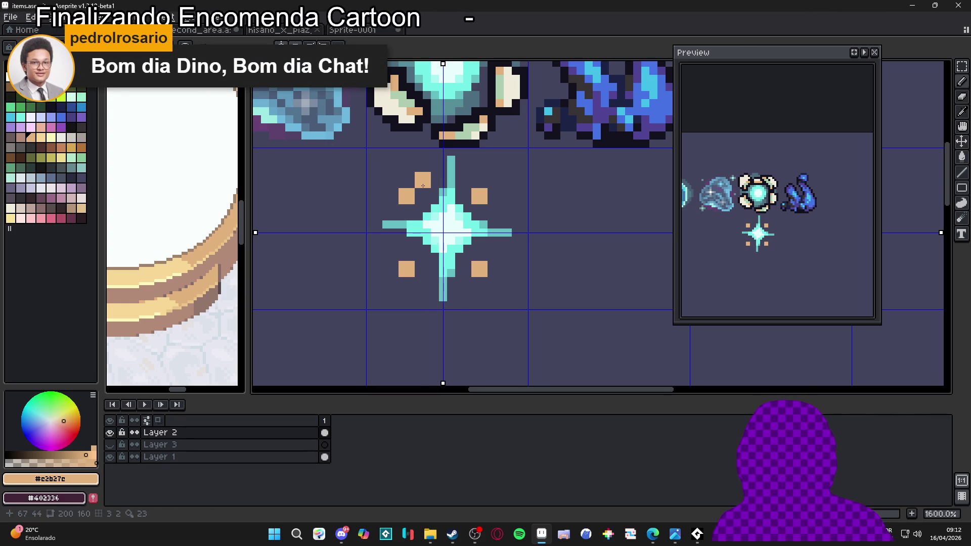
{"action": "key", "text": "ctrl+z"}
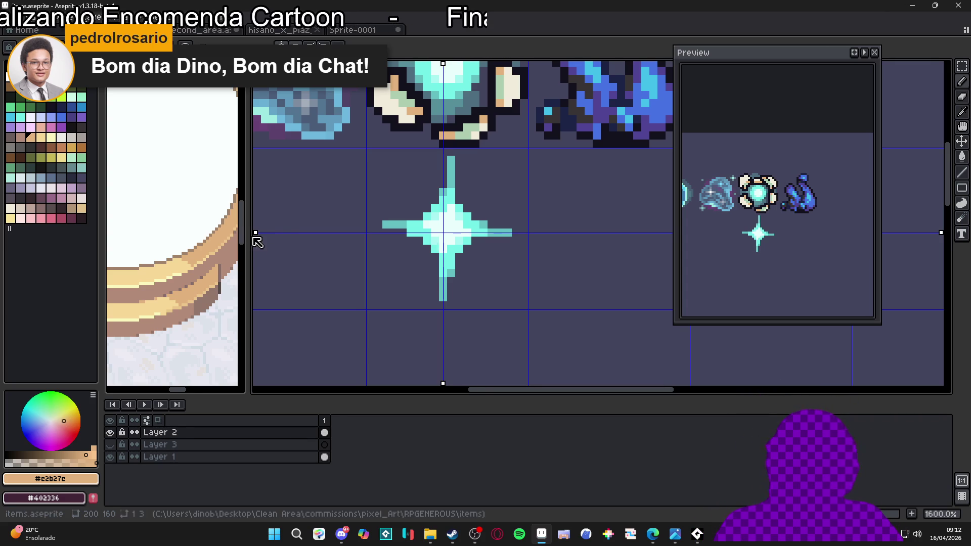
{"action": "left_click_drag", "start_coordinate": [256, 232], "coordinate": [256, 229]}
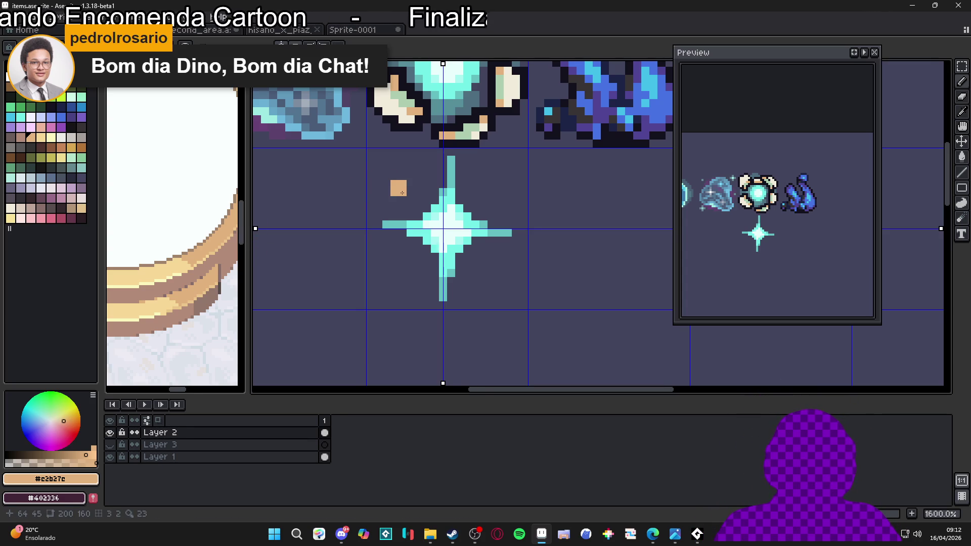
{"action": "mouse_move", "coordinate": [401, 196]}
{"action": "left_mouse_down"}
{"action": "mouse_move", "coordinate": [424, 178]}
{"action": "mouse_move", "coordinate": [416, 187]}
{"action": "left_mouse_up"}
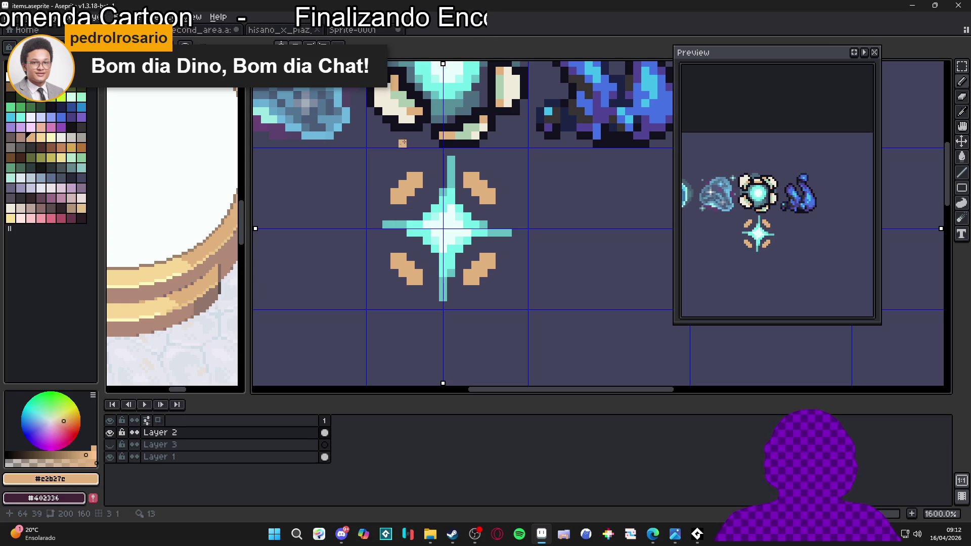
{"action": "left_click", "coordinate": [11, 208]}
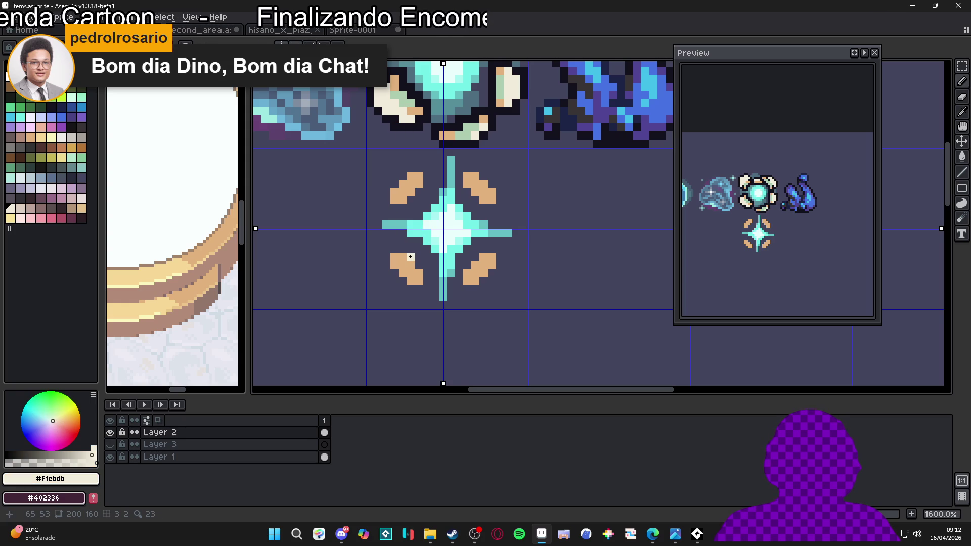
{"action": "left_click", "coordinate": [410, 257]}
{"action": "left_click", "coordinate": [417, 264]}
{"action": "left_click", "coordinate": [426, 266]}
{"action": "left_click", "coordinate": [426, 273]}
{"action": "left_click", "coordinate": [419, 256]}
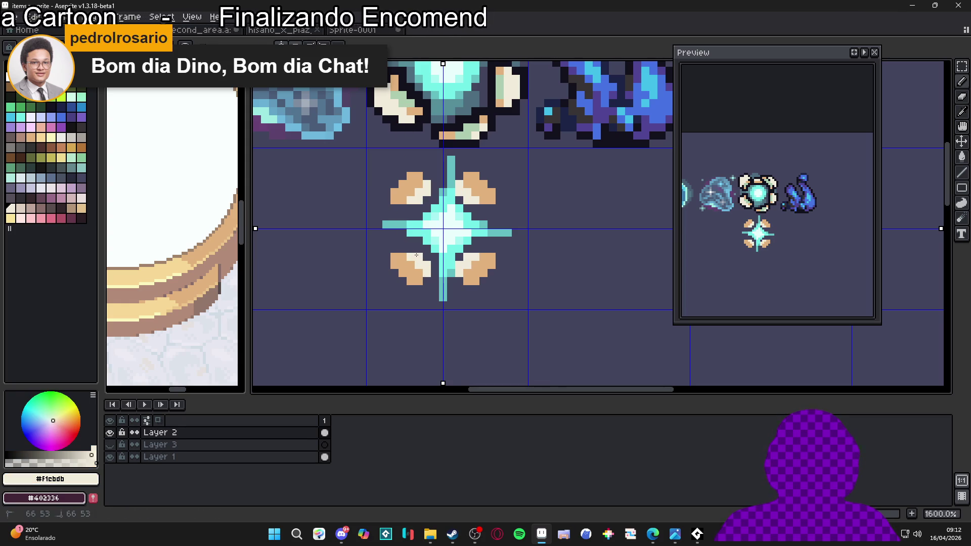
{"action": "left_click", "coordinate": [404, 248]}
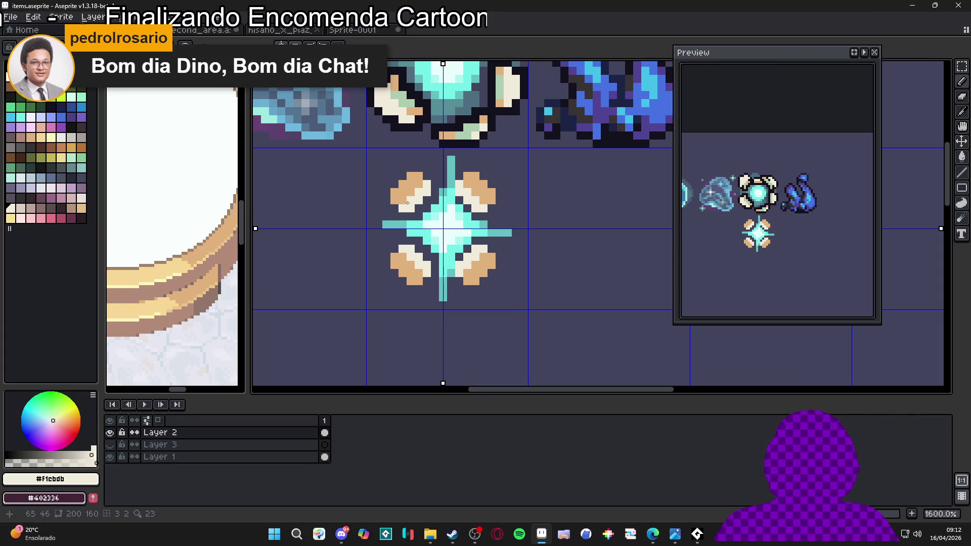
{"action": "scroll", "coordinate": [432, 212], "scroll_direction": "up", "scroll_amount": 1}
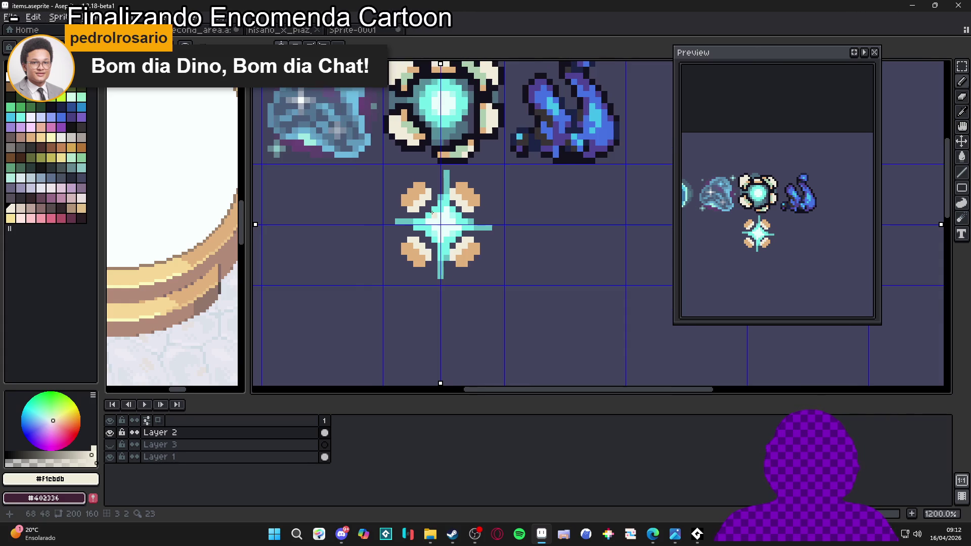
{"action": "scroll", "coordinate": [400, 198], "scroll_direction": "up", "scroll_amount": 1}
{"action": "scroll", "coordinate": [393, 202], "scroll_direction": "down", "scroll_amount": 3}
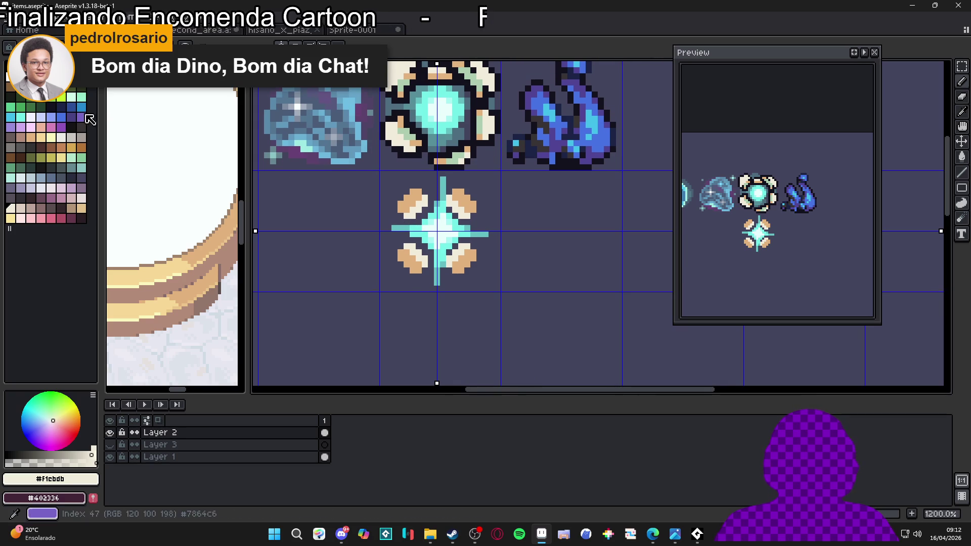
{"action": "scroll", "coordinate": [414, 204], "scroll_direction": "up", "scroll_amount": 3}
- Outline the petals' outer and inner edges in black with mirrored symmetry strokes
{"action": "left_click", "coordinate": [419, 237], "text": "alt"}
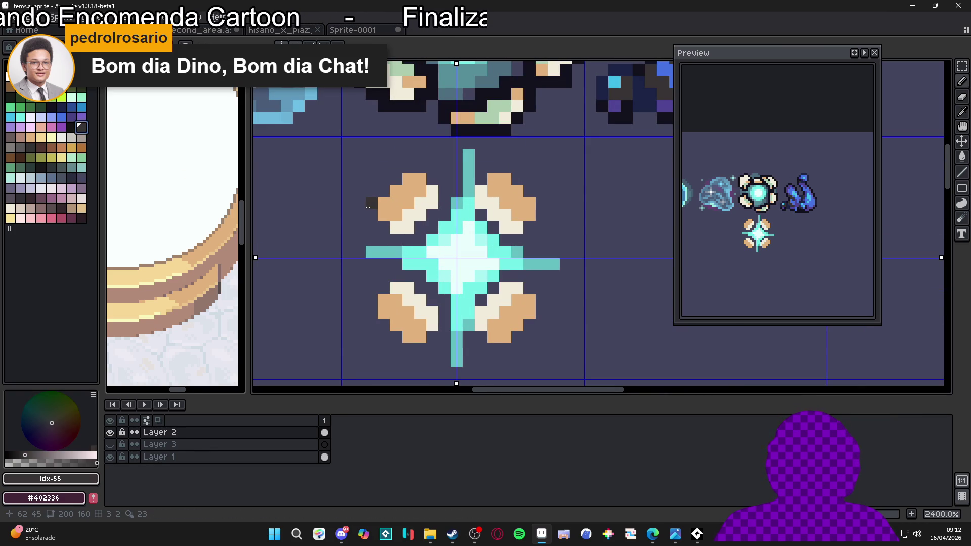
{"action": "left_click", "coordinate": [343, 231], "text": "alt"}
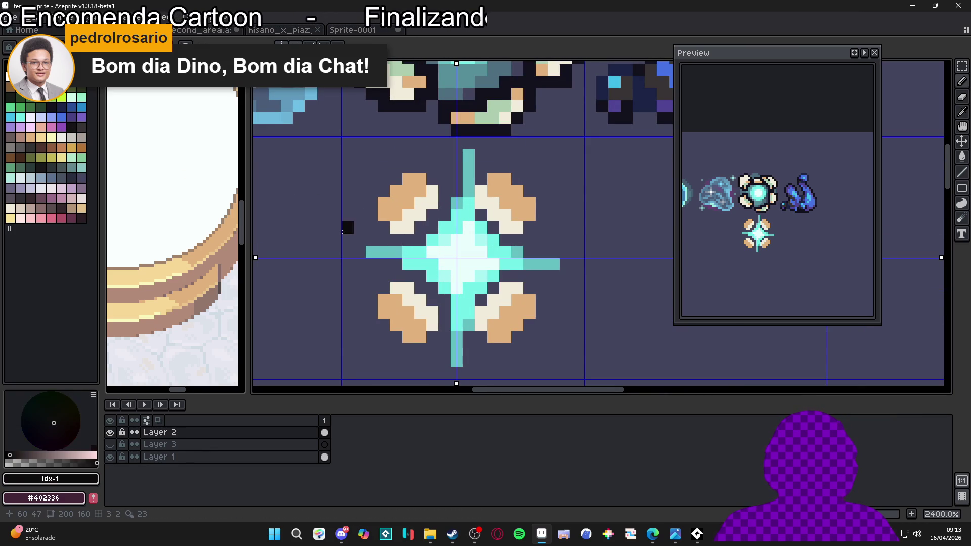
{"action": "mouse_move", "coordinate": [369, 212]}
{"action": "left_mouse_down"}
{"action": "mouse_move", "coordinate": [409, 167]}
{"action": "mouse_move", "coordinate": [432, 179]}
{"action": "mouse_move", "coordinate": [439, 205]}
{"action": "left_mouse_up"}
{"action": "left_click", "coordinate": [383, 227]}
{"action": "left_click", "coordinate": [380, 192]}
{"action": "left_click_drag", "start_coordinate": [400, 239], "coordinate": [429, 221]}
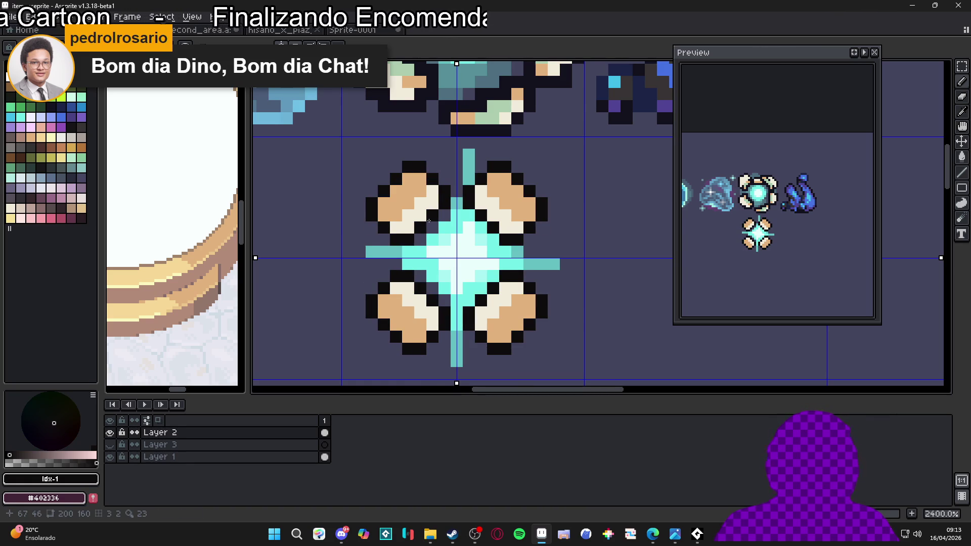
{"action": "scroll", "coordinate": [429, 221], "scroll_direction": "down", "scroll_amount": 5}
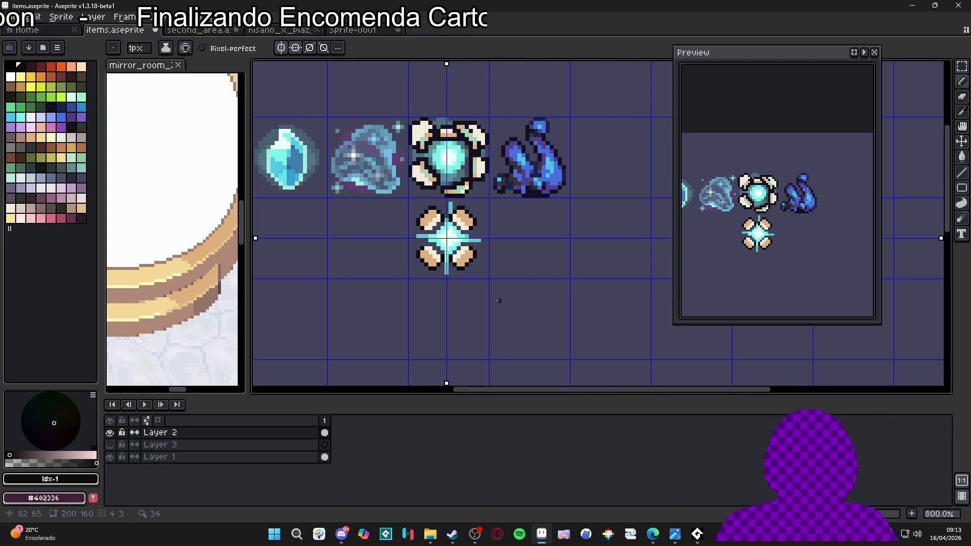
{"action": "key", "text": "ctrl+z"}
{"action": "key", "text": "ctrl+z"}
{"action": "key", "text": "ctrl+z"}
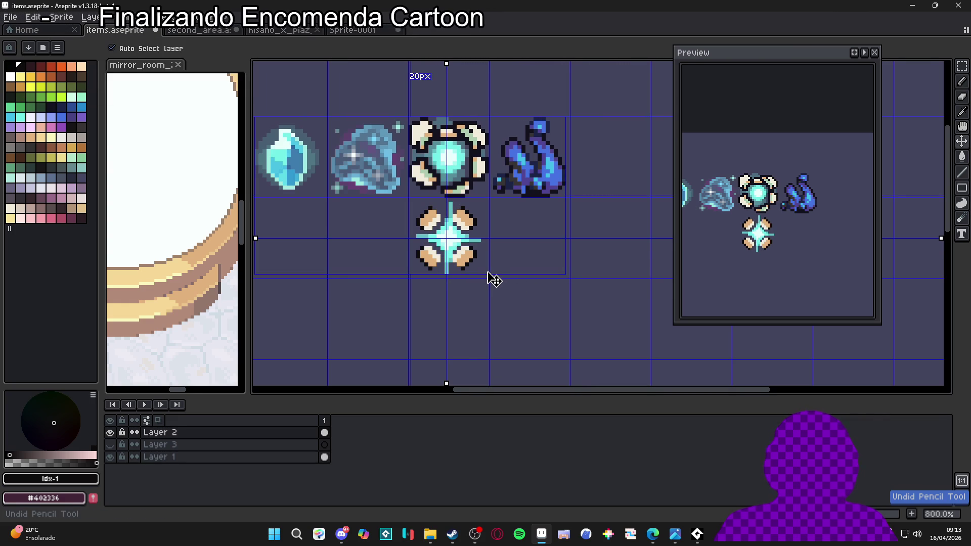
- Undo the remaining black petal outlines and sample the petal tan
{"action": "key", "text": "ctrl+z"}
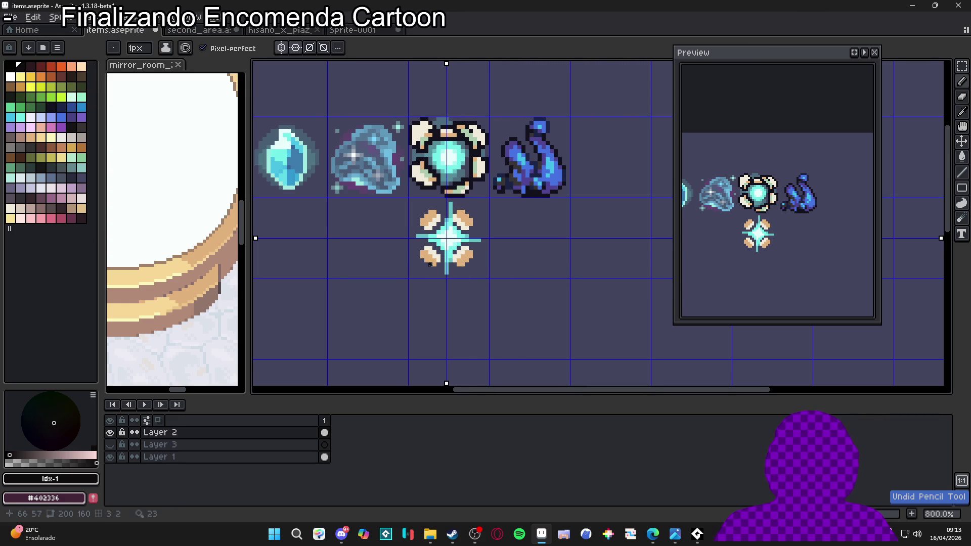
{"action": "scroll", "coordinate": [427, 259], "scroll_direction": "up", "scroll_amount": 3}
{"action": "left_click", "coordinate": [419, 242], "text": "alt"}
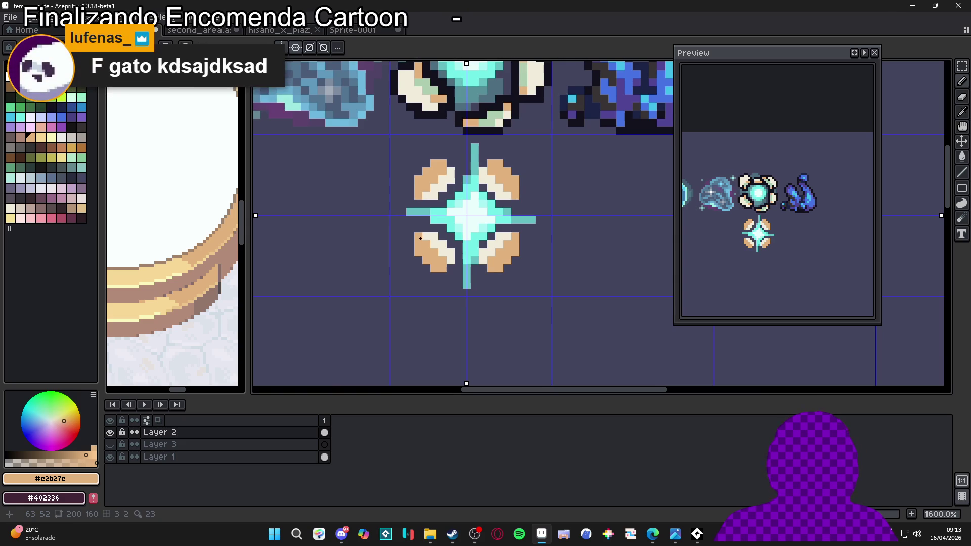
{"action": "scroll", "coordinate": [424, 258], "scroll_direction": "up", "scroll_amount": 1}
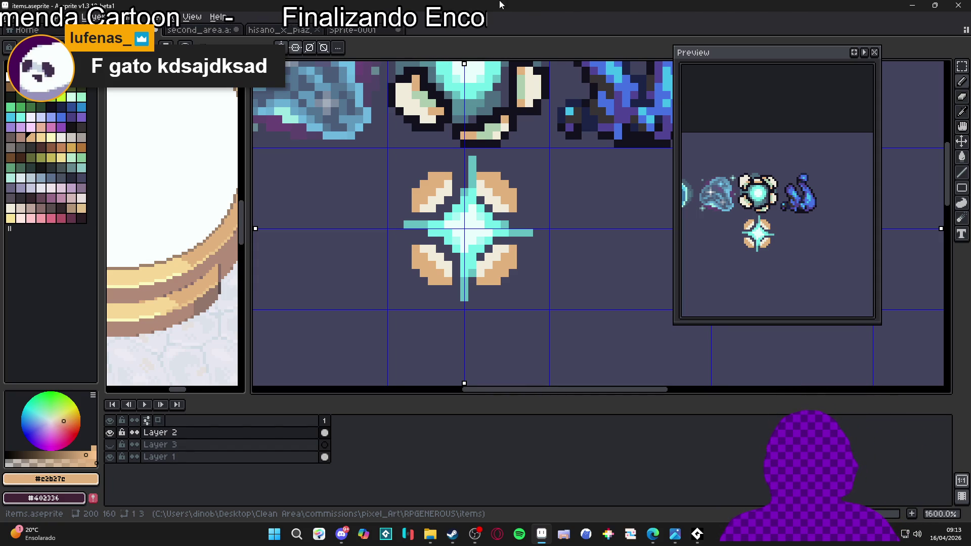
{"action": "scroll", "coordinate": [450, 203], "scroll_direction": "down", "scroll_amount": 1}
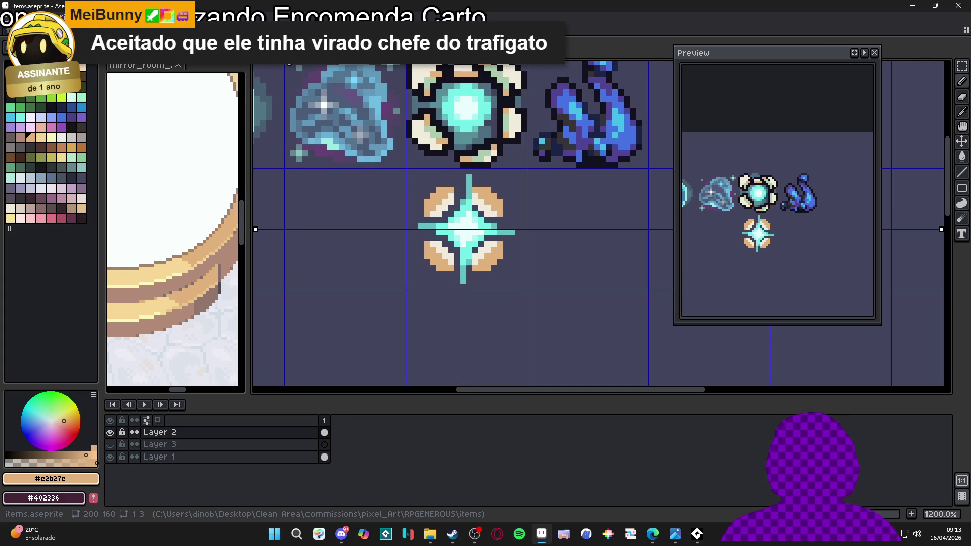
{"action": "scroll", "coordinate": [453, 176], "scroll_direction": "up", "scroll_amount": 1}
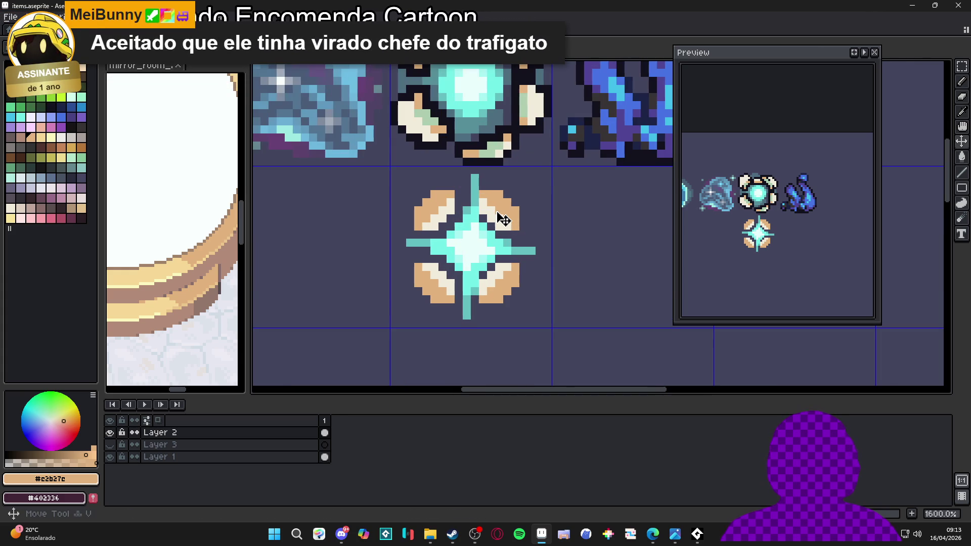
{"action": "scroll", "coordinate": [483, 202], "scroll_direction": "up", "scroll_amount": 1}
- Select the lower-right petal with the marquee and commit its adjustment
{"action": "mouse_move", "coordinate": [477, 187]}
{"action": "left_mouse_down"}
{"action": "mouse_move", "coordinate": [530, 232]}
{"action": "mouse_move", "coordinate": [515, 202]}
{"action": "mouse_move", "coordinate": [522, 212]}
{"action": "left_mouse_up"}
{"action": "key", "text": "ctrl+d"}
{"action": "mouse_move", "coordinate": [495, 354]}
{"action": "left_mouse_down"}
{"action": "mouse_move", "coordinate": [534, 302]}
{"action": "mouse_move", "coordinate": [483, 364]}
{"action": "mouse_move", "coordinate": [485, 379]}
{"action": "mouse_move", "coordinate": [531, 314]}
{"action": "left_mouse_up"}
{"action": "scroll", "coordinate": [489, 349], "scroll_direction": "up", "scroll_amount": 3}
{"action": "scroll", "coordinate": [488, 349], "scroll_direction": "down", "scroll_amount": 3}
{"action": "scroll", "coordinate": [487, 348], "scroll_direction": "up", "scroll_amount": 1}
{"action": "key", "text": "Return"}
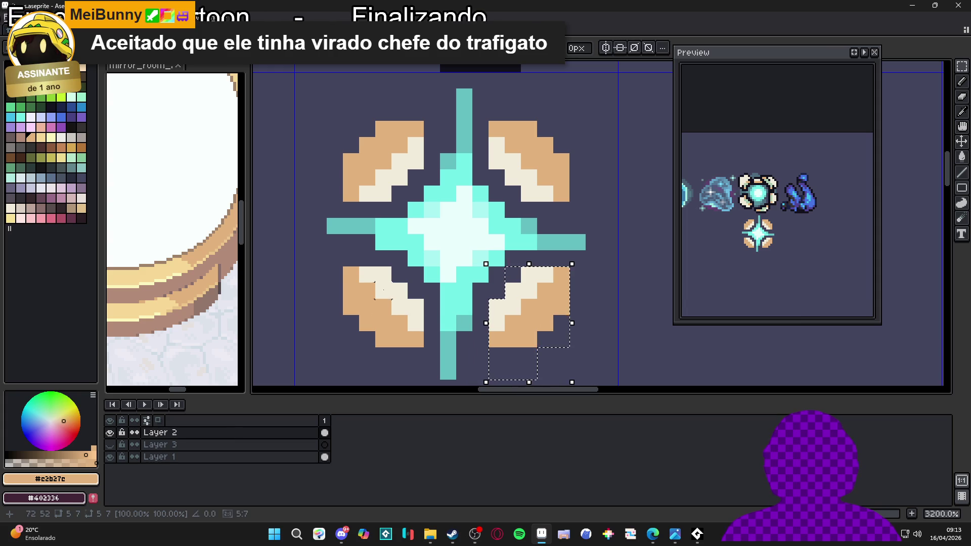
{"action": "scroll", "coordinate": [491, 260], "scroll_direction": "down", "scroll_amount": 3}
{"action": "scroll", "coordinate": [516, 260], "scroll_direction": "down", "scroll_amount": 2}
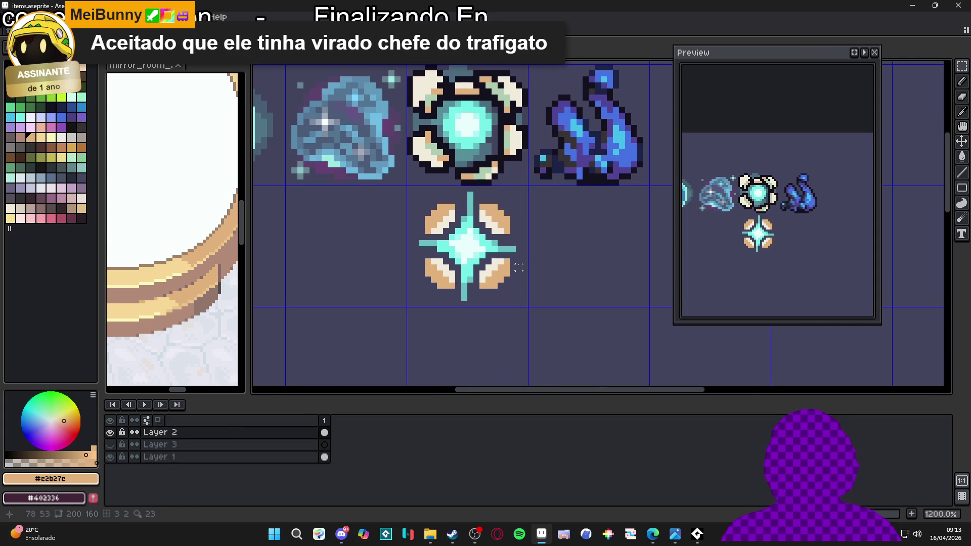
{"action": "scroll", "coordinate": [521, 262], "scroll_direction": "up", "scroll_amount": 2}
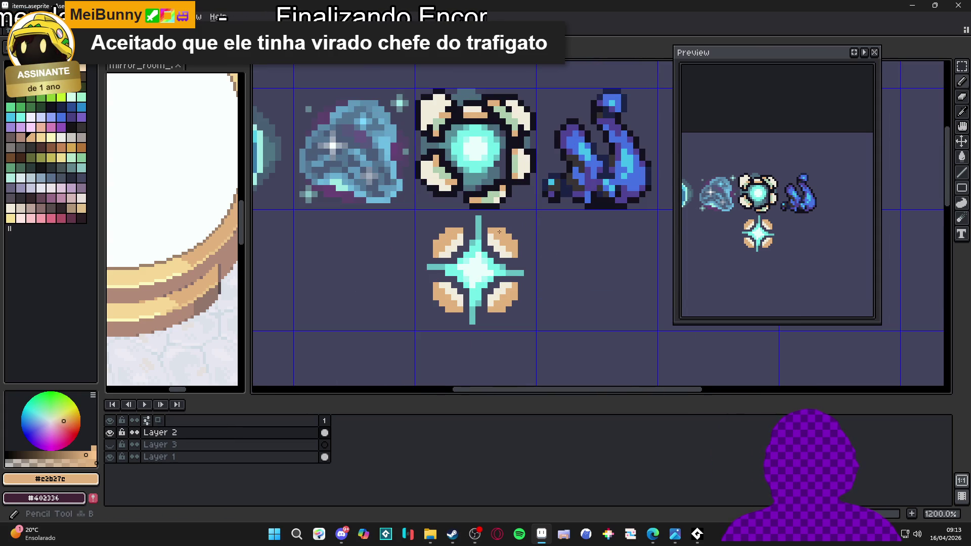
{"action": "scroll", "coordinate": [484, 238], "scroll_direction": "up", "scroll_amount": 3}
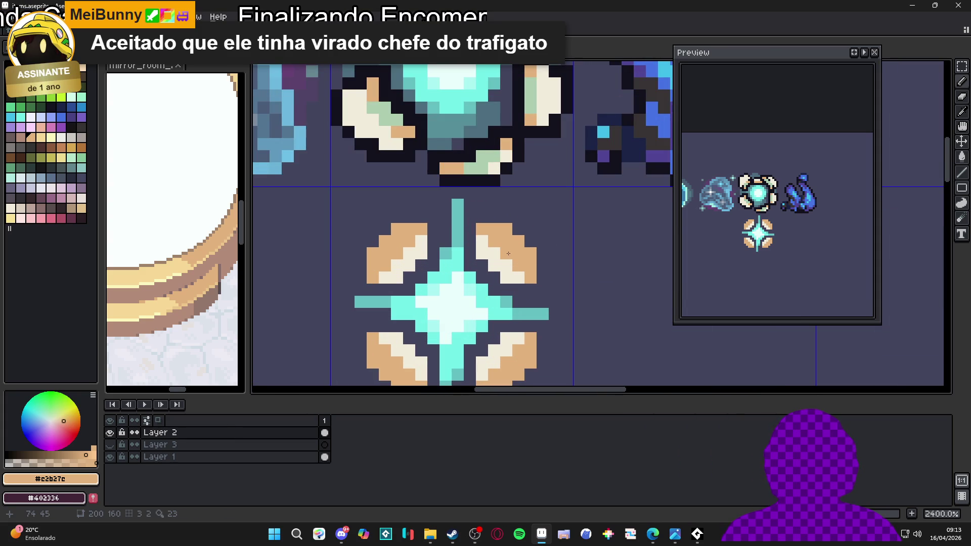
- Paint a pinkish-brown patch on the upper-right petal
{"action": "key", "text": "9"}
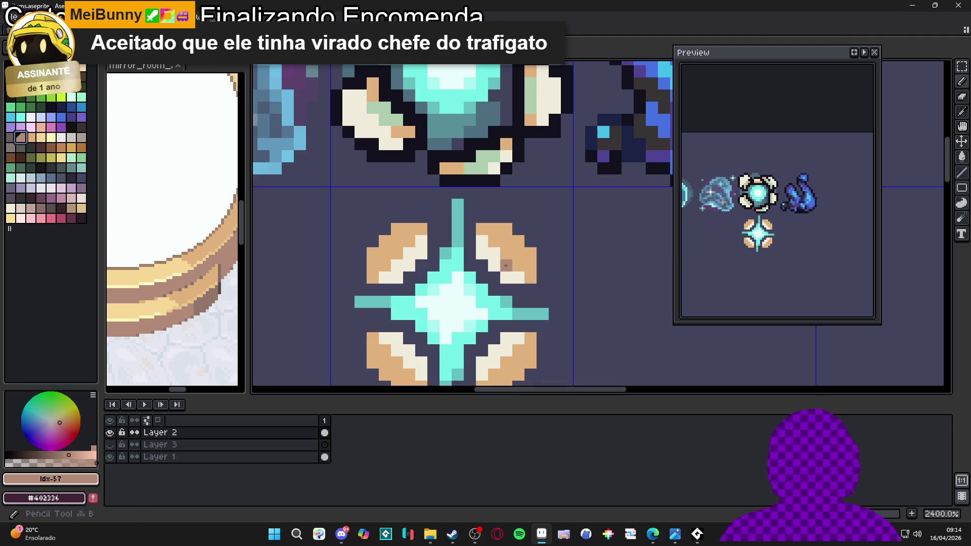
{"action": "left_click_drag", "start_coordinate": [506, 241], "coordinate": [519, 251]}
{"action": "scroll", "coordinate": [518, 255], "scroll_direction": "down", "scroll_amount": 5}
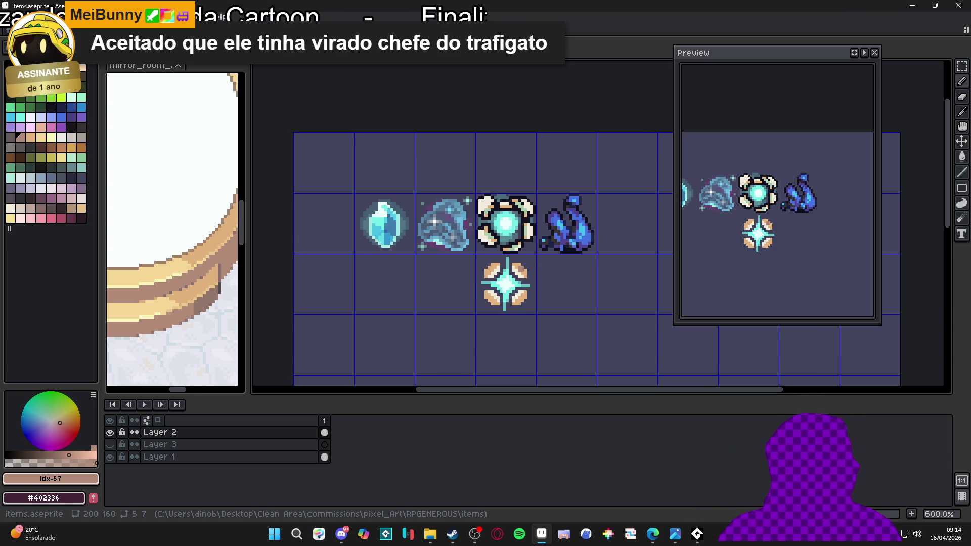
- Pick the dark #14121d colour and outline the lower-right petal
{"action": "key", "text": "alt+Tab"}
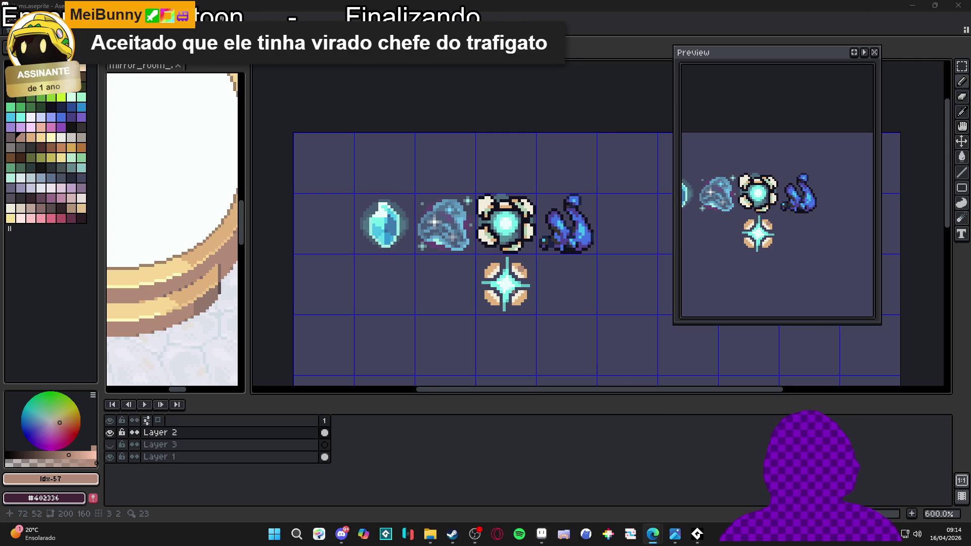
{"action": "scroll", "coordinate": [514, 291], "scroll_direction": "up", "scroll_amount": 1}
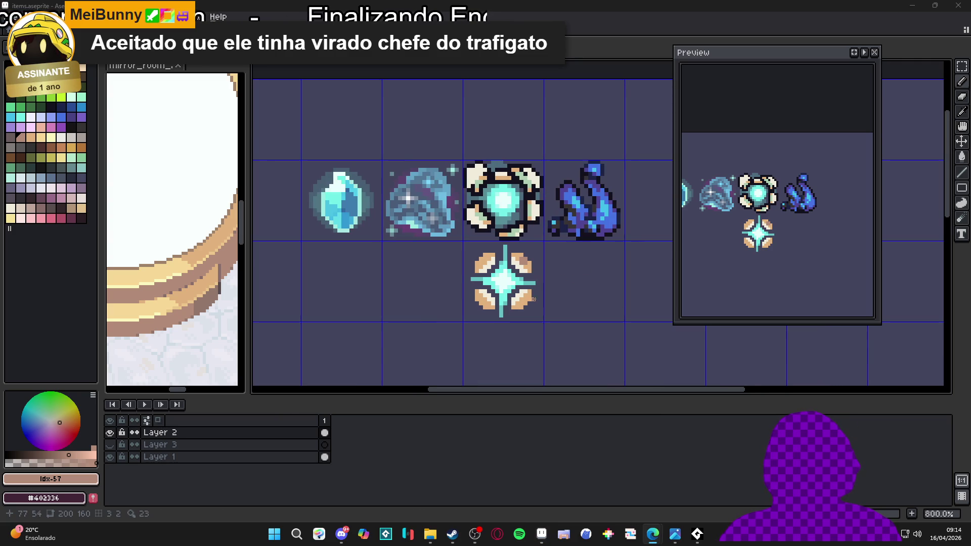
{"action": "scroll", "coordinate": [533, 302], "scroll_direction": "up", "scroll_amount": 2}
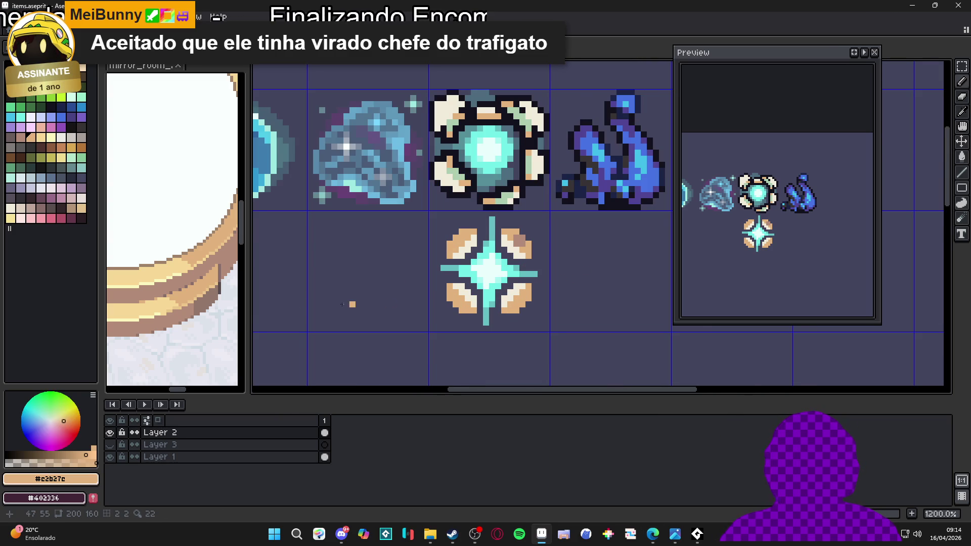
{"action": "left_click", "coordinate": [526, 204], "text": "alt"}
{"action": "scroll", "coordinate": [531, 298], "scroll_direction": "up", "scroll_amount": 3}
{"action": "left_click", "coordinate": [525, 318]}
{"action": "left_click_drag", "start_coordinate": [533, 309], "coordinate": [532, 284]}
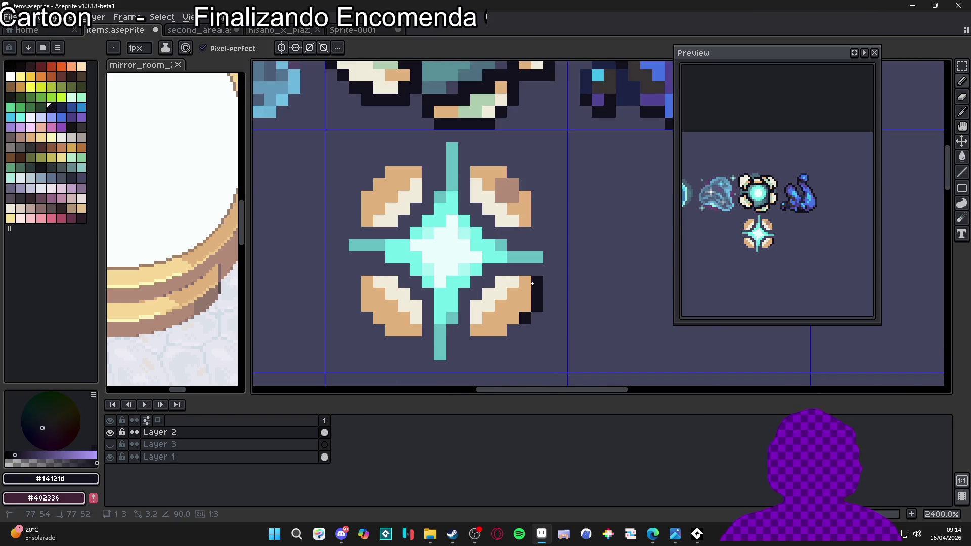
{"action": "mouse_move", "coordinate": [513, 330]}
{"action": "left_mouse_down"}
{"action": "mouse_move", "coordinate": [481, 343]}
{"action": "mouse_move", "coordinate": [464, 294]}
{"action": "mouse_move", "coordinate": [501, 269]}
{"action": "mouse_move", "coordinate": [537, 269]}
{"action": "left_mouse_up"}
{"action": "scroll", "coordinate": [519, 279], "scroll_direction": "down", "scroll_amount": 3}
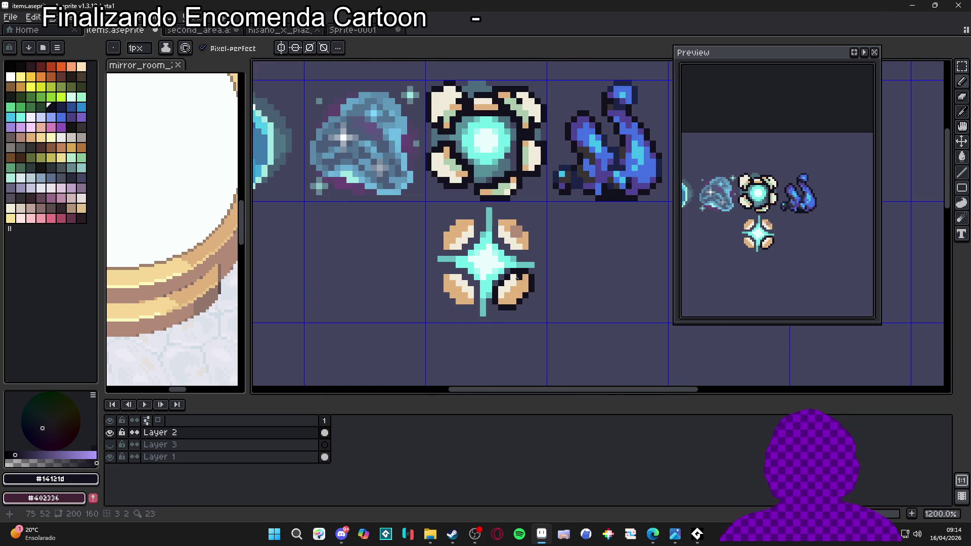
{"action": "scroll", "coordinate": [515, 253], "scroll_direction": "up", "scroll_amount": 1}
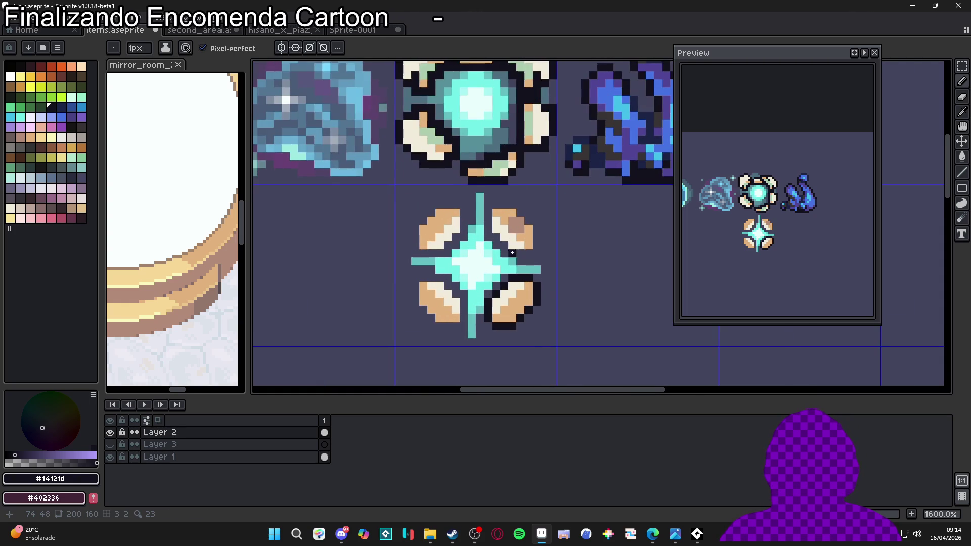
{"action": "scroll", "coordinate": [516, 252], "scroll_direction": "up", "scroll_amount": 2}
- Outline the inner edges of the top-right and top-left petals
{"action": "left_click_drag", "start_coordinate": [507, 246], "coordinate": [483, 221]}
{"action": "left_click", "coordinate": [519, 258]}
{"action": "mouse_move", "coordinate": [531, 258]}
{"action": "left_mouse_down"}
{"action": "mouse_move", "coordinate": [555, 246]}
{"action": "mouse_move", "coordinate": [549, 257]}
{"action": "mouse_move", "coordinate": [556, 223]}
{"action": "mouse_move", "coordinate": [519, 186]}
{"action": "mouse_move", "coordinate": [495, 185]}
{"action": "mouse_move", "coordinate": [482, 209]}
{"action": "mouse_move", "coordinate": [446, 221]}
{"action": "mouse_move", "coordinate": [446, 192]}
{"action": "mouse_move", "coordinate": [415, 181]}
{"action": "mouse_move", "coordinate": [410, 197]}
{"action": "mouse_move", "coordinate": [373, 225]}
{"action": "mouse_move", "coordinate": [375, 247]}
{"action": "mouse_move", "coordinate": [385, 258]}
{"action": "mouse_move", "coordinate": [422, 246]}
{"action": "left_mouse_up"}
{"action": "key", "text": "ctrl+z"}
{"action": "left_click", "coordinate": [434, 232]}
{"action": "left_click", "coordinate": [434, 306]}
- Outline the bottom-left petal's sides, bottom and top edges
{"action": "left_click", "coordinate": [421, 307]}
{"action": "left_click", "coordinate": [410, 294]}
{"action": "left_click", "coordinate": [446, 330]}
{"action": "mouse_move", "coordinate": [446, 343]}
{"action": "left_mouse_down"}
{"action": "mouse_move", "coordinate": [446, 355]}
{"action": "mouse_move", "coordinate": [410, 367]}
{"action": "left_mouse_up"}
{"action": "left_click", "coordinate": [434, 367]}
{"action": "left_click", "coordinate": [398, 355]}
{"action": "left_click", "coordinate": [385, 343]}
{"action": "left_click_drag", "start_coordinate": [373, 331], "coordinate": [374, 308]}
{"action": "left_click", "coordinate": [386, 295]}
{"action": "left_click", "coordinate": [397, 295]}
{"action": "scroll", "coordinate": [428, 304], "scroll_direction": "down", "scroll_amount": 3}
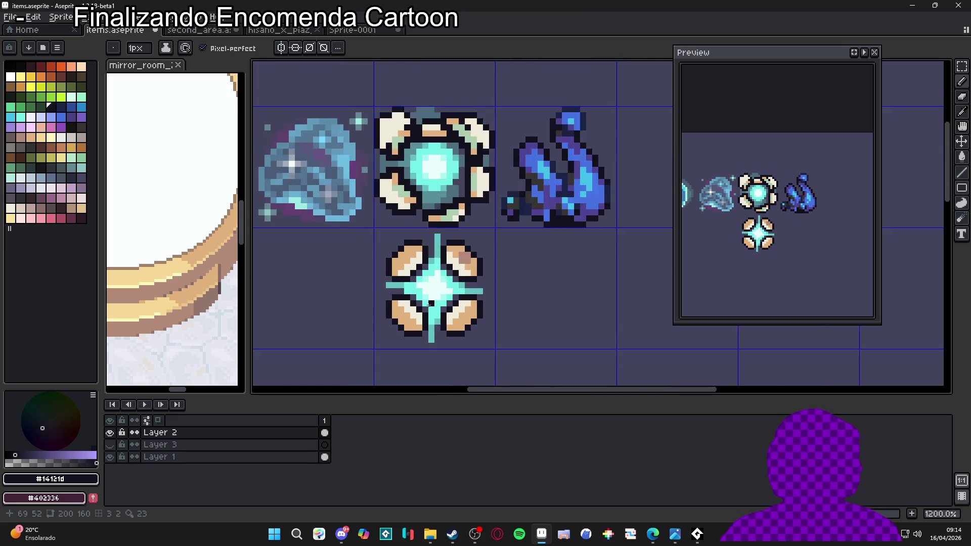
{"action": "scroll", "coordinate": [427, 304], "scroll_direction": "down", "scroll_amount": 2}
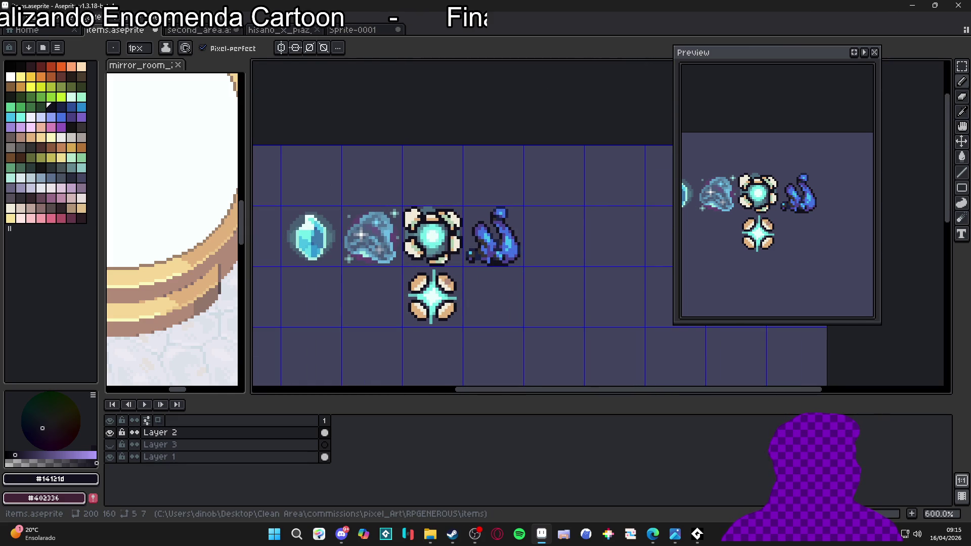
{"action": "mouse_move", "coordinate": [653, 534]}
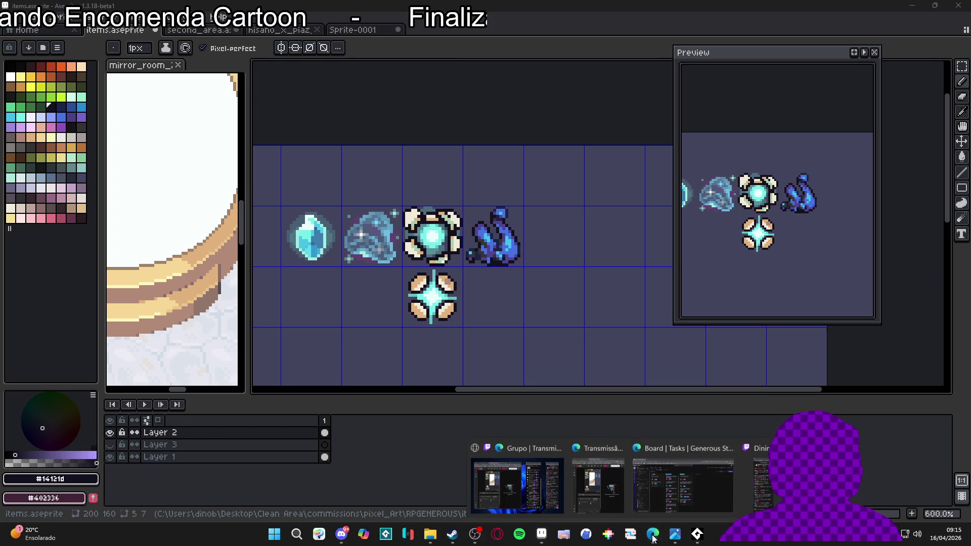
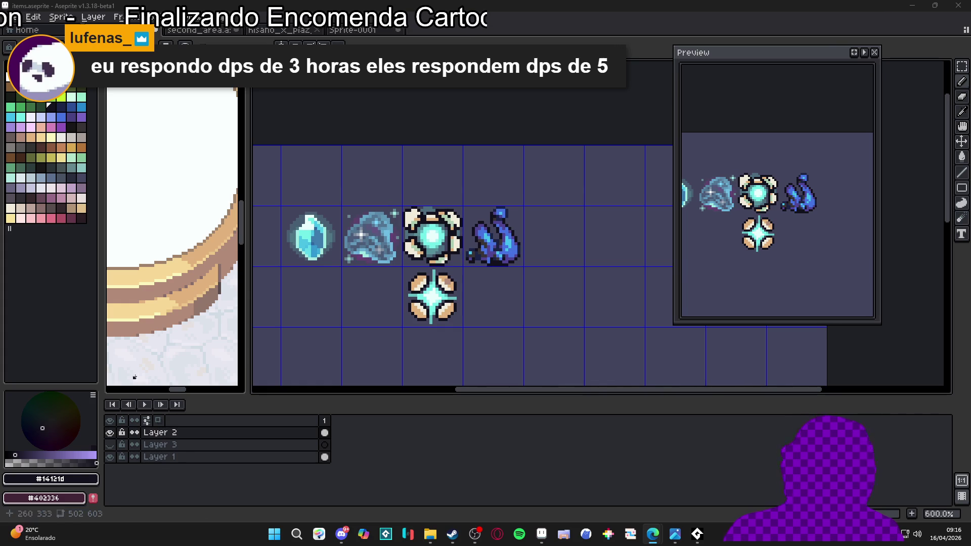
- Paint brown pixels onto the sparkle orb's upper-left, lower-right and lower-left petals
{"action": "scroll", "coordinate": [404, 274], "scroll_direction": "up", "scroll_amount": 4}
{"action": "left_click", "coordinate": [404, 274], "text": "alt"}
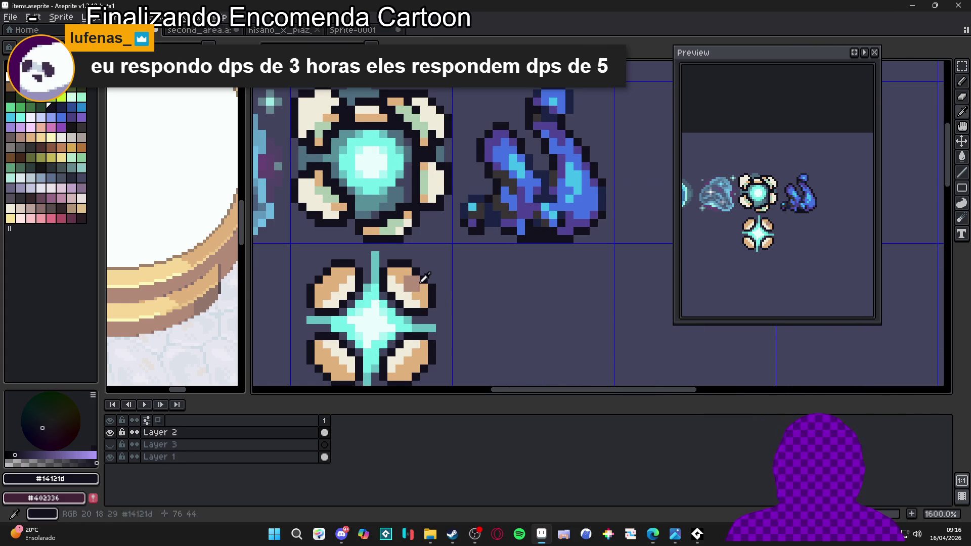
{"action": "left_click_drag", "start_coordinate": [373, 288], "coordinate": [421, 279]}
{"action": "left_click", "coordinate": [381, 280]}
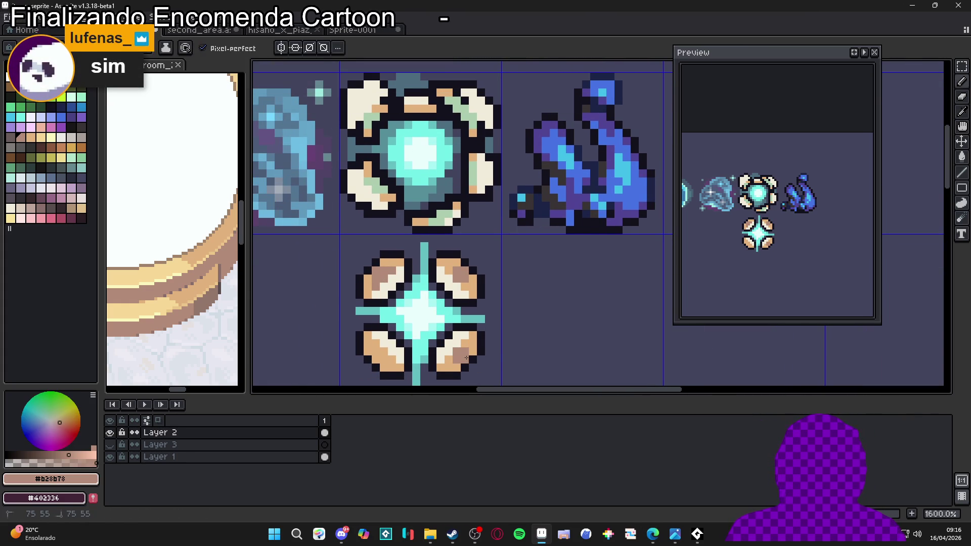
{"action": "left_click", "coordinate": [450, 354]}
{"action": "mouse_move", "coordinate": [375, 368]}
{"action": "left_mouse_down"}
{"action": "mouse_move", "coordinate": [386, 364]}
{"action": "mouse_move", "coordinate": [377, 349]}
{"action": "left_mouse_up"}
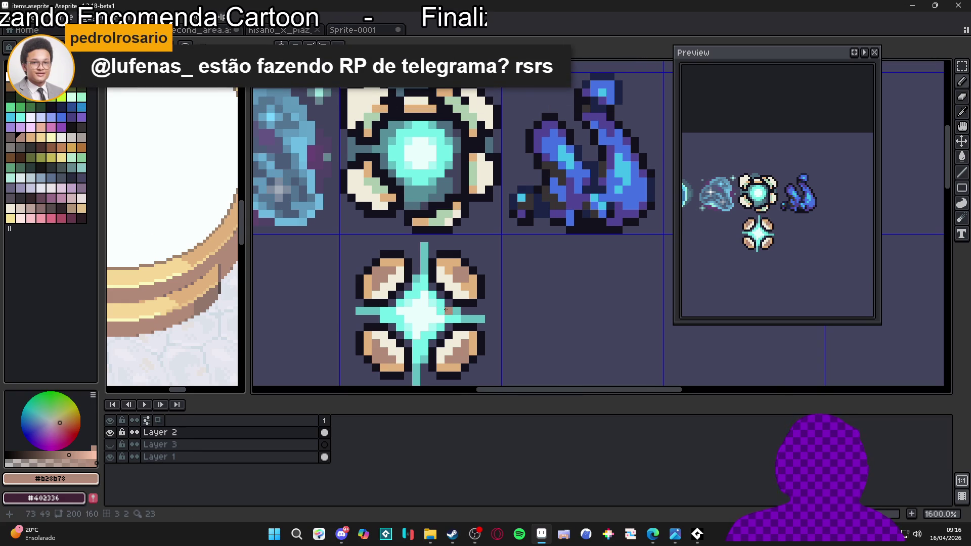
{"action": "scroll", "coordinate": [440, 311], "scroll_direction": "down", "scroll_amount": 2}
{"action": "scroll", "coordinate": [442, 302], "scroll_direction": "up", "scroll_amount": 2}
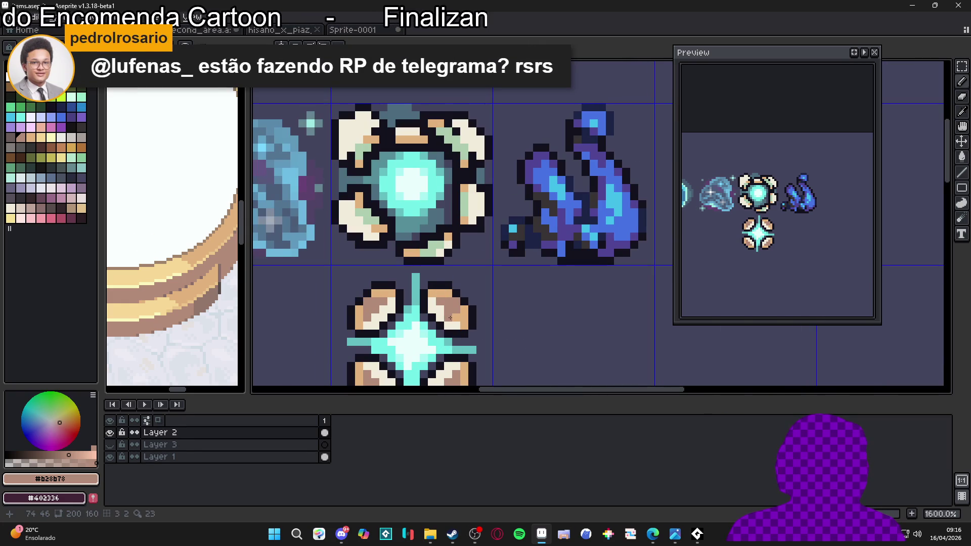
{"action": "scroll", "coordinate": [445, 314], "scroll_direction": "down", "scroll_amount": 1}
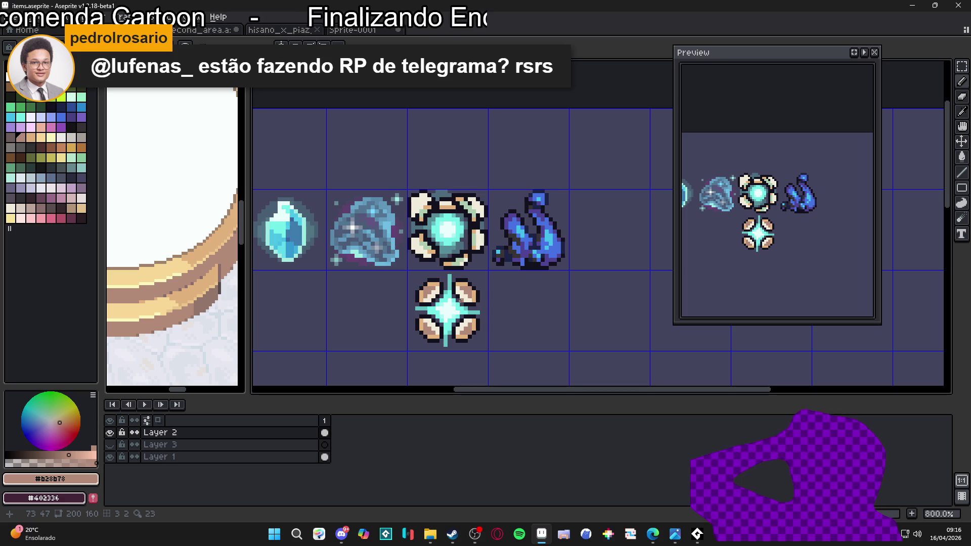
{"action": "scroll", "coordinate": [460, 301], "scroll_direction": "up", "scroll_amount": 2}
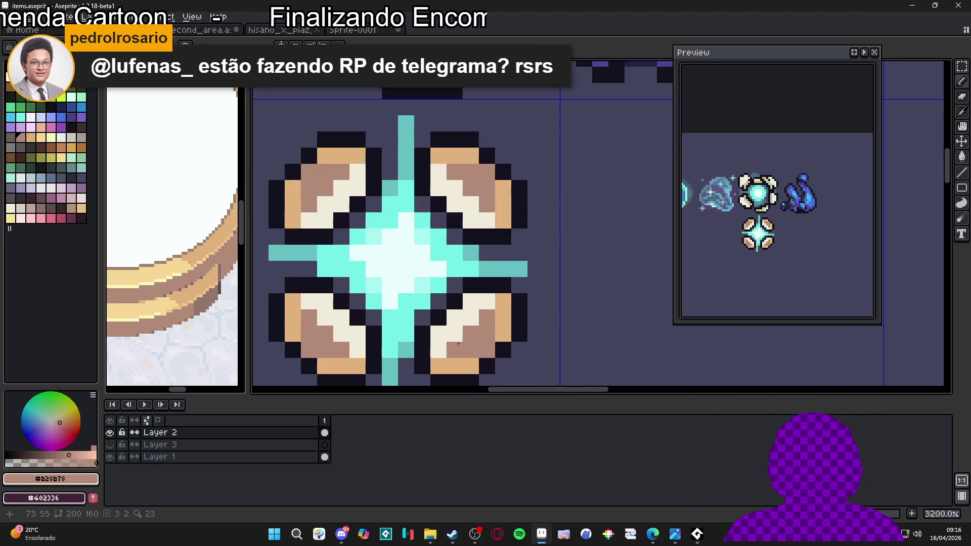
- Switch to the darker grey colour and place one dark pixel in each of the four petals
{"action": "key", "text": "bracketleft"}
{"action": "mouse_move", "coordinate": [470, 334]}
{"action": "left_mouse_down"}
{"action": "mouse_move", "coordinate": [488, 357]}
{"action": "mouse_move", "coordinate": [467, 353]}
{"action": "left_mouse_up"}
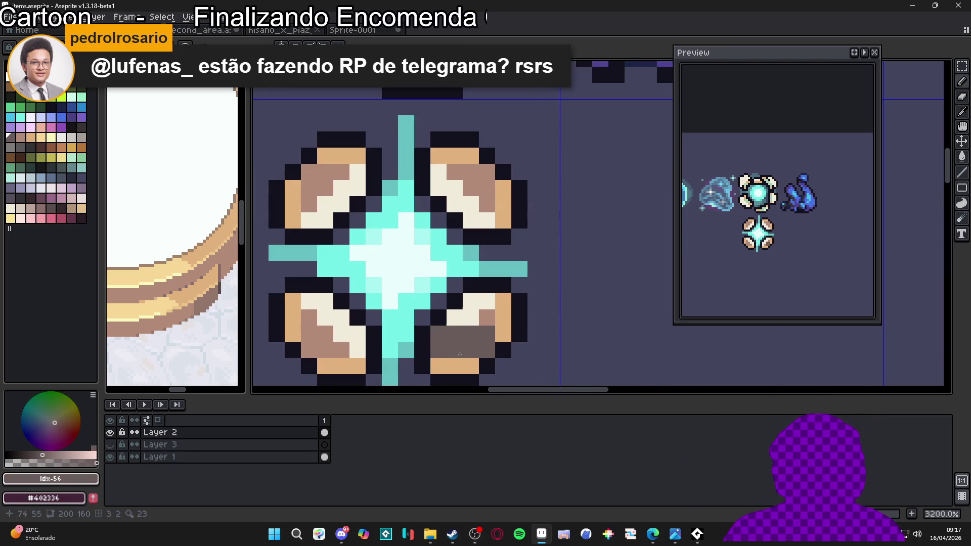
{"action": "key", "text": "ctrl+z"}
{"action": "key", "text": "ctrl+z"}
{"action": "key", "text": "ctrl+z"}
{"action": "left_click", "coordinate": [474, 338]}
{"action": "left_click", "coordinate": [326, 334]}
{"action": "left_click", "coordinate": [470, 189]}
{"action": "left_click", "coordinate": [324, 192]}
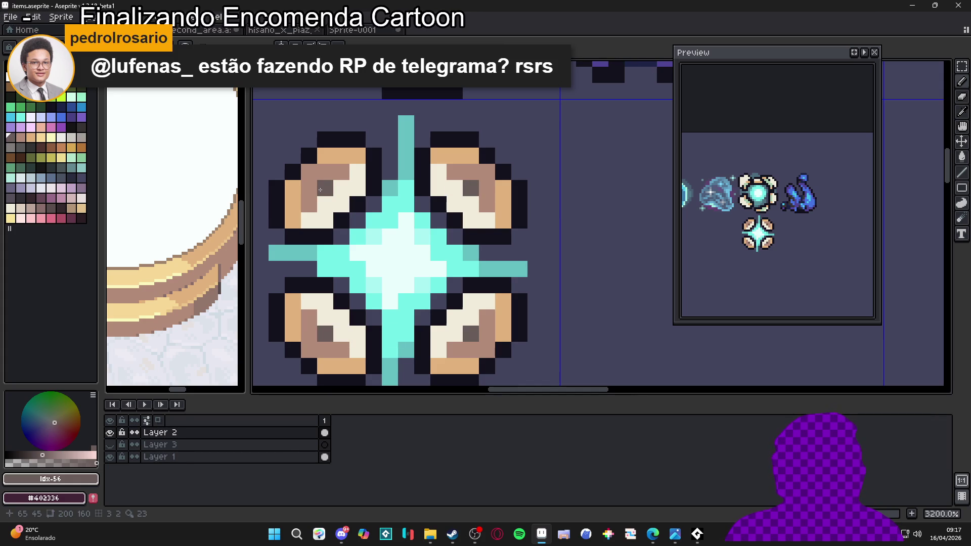
{"action": "scroll", "coordinate": [320, 190], "scroll_direction": "down", "scroll_amount": 3}
{"action": "mouse_move", "coordinate": [320, 189]}
{"action": "left_mouse_down"}
{"action": "mouse_move", "coordinate": [350, 253]}
{"action": "mouse_move", "coordinate": [412, 278]}
{"action": "left_mouse_up"}
{"action": "scroll", "coordinate": [408, 279], "scroll_direction": "up", "scroll_amount": 2}
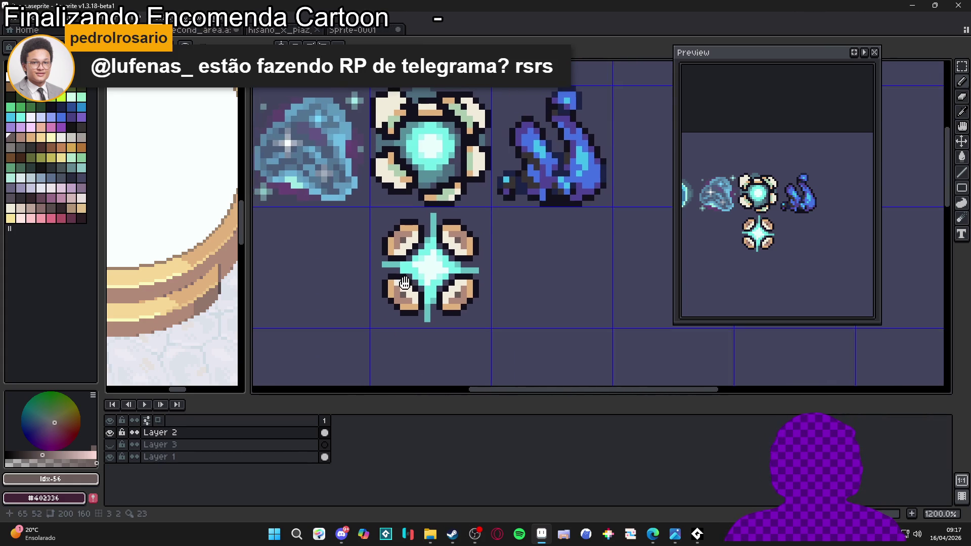
- Eyedrop the dark navy colour and draw navy lines along the cyan rays beside the petals
{"action": "key", "text": "alt"}
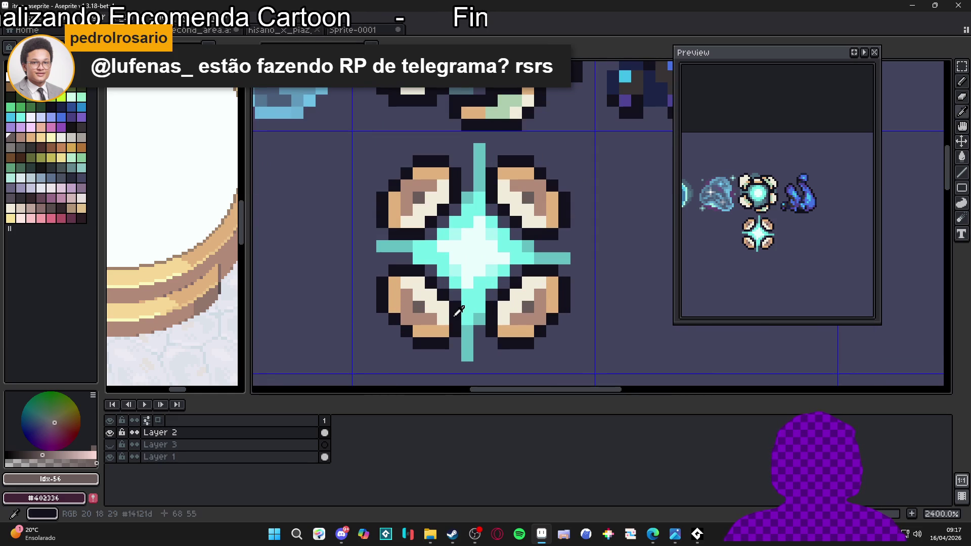
{"action": "left_click", "coordinate": [456, 308], "text": "alt"}
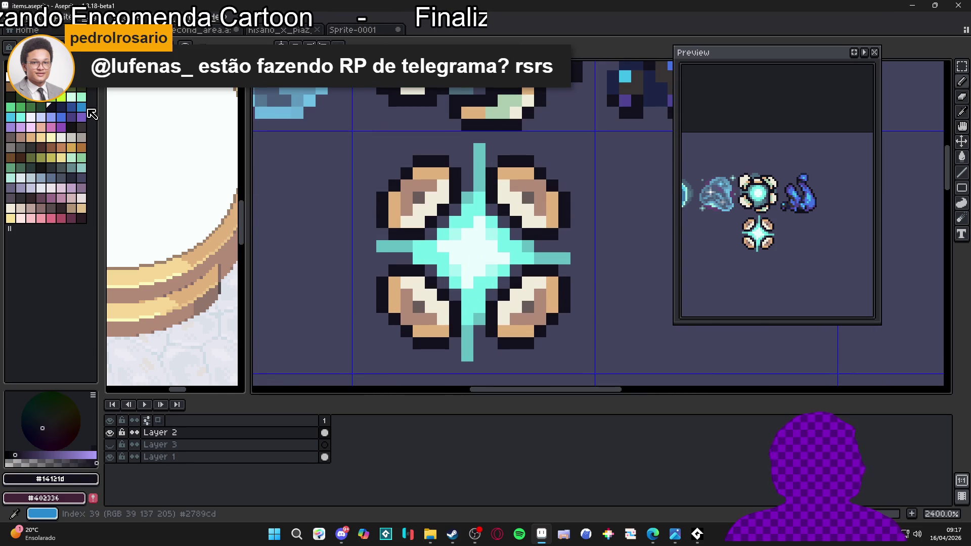
{"action": "left_click", "coordinate": [467, 320]}
{"action": "mouse_move", "coordinate": [473, 320]}
{"action": "left_mouse_down"}
{"action": "mouse_move", "coordinate": [462, 303]}
{"action": "mouse_move", "coordinate": [455, 334]}
{"action": "mouse_move", "coordinate": [443, 294]}
{"action": "mouse_move", "coordinate": [419, 267]}
{"action": "left_mouse_up"}
{"action": "mouse_move", "coordinate": [492, 333]}
{"action": "left_mouse_down"}
{"action": "mouse_move", "coordinate": [492, 303]}
{"action": "mouse_move", "coordinate": [531, 274]}
{"action": "left_mouse_up"}
{"action": "left_click_drag", "start_coordinate": [564, 234], "coordinate": [533, 234]}
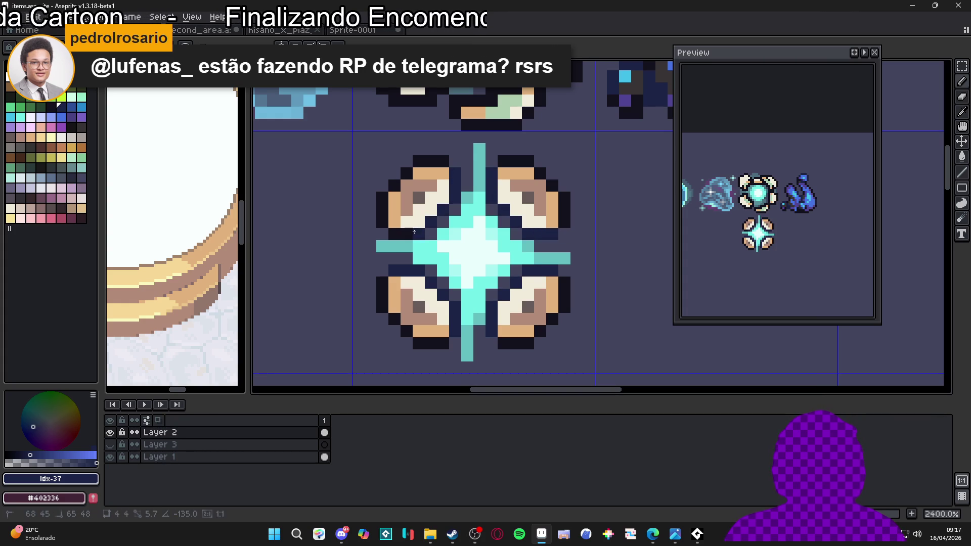
{"action": "scroll", "coordinate": [456, 268], "scroll_direction": "down", "scroll_amount": 3}
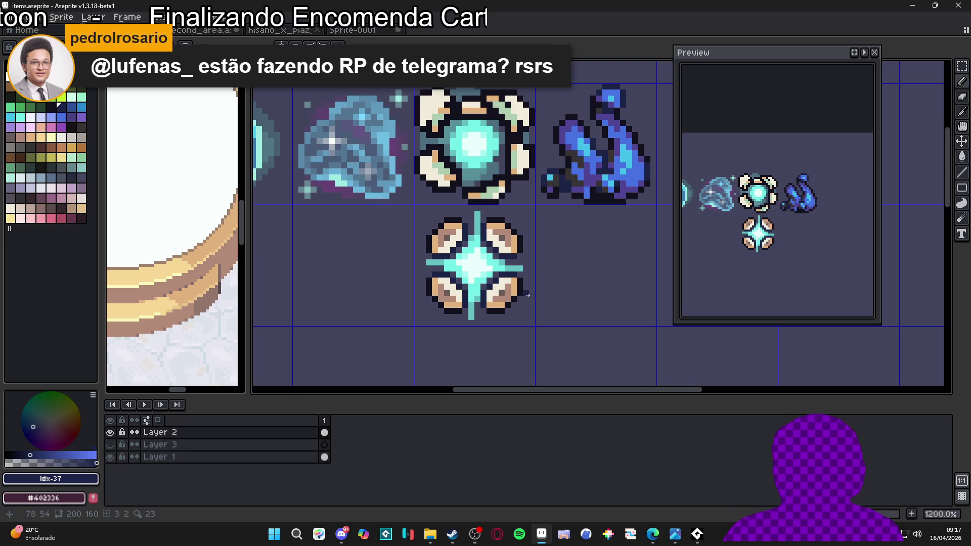
{"action": "scroll", "coordinate": [526, 298], "scroll_direction": "down", "scroll_amount": 3}
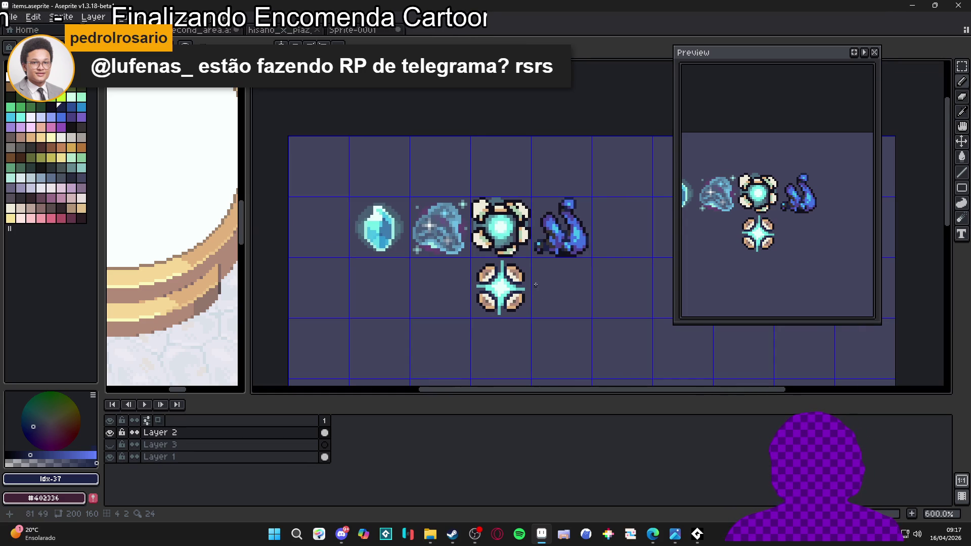
{"action": "scroll", "coordinate": [539, 282], "scroll_direction": "down", "scroll_amount": 2}
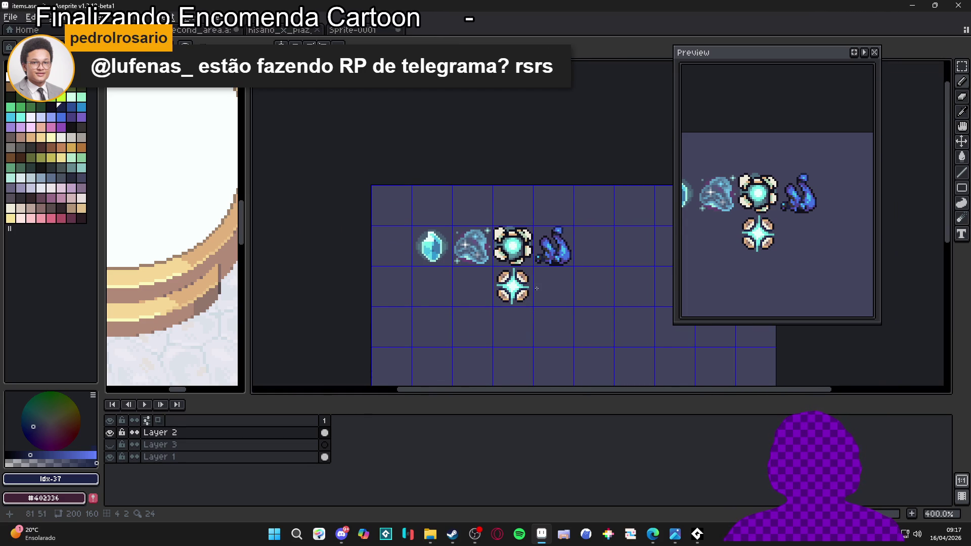
{"action": "scroll", "coordinate": [537, 289], "scroll_direction": "up", "scroll_amount": 3}
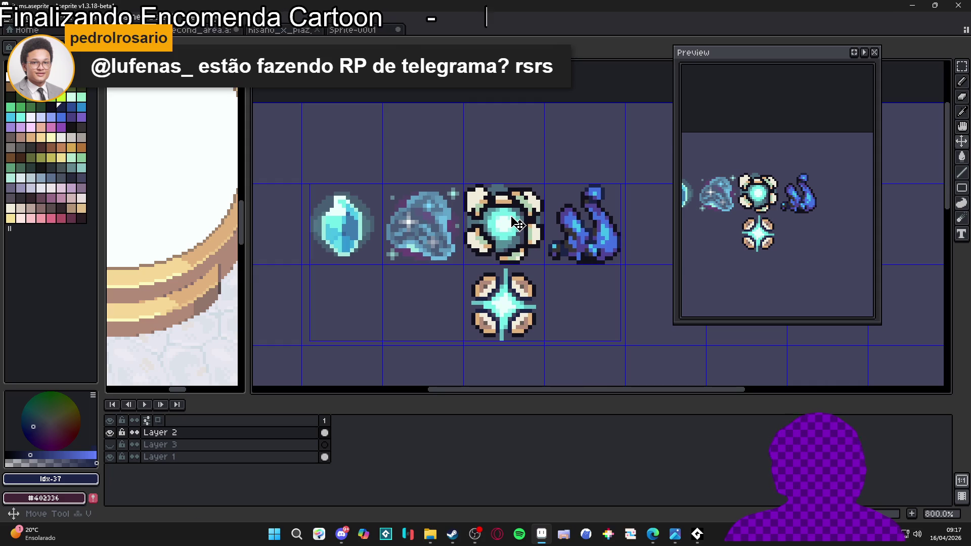
- Marquee-select the flower orb's cell, delete it, and return to the Pencil
{"action": "scroll", "coordinate": [526, 232], "scroll_direction": "down", "scroll_amount": 2}
{"action": "scroll", "coordinate": [526, 232], "scroll_direction": "up", "scroll_amount": 1}
{"action": "key", "text": "m"}
{"action": "left_click_drag", "start_coordinate": [478, 194], "coordinate": [544, 256]}
{"action": "key", "text": "Delete"}
{"action": "key", "text": "b"}
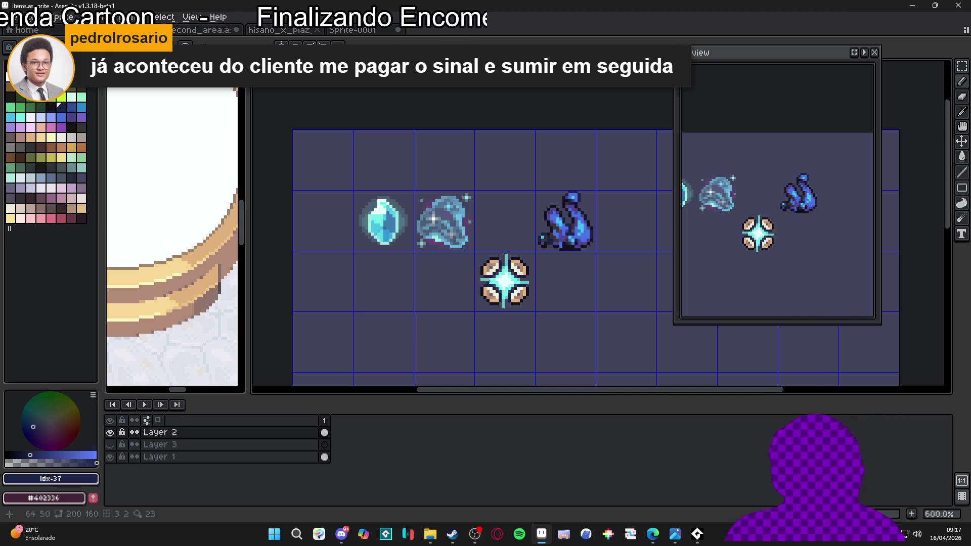
- Repaint several upper-left petal pixels grey-brown and clear the selection
{"action": "scroll", "coordinate": [491, 274], "scroll_direction": "up", "scroll_amount": 4}
{"action": "left_click", "coordinate": [471, 279], "text": "alt"}
{"action": "left_click", "coordinate": [464, 286]}
{"action": "left_click", "coordinate": [513, 251]}
{"action": "left_click", "coordinate": [513, 238]}
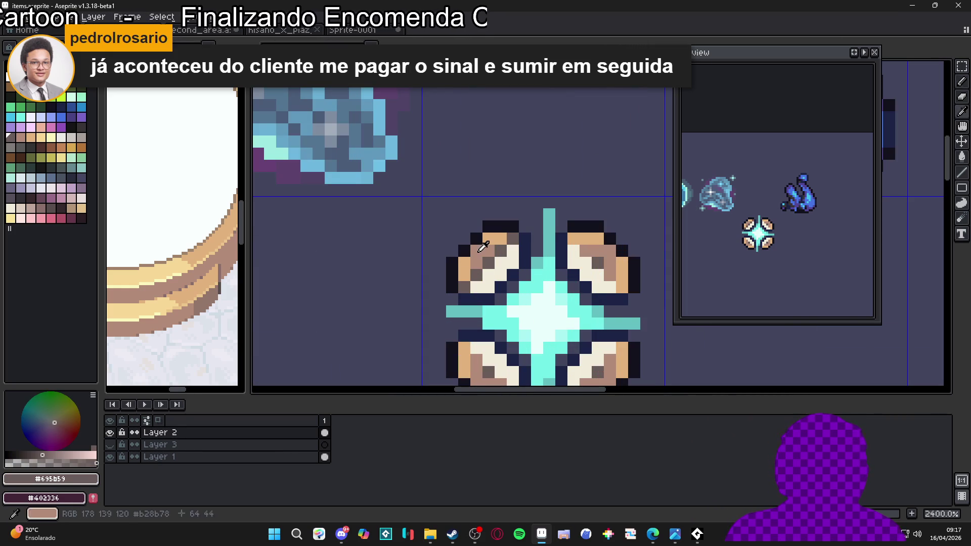
{"action": "left_click", "coordinate": [483, 247], "text": "alt"}
{"action": "key", "text": "ctrl+shift+d"}
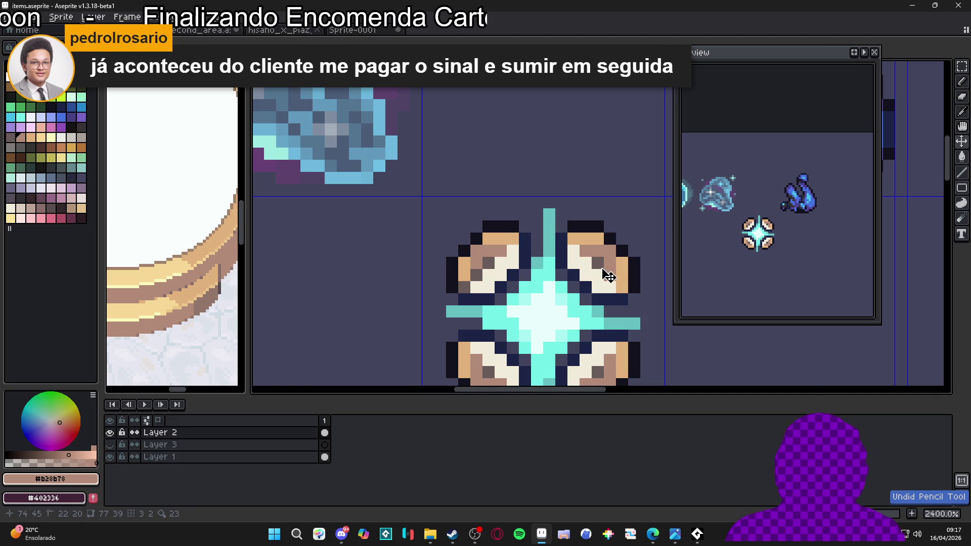
{"action": "key", "text": "ctrl+d"}
- Add a single grey-brown pixel to the right petal, undoing the extra strokes
{"action": "left_click", "coordinate": [598, 262], "text": "alt"}
{"action": "left_click", "coordinate": [586, 250]}
{"action": "left_click", "coordinate": [610, 275]}
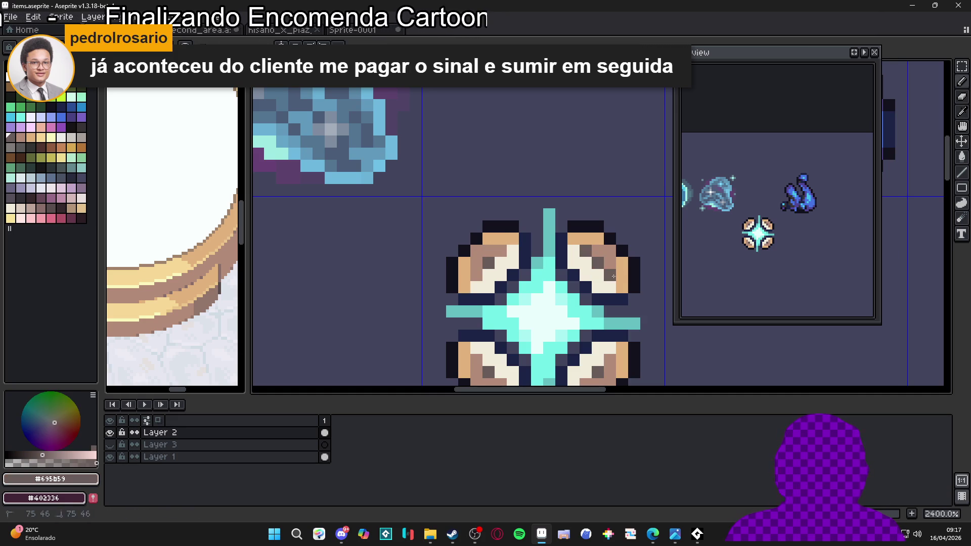
{"action": "key", "text": "ctrl+z"}
{"action": "key", "text": "ctrl+z"}
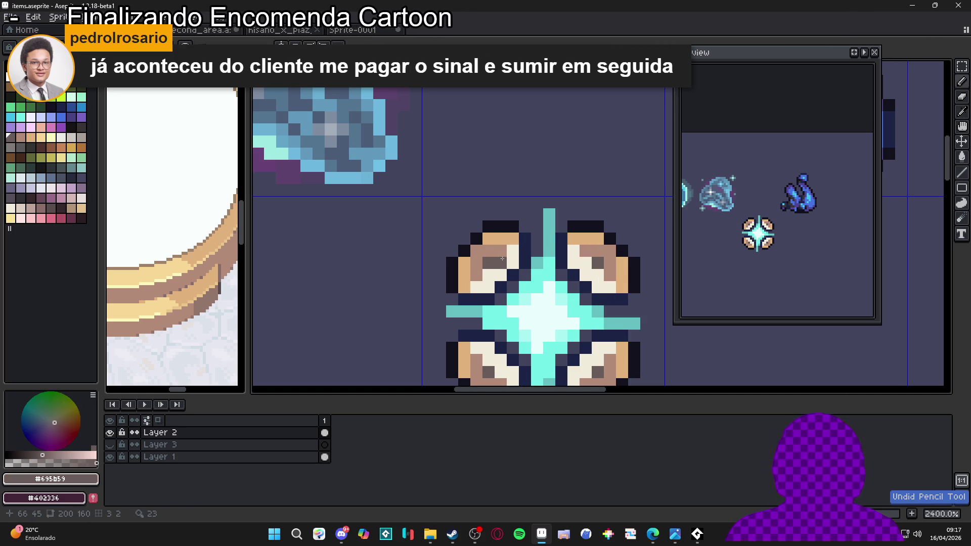
{"action": "left_click", "coordinate": [586, 251]}
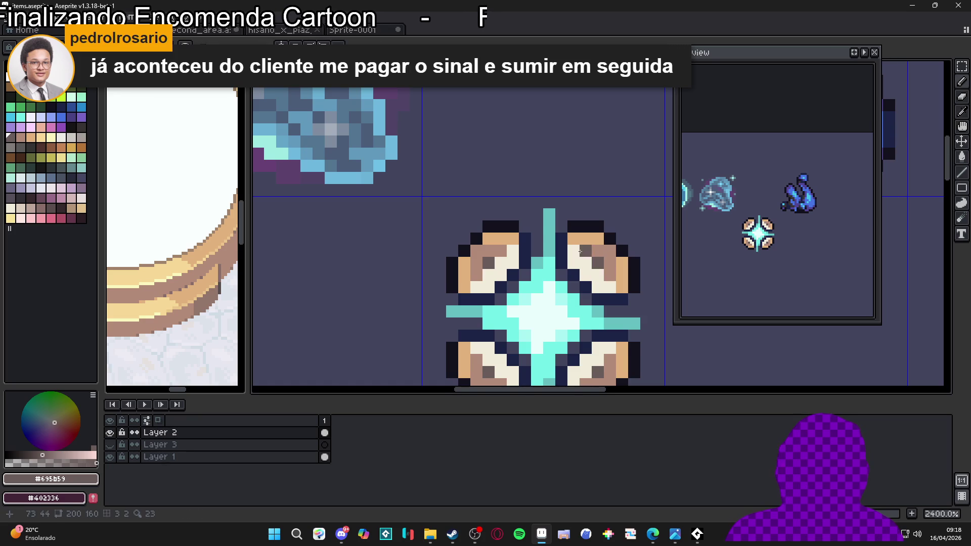
{"action": "scroll", "coordinate": [596, 286], "scroll_direction": "down", "scroll_amount": 5}
{"action": "scroll", "coordinate": [590, 311], "scroll_direction": "up", "scroll_amount": 5}
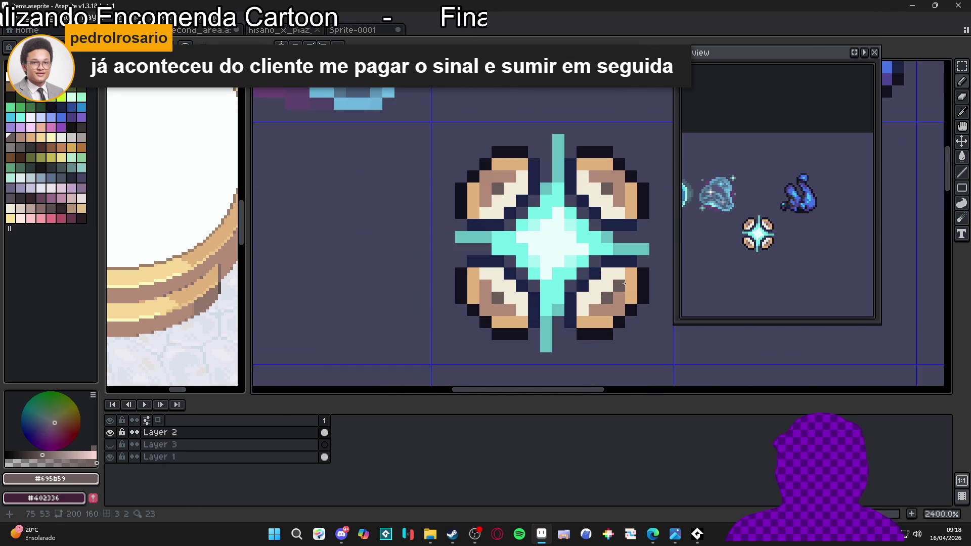
{"action": "left_click", "coordinate": [643, 268], "text": "alt"}
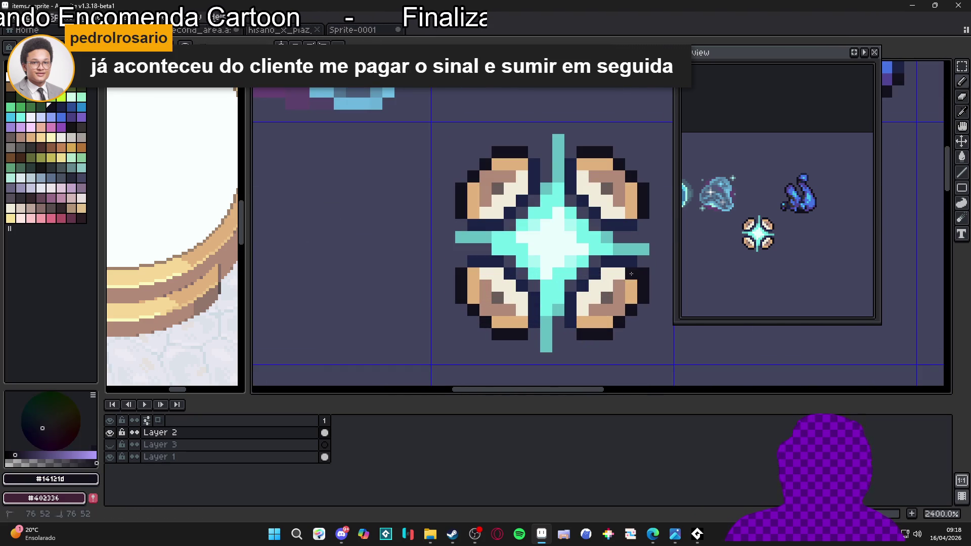
{"action": "left_click", "coordinate": [603, 304], "text": "alt"}
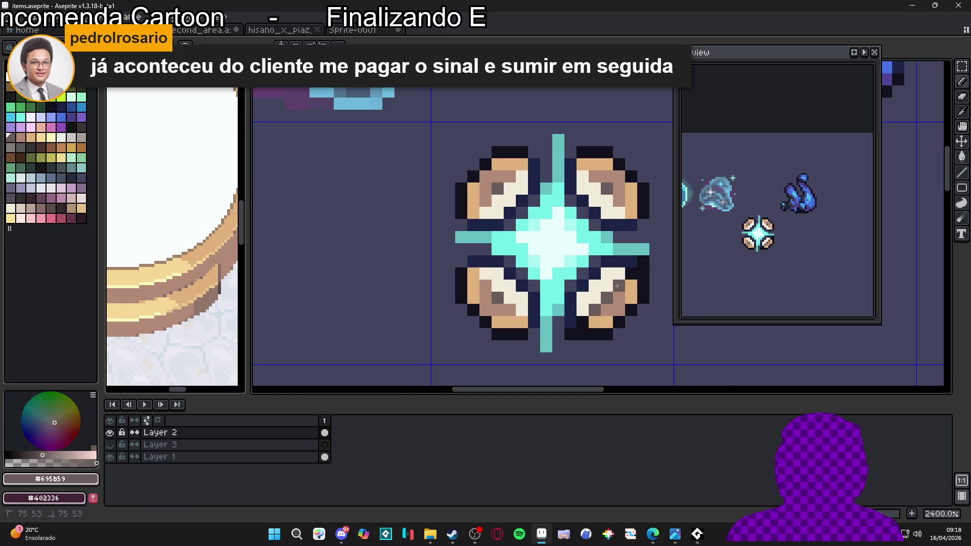
{"action": "scroll", "coordinate": [623, 301], "scroll_direction": "down", "scroll_amount": 6}
{"action": "key", "text": "ctrl+z"}
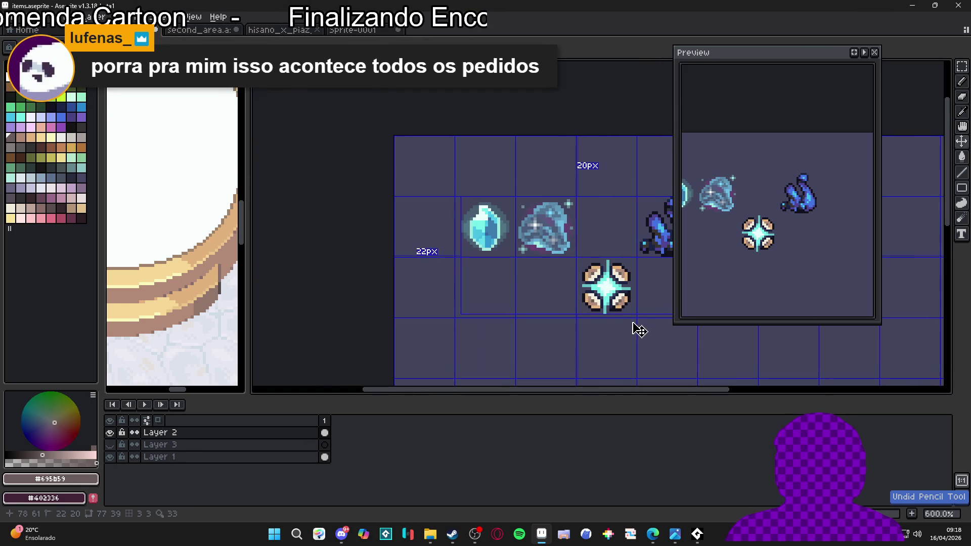
- Undo the stray pencil stroke, deselect, and save items.aseprite
{"action": "key", "text": "ctrl+z"}
{"action": "key", "text": "ctrl+d"}
{"action": "left_click_drag", "start_coordinate": [604, 309], "coordinate": [546, 314]}
{"action": "key", "text": "ctrl+s"}
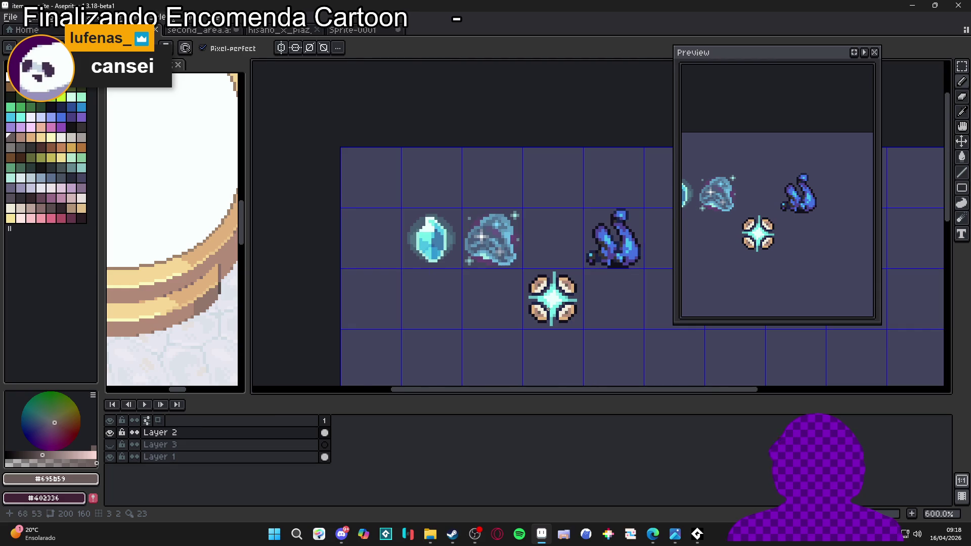
{"action": "scroll", "coordinate": [548, 309], "scroll_direction": "up", "scroll_amount": 4}
{"action": "scroll", "coordinate": [565, 322], "scroll_direction": "down", "scroll_amount": 2}
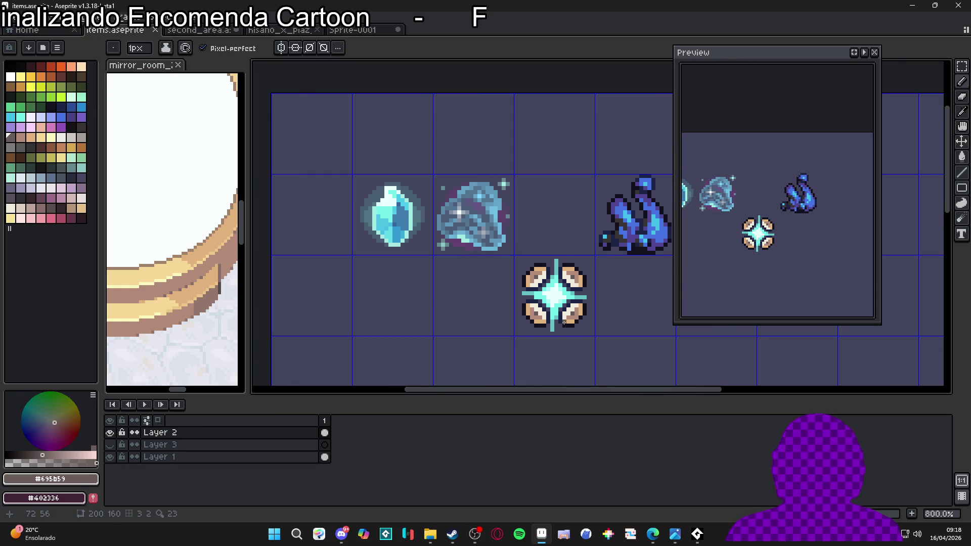
{"action": "scroll", "coordinate": [505, 344], "scroll_direction": "down", "scroll_amount": 1}
{"action": "key", "text": "ctrl+s"}
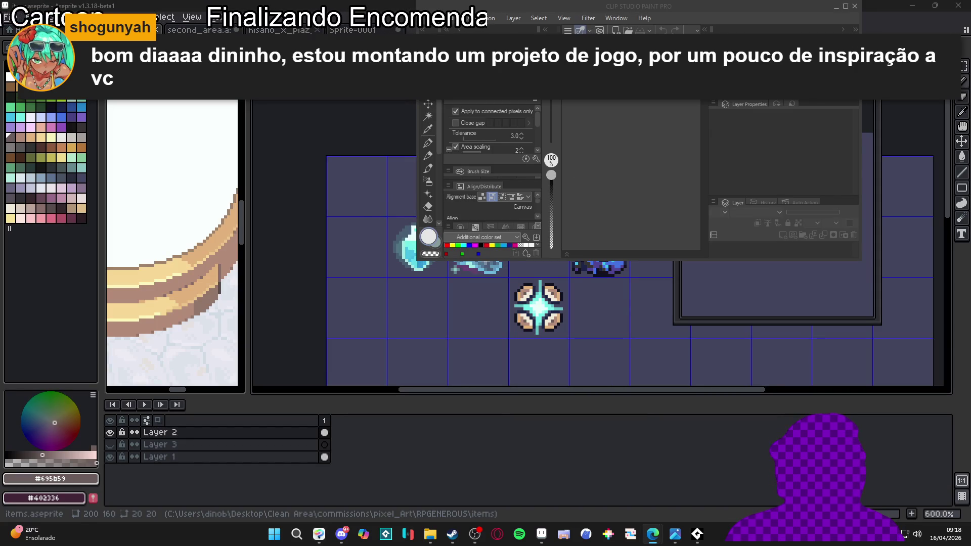
- Maximize Clip Studio Paint, open spacehaze101.clip from recent files, and zoom out
{"action": "left_click", "coordinate": [845, 6]}
{"action": "left_click", "coordinate": [11, 17]}
{"action": "mouse_move", "coordinate": [51, 83]}
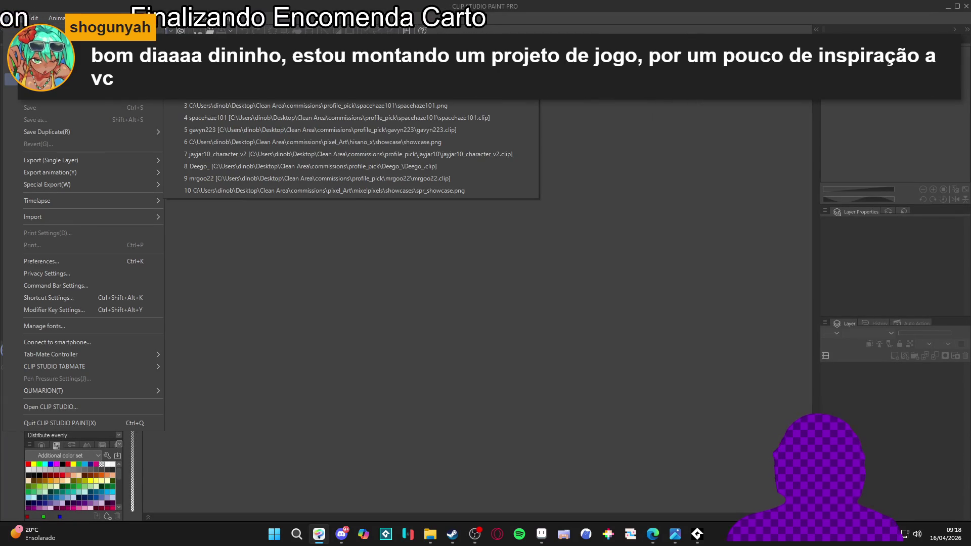
{"action": "left_click", "coordinate": [442, 120]}
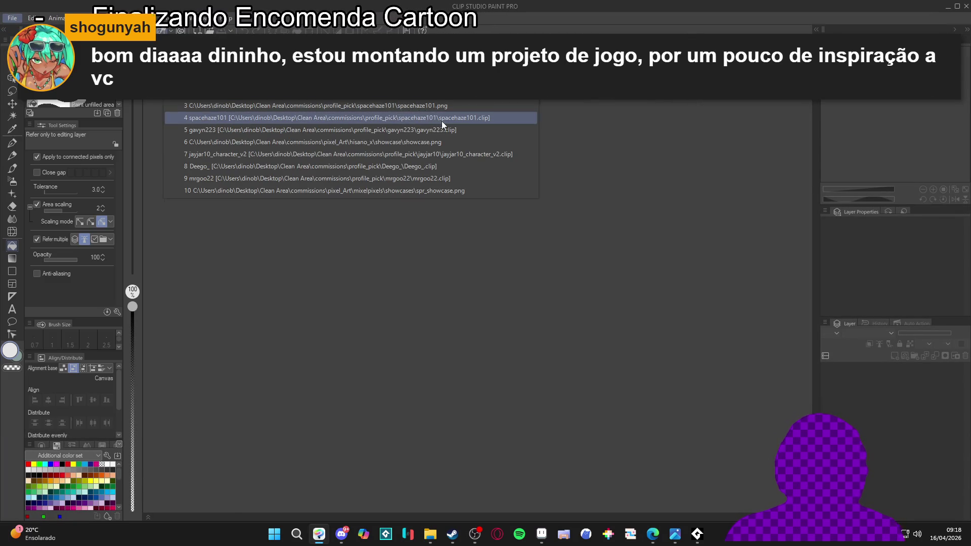
{"action": "key", "text": "ctrl+minus"}
{"action": "key", "text": "ctrl+minus"}
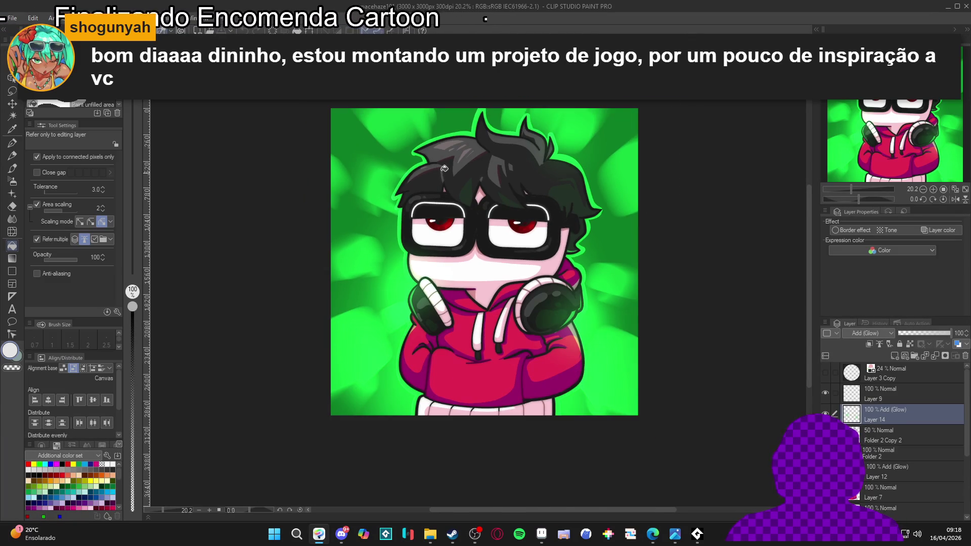
- Return to the Aseprite item sheet window
{"action": "key", "text": "alt+Tab"}
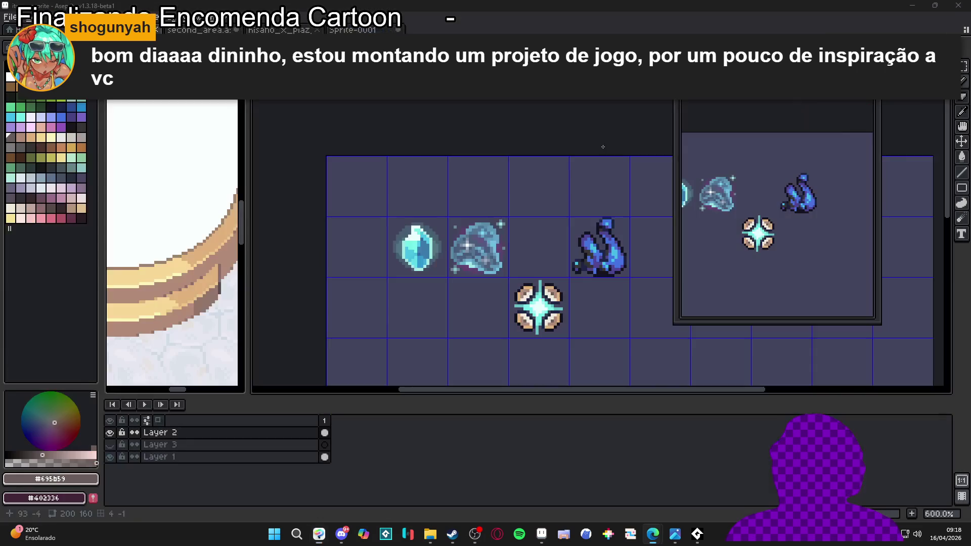
{"action": "scroll", "coordinate": [548, 300], "scroll_direction": "up", "scroll_amount": 3}
{"action": "scroll", "coordinate": [550, 297], "scroll_direction": "down", "scroll_amount": 4}
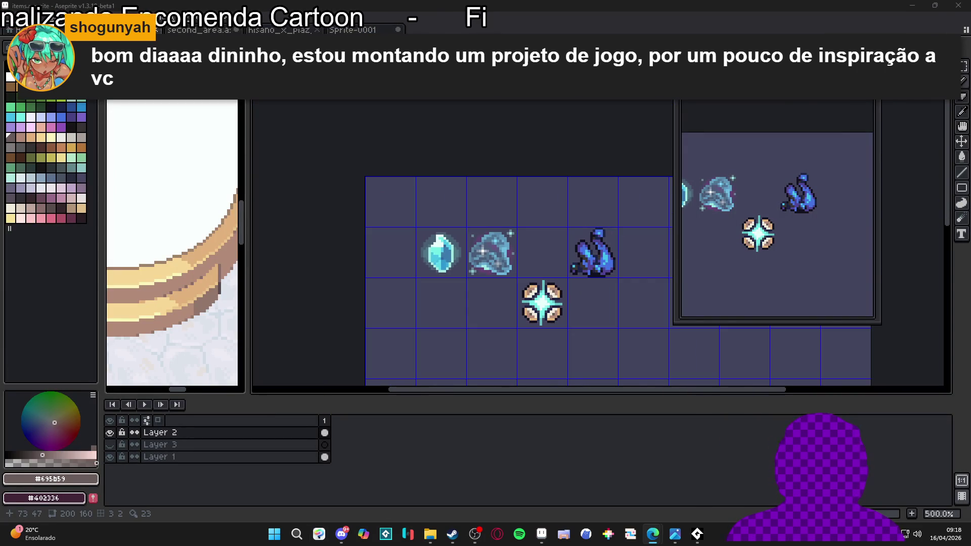
{"action": "scroll", "coordinate": [560, 299], "scroll_direction": "up", "scroll_amount": 5}
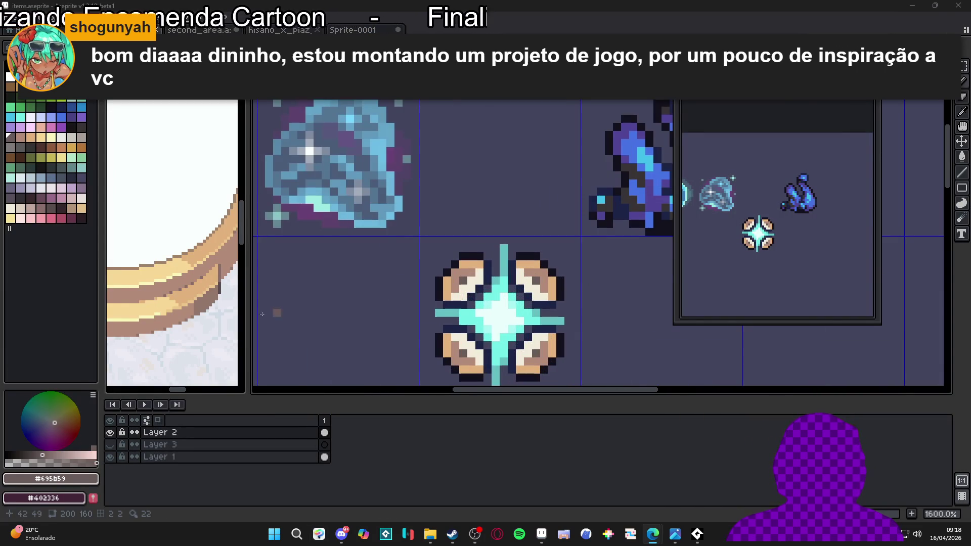
- Paint the petal orb's outer outline with #594d4d brown pixels
{"action": "scroll", "coordinate": [204, 291], "scroll_direction": "up", "scroll_amount": 3}
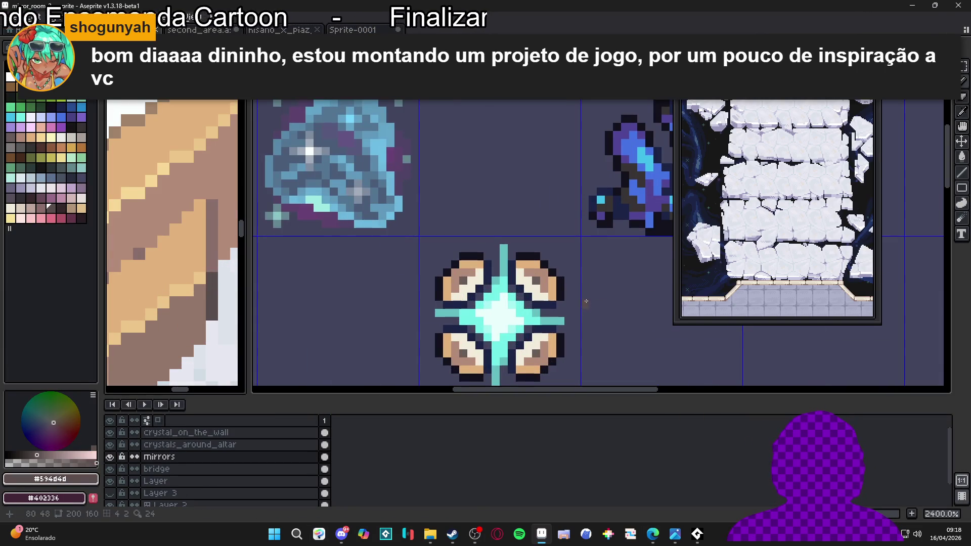
{"action": "scroll", "coordinate": [554, 298], "scroll_direction": "up", "scroll_amount": 2}
{"action": "mouse_move", "coordinate": [555, 281]}
{"action": "left_mouse_down"}
{"action": "mouse_move", "coordinate": [518, 238]}
{"action": "mouse_move", "coordinate": [407, 239]}
{"action": "mouse_move", "coordinate": [372, 273]}
{"action": "mouse_move", "coordinate": [383, 300]}
{"action": "left_mouse_up"}
{"action": "mouse_move", "coordinate": [553, 364]}
{"action": "left_mouse_down"}
{"action": "mouse_move", "coordinate": [564, 265]}
{"action": "mouse_move", "coordinate": [526, 316]}
{"action": "mouse_move", "coordinate": [503, 316]}
{"action": "left_mouse_up"}
{"action": "left_click", "coordinate": [564, 265]}
{"action": "left_click", "coordinate": [377, 309]}
{"action": "mouse_move", "coordinate": [444, 315]}
{"action": "left_mouse_down"}
{"action": "mouse_move", "coordinate": [408, 303]}
{"action": "mouse_move", "coordinate": [389, 286]}
{"action": "mouse_move", "coordinate": [383, 255]}
{"action": "left_mouse_up"}
{"action": "scroll", "coordinate": [399, 268], "scroll_direction": "down", "scroll_amount": 6}
{"action": "scroll", "coordinate": [422, 281], "scroll_direction": "down", "scroll_amount": 2}
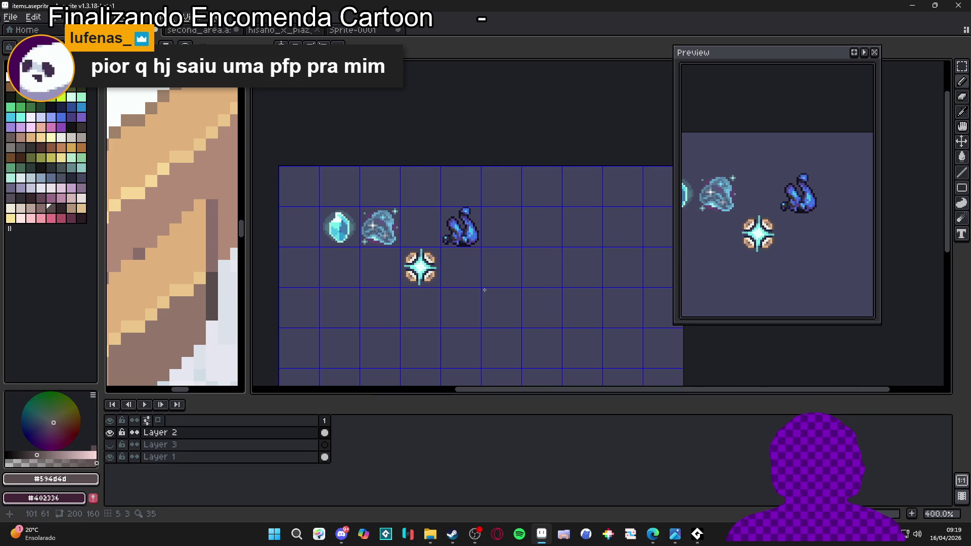
- Switch to the mirror_room document, then go back to editing items.aseprite
{"action": "key", "text": "ctrl+Tab"}
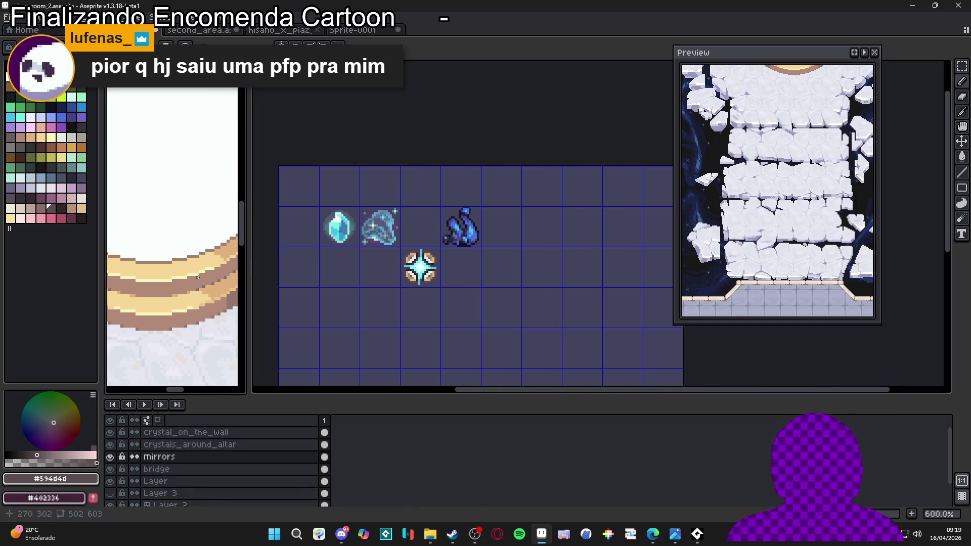
{"action": "scroll", "coordinate": [437, 251], "scroll_direction": "up", "scroll_amount": 5}
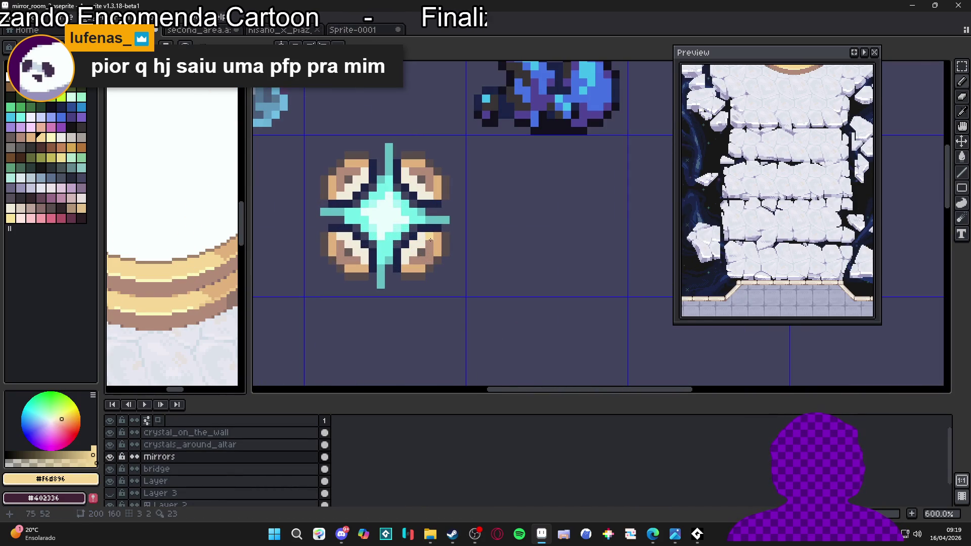
{"action": "left_click", "coordinate": [404, 269]}
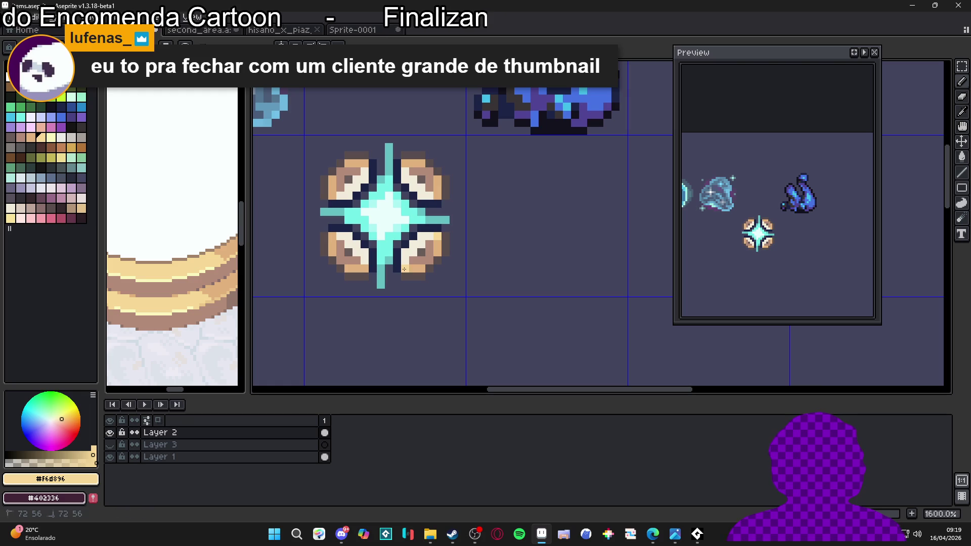
{"action": "scroll", "coordinate": [420, 300], "scroll_direction": "down", "scroll_amount": 3}
{"action": "left_click_drag", "start_coordinate": [420, 300], "coordinate": [457, 320]}
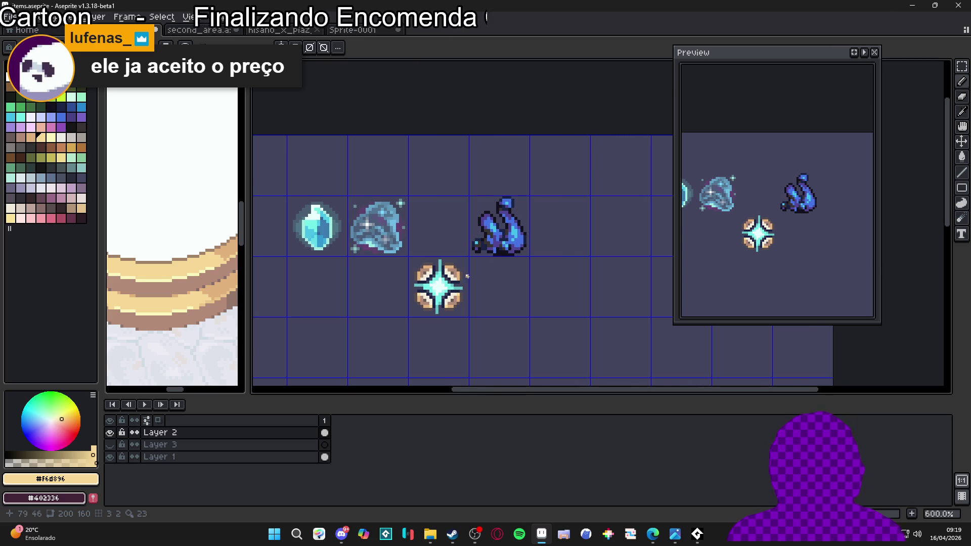
- Recolour three tan pixels on the petal orb to light yellow #f6d896
{"action": "scroll", "coordinate": [471, 273], "scroll_direction": "up", "scroll_amount": 4}
{"action": "left_click", "coordinate": [415, 235]}
{"action": "left_click", "coordinate": [356, 235]}
{"action": "left_click", "coordinate": [306, 284]}
{"action": "scroll", "coordinate": [307, 283], "scroll_direction": "down", "scroll_amount": 5}
{"action": "scroll", "coordinate": [395, 303], "scroll_direction": "up", "scroll_amount": 1}
{"action": "scroll", "coordinate": [395, 302], "scroll_direction": "down", "scroll_amount": 4}
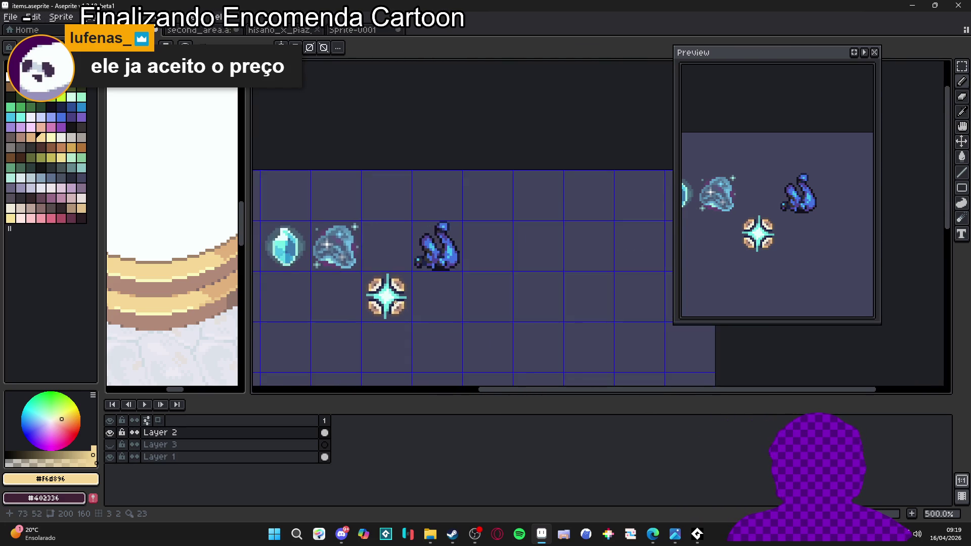
{"action": "scroll", "coordinate": [400, 299], "scroll_direction": "up", "scroll_amount": 4}
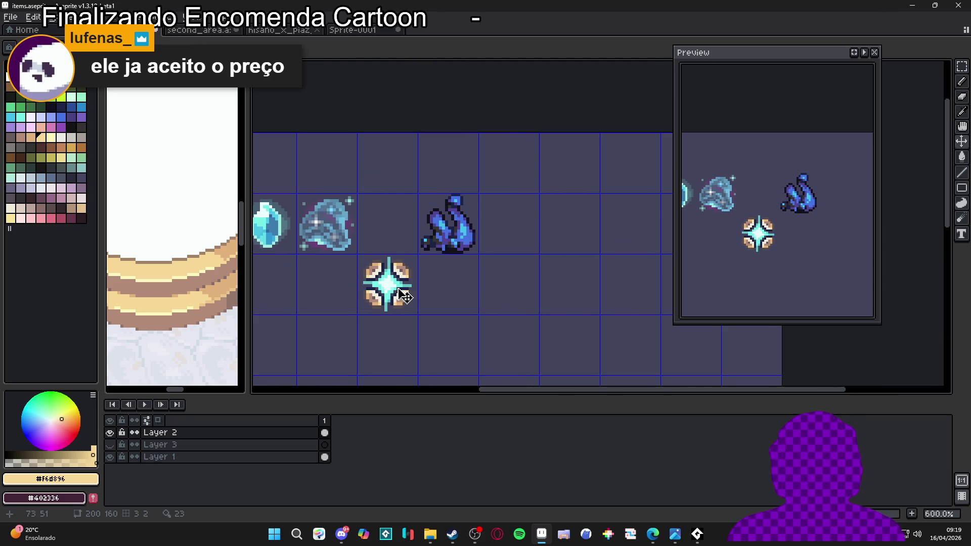
- Marquee the petal orb's cell and move it up one cell into the item row
{"action": "key", "text": "m"}
{"action": "left_click_drag", "start_coordinate": [404, 299], "coordinate": [360, 257]}
{"action": "left_click_drag", "start_coordinate": [389, 291], "coordinate": [390, 230]}
{"action": "key", "text": "ctrl+d"}
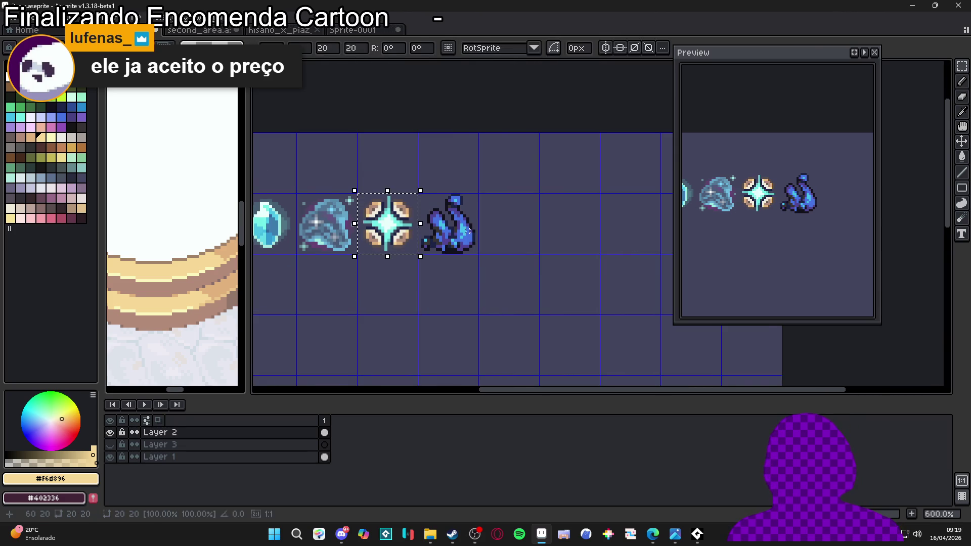
{"action": "scroll", "coordinate": [449, 273], "scroll_direction": "down", "scroll_amount": 2}
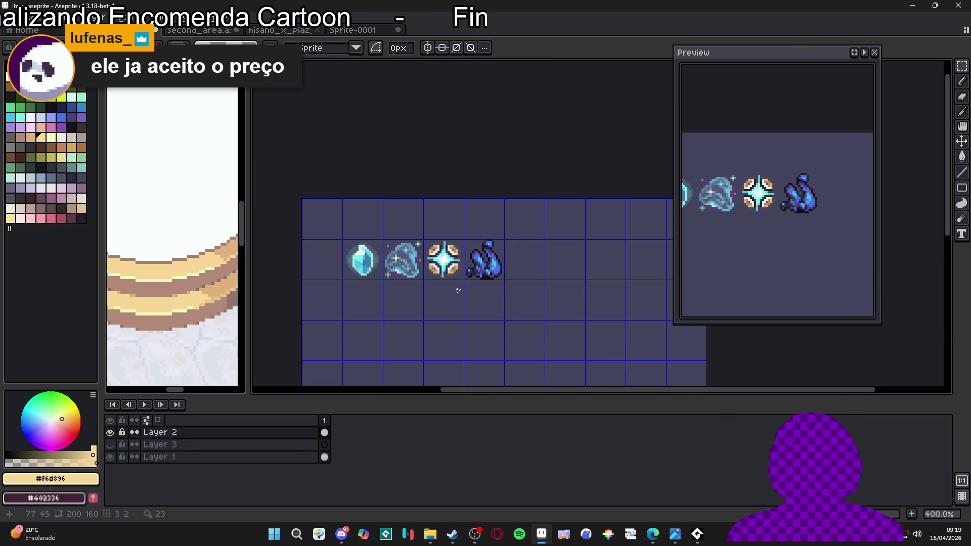
{"action": "scroll", "coordinate": [462, 290], "scroll_direction": "down", "scroll_amount": 1}
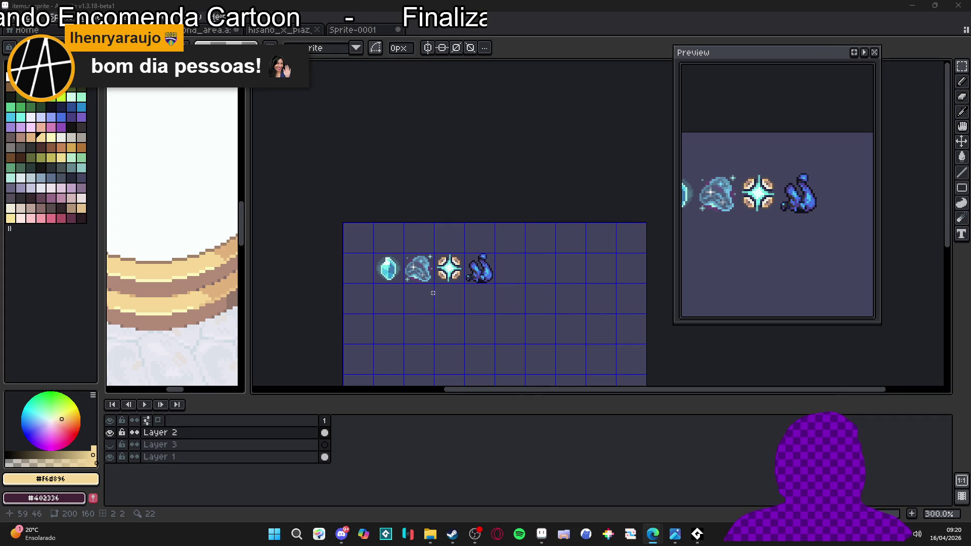
{"action": "scroll", "coordinate": [433, 293], "scroll_direction": "up", "scroll_amount": 1}
{"action": "scroll", "coordinate": [433, 292], "scroll_direction": "down", "scroll_amount": 1}
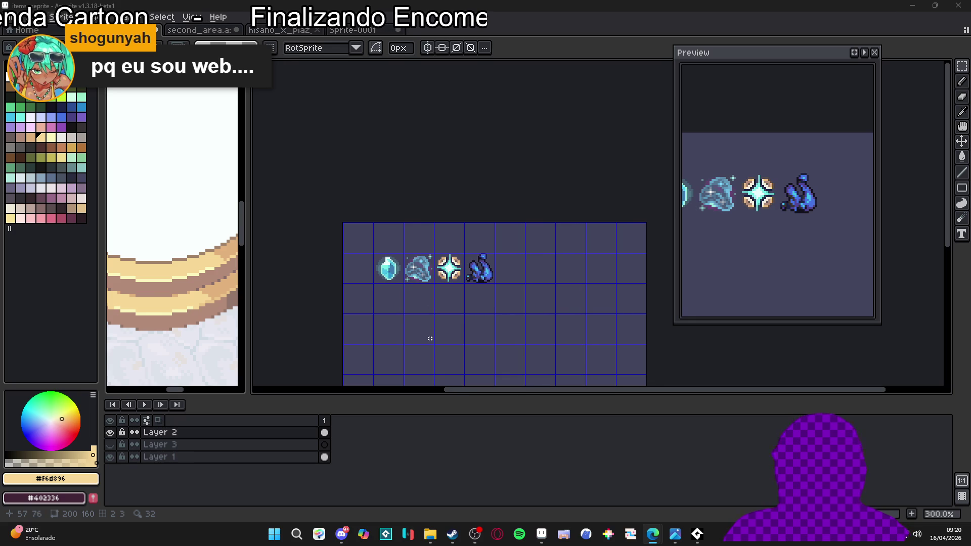
{"action": "scroll", "coordinate": [517, 249], "scroll_direction": "up", "scroll_amount": 7}
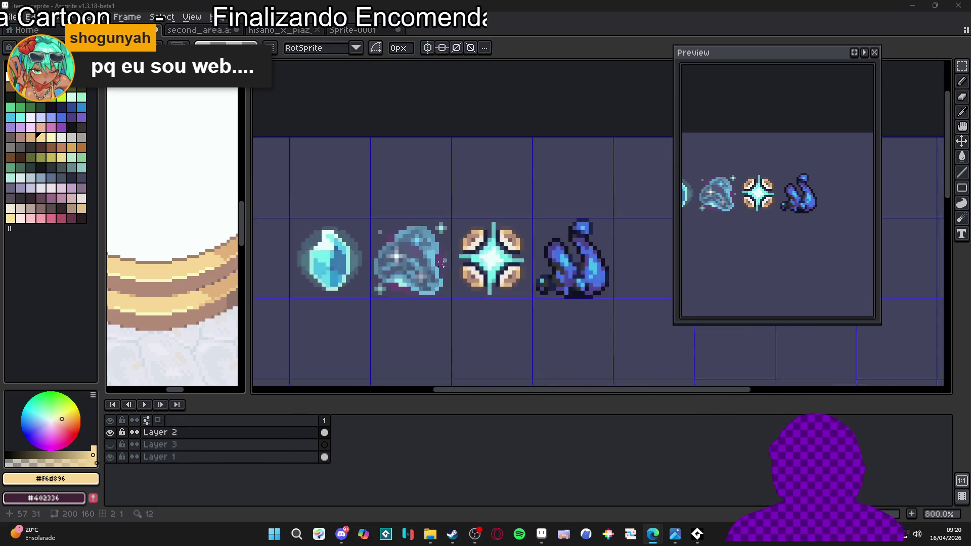
- Pick cyan #73efe8 from the petal orb and paint highlights along the cloud orb's upper-right edge
{"action": "left_click", "coordinate": [517, 248]}
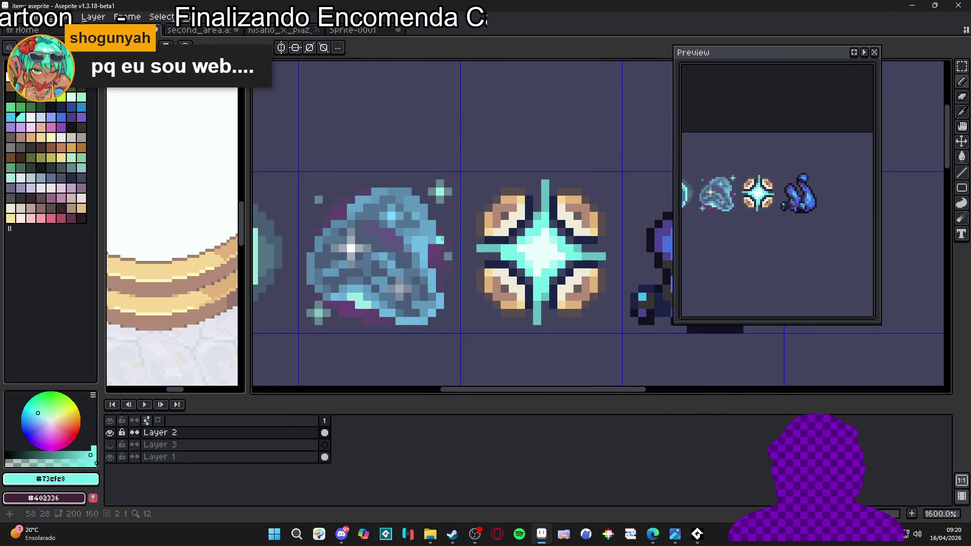
{"action": "mouse_move", "coordinate": [431, 240]}
{"action": "left_mouse_down"}
{"action": "mouse_move", "coordinate": [415, 191]}
{"action": "mouse_move", "coordinate": [376, 190]}
{"action": "left_mouse_up"}
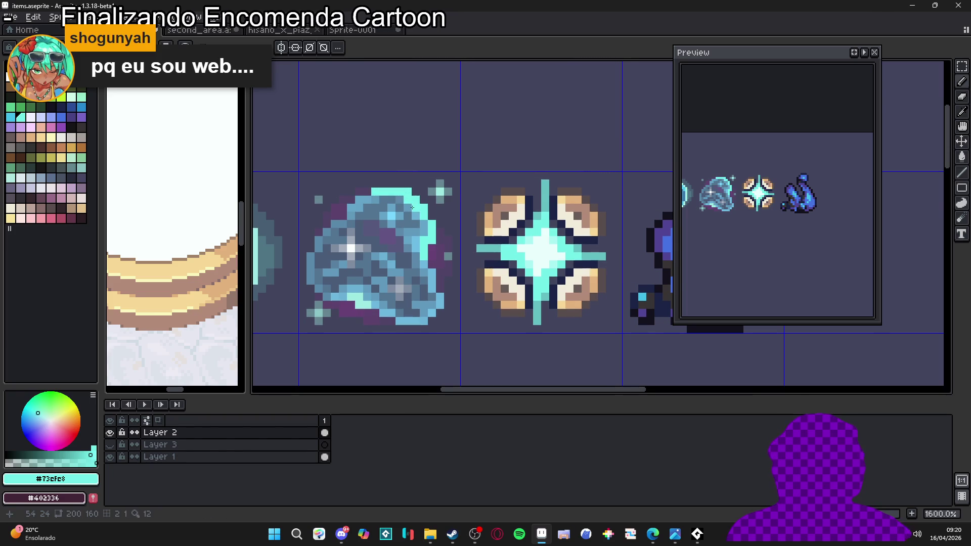
{"action": "scroll", "coordinate": [434, 247], "scroll_direction": "down", "scroll_amount": 3}
{"action": "scroll", "coordinate": [394, 245], "scroll_direction": "up", "scroll_amount": 3}
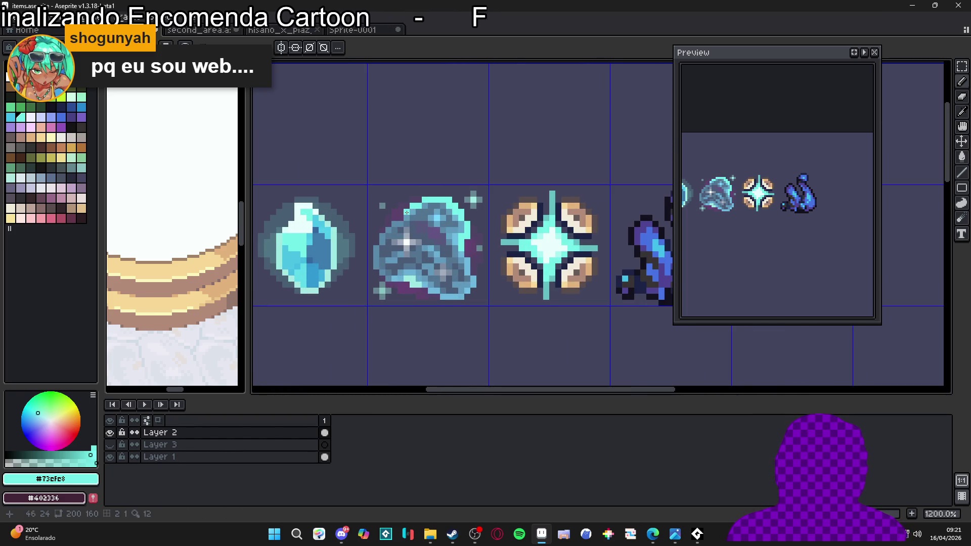
{"action": "scroll", "coordinate": [416, 205], "scroll_direction": "down", "scroll_amount": 5}
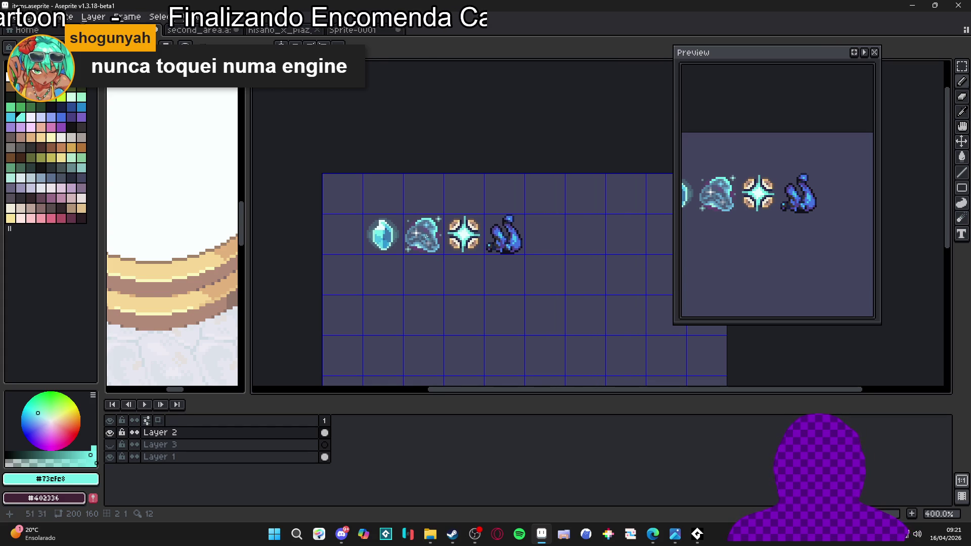
{"action": "scroll", "coordinate": [428, 238], "scroll_direction": "up", "scroll_amount": 7}
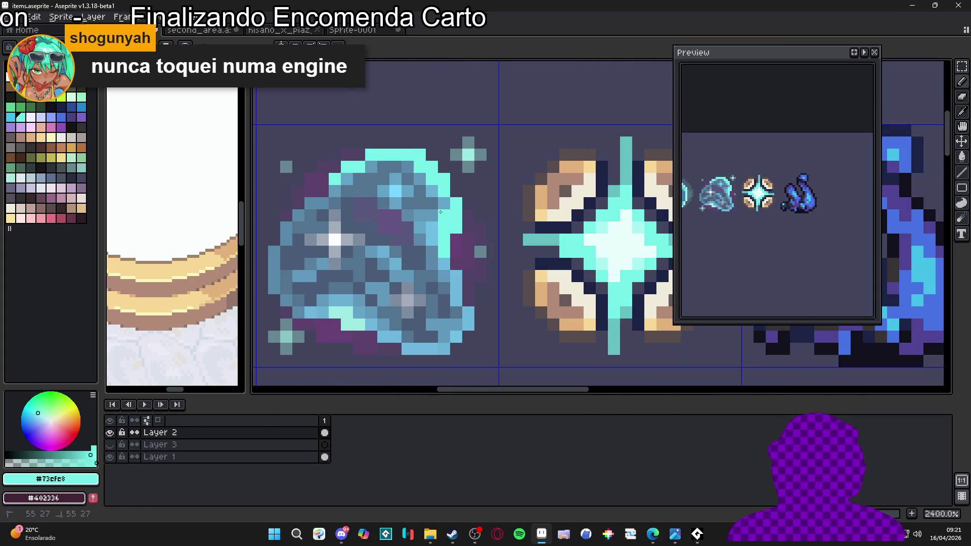
{"action": "scroll", "coordinate": [437, 239], "scroll_direction": "down", "scroll_amount": 5}
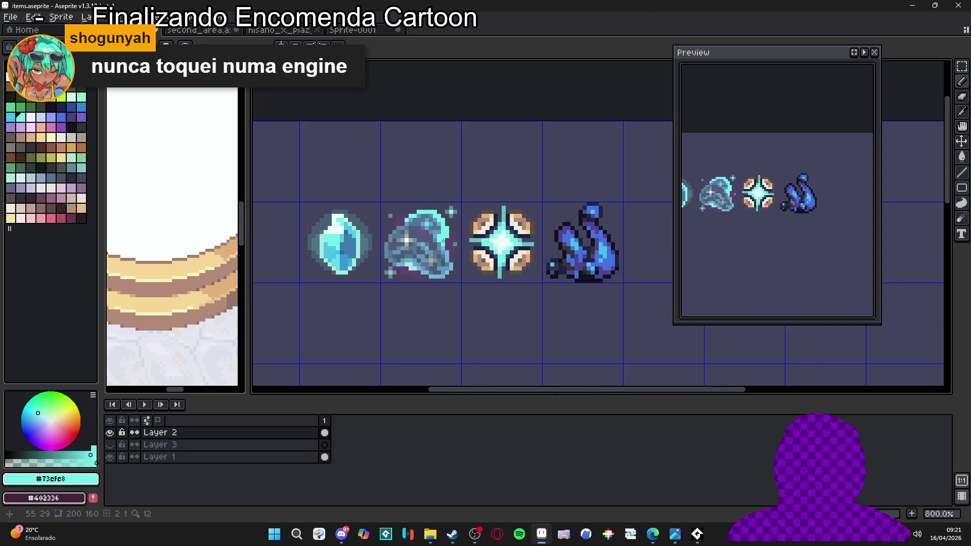
{"action": "scroll", "coordinate": [444, 241], "scroll_direction": "down", "scroll_amount": 3}
{"action": "scroll", "coordinate": [471, 265], "scroll_direction": "down", "scroll_amount": 1}
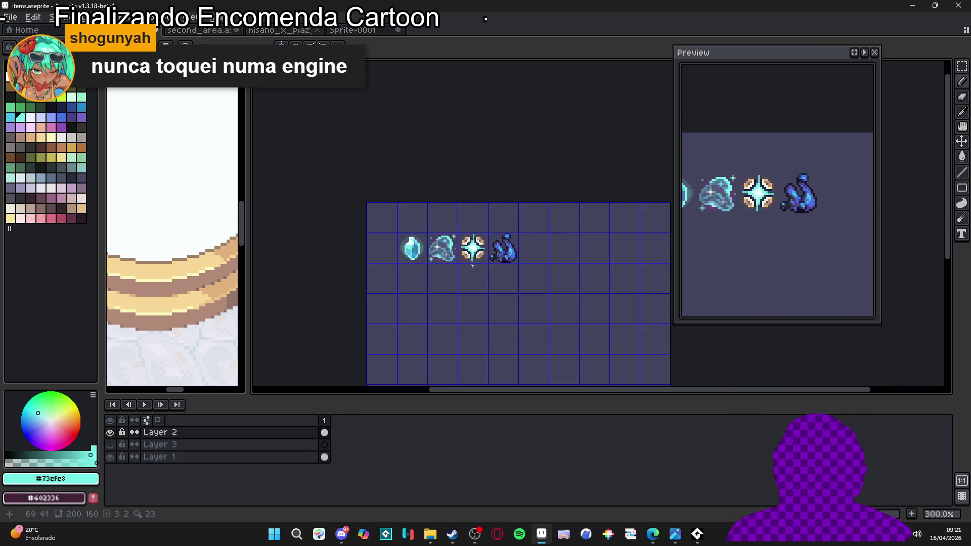
{"action": "scroll", "coordinate": [471, 266], "scroll_direction": "up", "scroll_amount": 2}
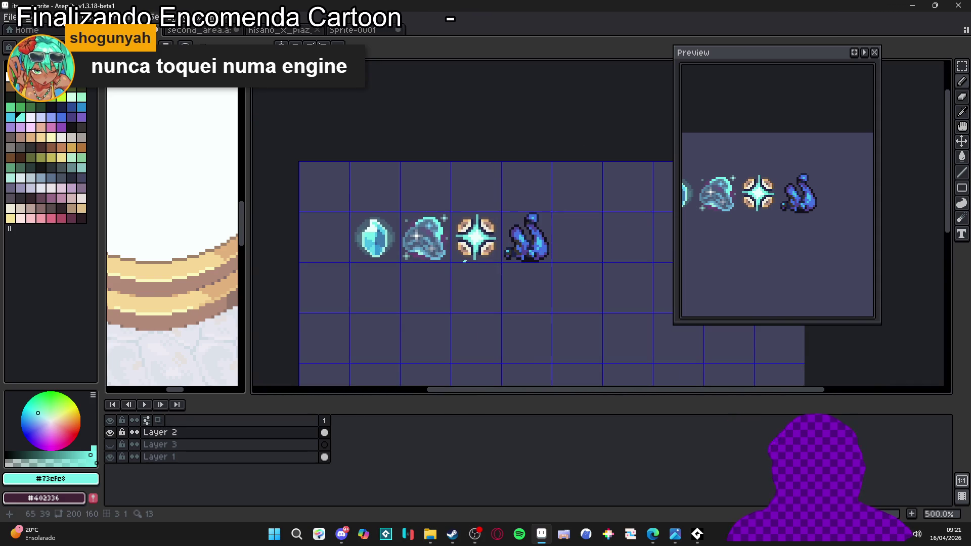
{"action": "scroll", "coordinate": [438, 230], "scroll_direction": "up", "scroll_amount": 5}
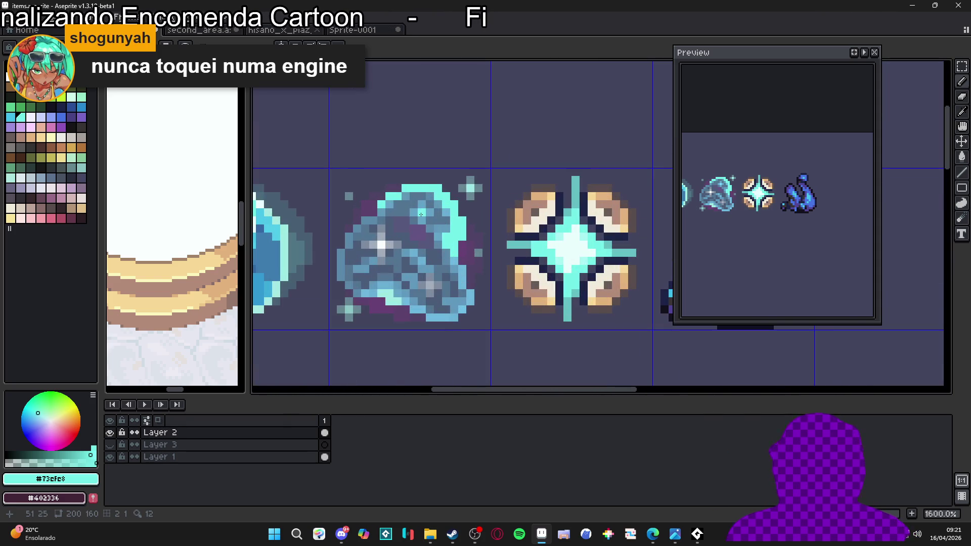
{"action": "scroll", "coordinate": [447, 234], "scroll_direction": "down", "scroll_amount": 4}
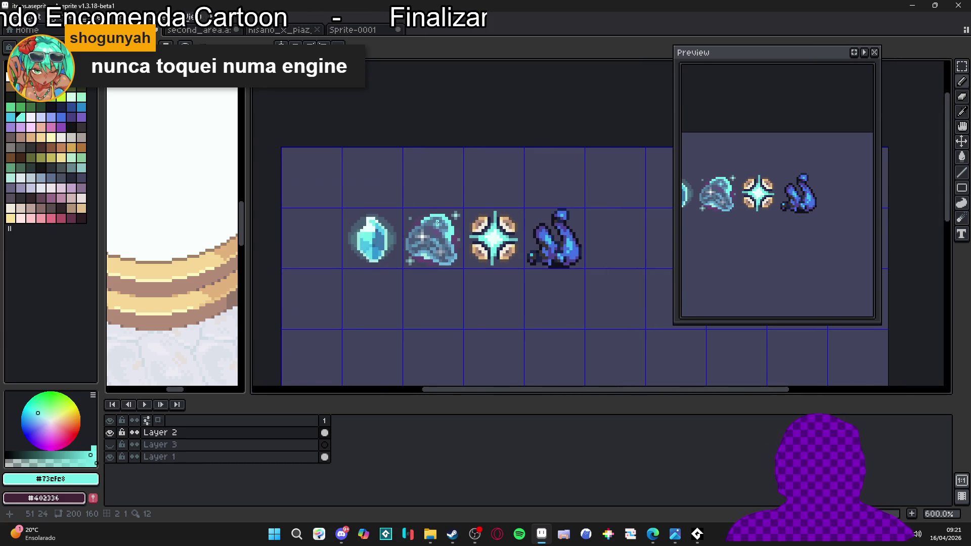
- Zoom into the cloud orb and repaint a dark pixel with light blue sampled from the sprite
{"action": "scroll", "coordinate": [447, 234], "scroll_direction": "up", "scroll_amount": 6}
{"action": "key", "text": "e"}
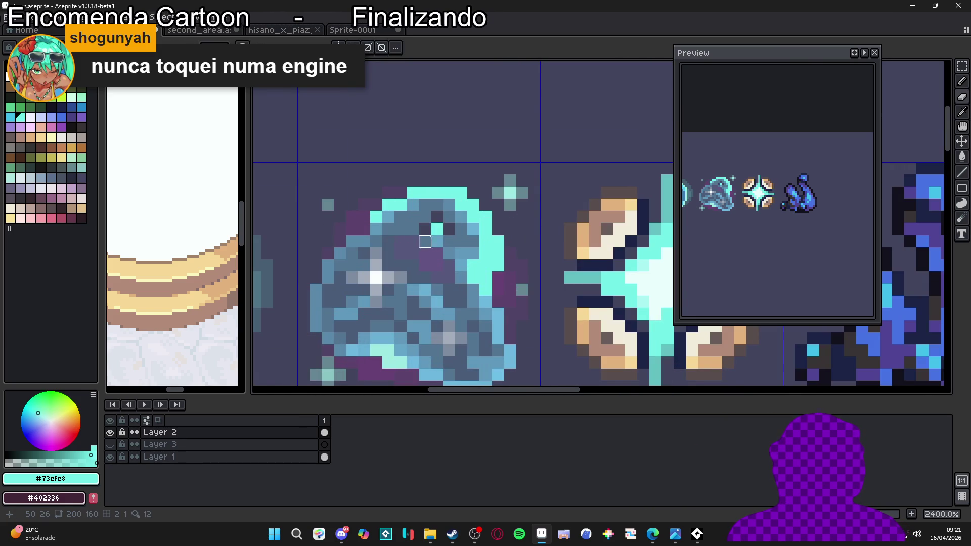
{"action": "key", "text": "b"}
{"action": "left_click", "coordinate": [447, 242], "text": "alt"}
{"action": "left_click", "coordinate": [449, 229]}
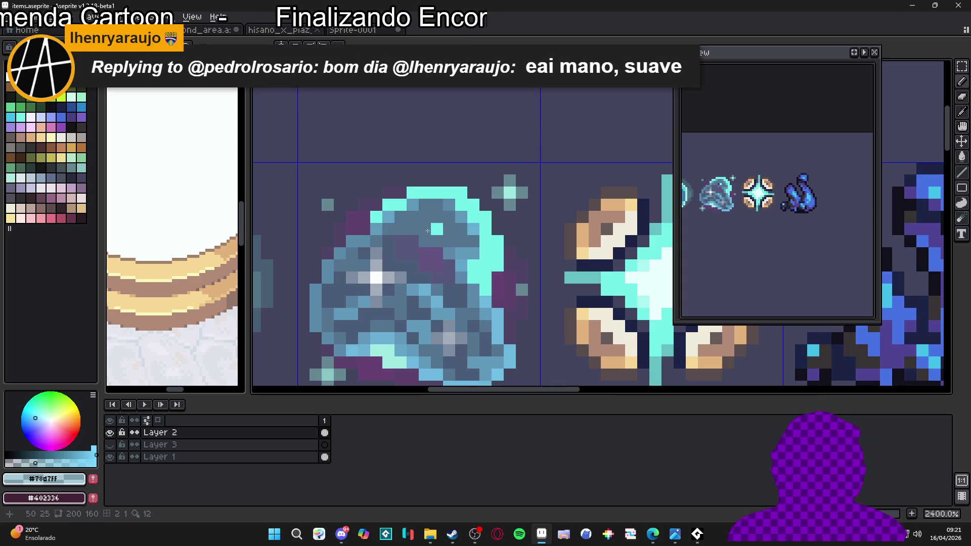
{"action": "left_click", "coordinate": [436, 228], "text": "alt"}
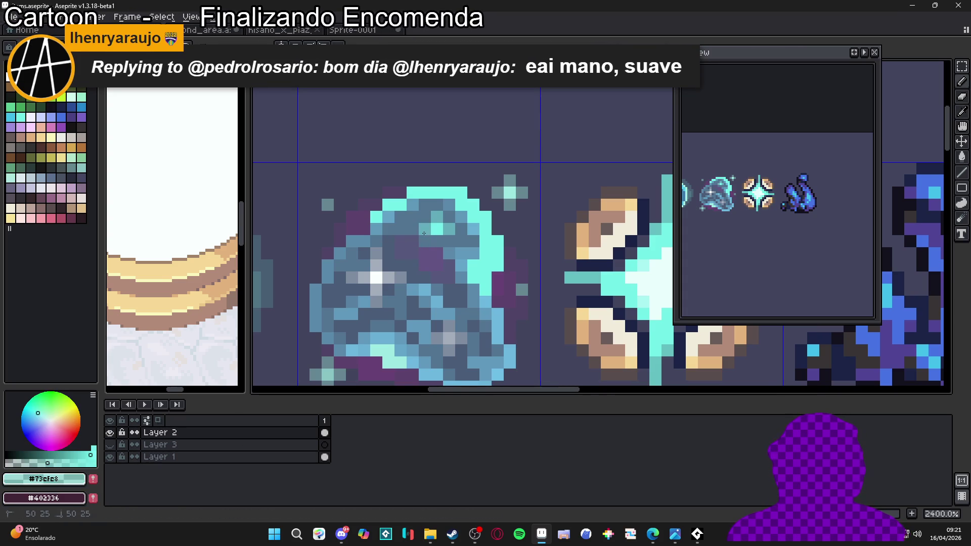
- Erase a stray pixel on the cloud orb and refill it with light blue #78d7ff
{"action": "scroll", "coordinate": [437, 241], "scroll_direction": "down", "scroll_amount": 6}
{"action": "scroll", "coordinate": [446, 262], "scroll_direction": "down", "scroll_amount": 1}
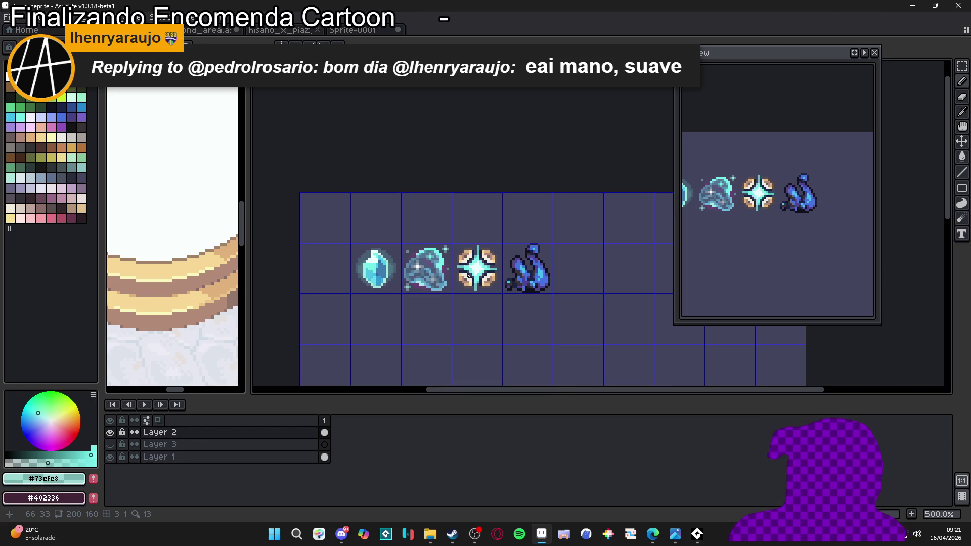
{"action": "scroll", "coordinate": [475, 274], "scroll_direction": "up", "scroll_amount": 7}
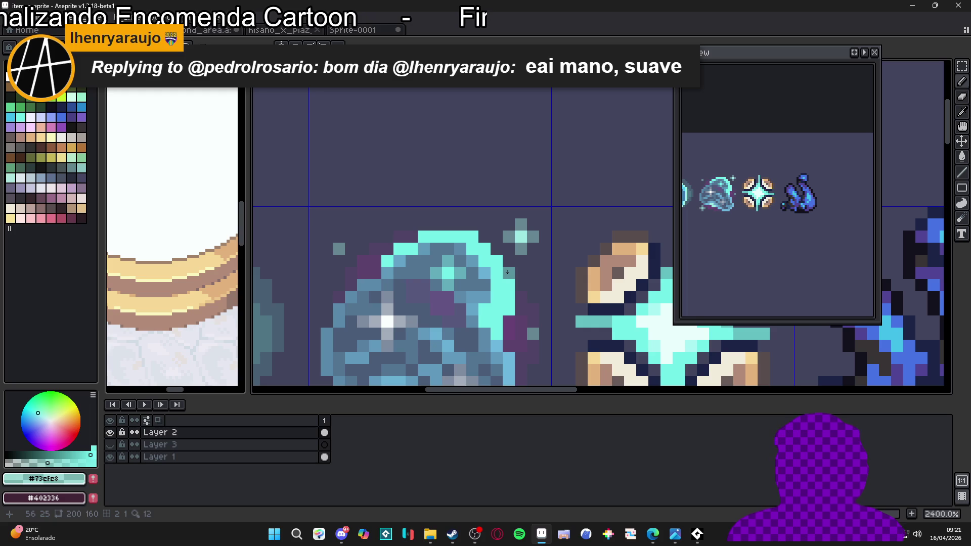
{"action": "key", "text": "b"}
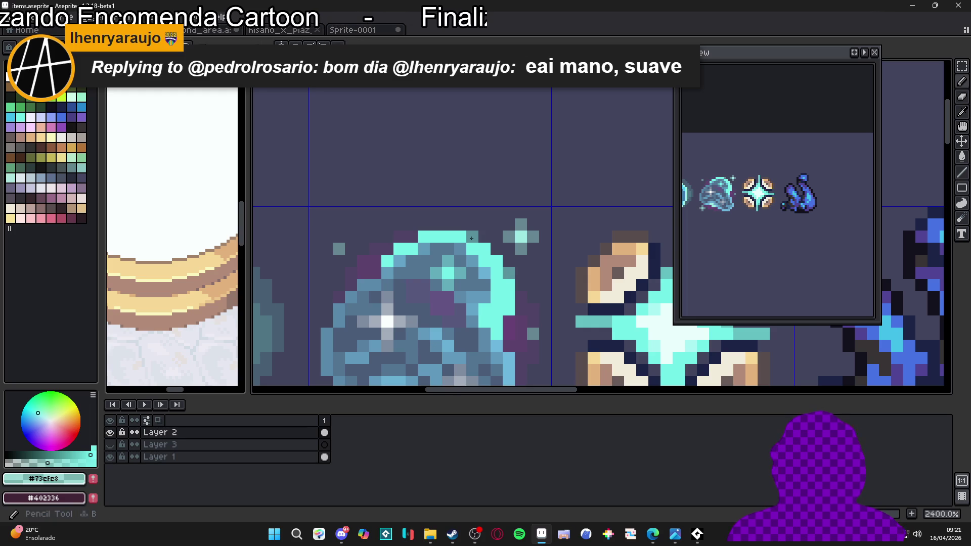
{"action": "scroll", "coordinate": [462, 273], "scroll_direction": "down", "scroll_amount": 3}
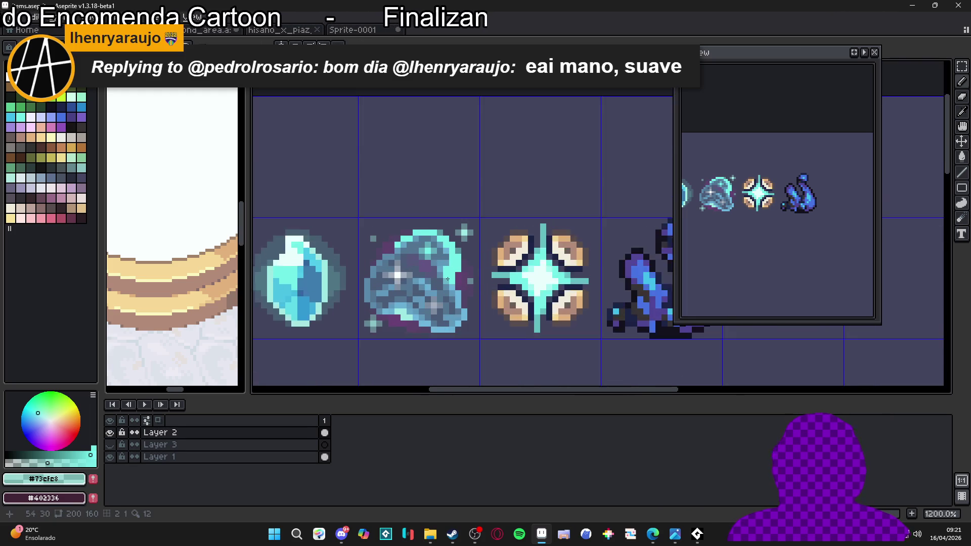
{"action": "scroll", "coordinate": [448, 279], "scroll_direction": "up", "scroll_amount": 1}
{"action": "scroll", "coordinate": [490, 303], "scroll_direction": "down", "scroll_amount": 4}
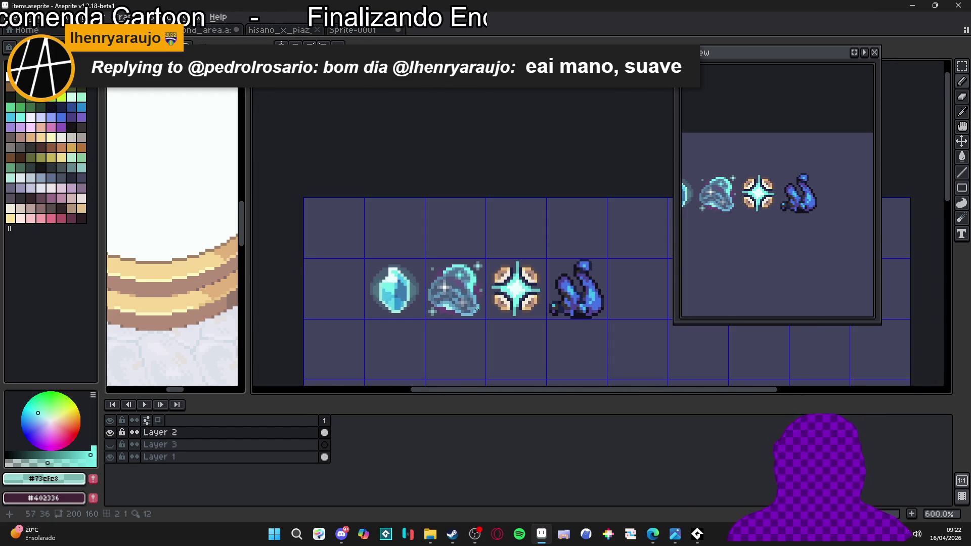
{"action": "scroll", "coordinate": [470, 303], "scroll_direction": "down", "scroll_amount": 1}
{"action": "key", "text": "ctrl"}
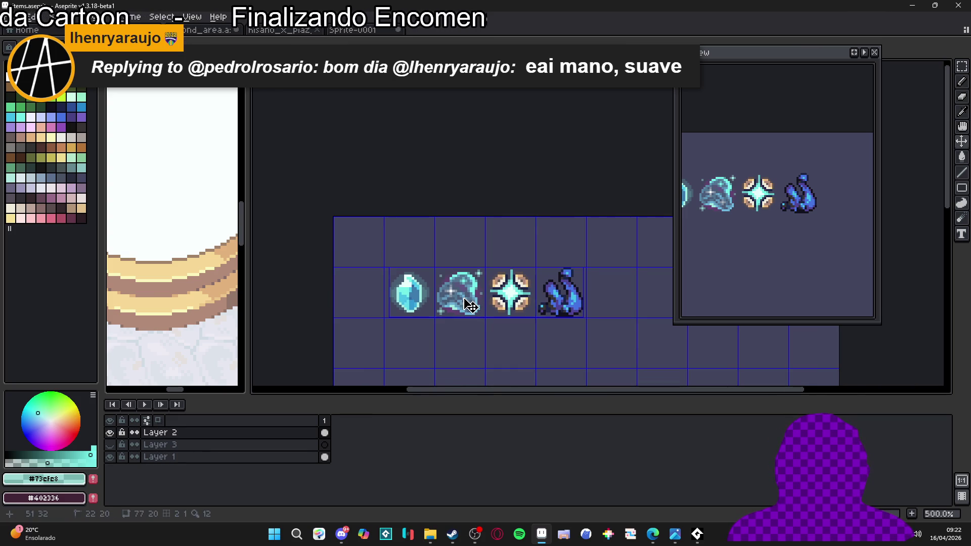
{"action": "scroll", "coordinate": [470, 303], "scroll_direction": "down", "scroll_amount": 2}
{"action": "scroll", "coordinate": [474, 264], "scroll_direction": "up", "scroll_amount": 2}
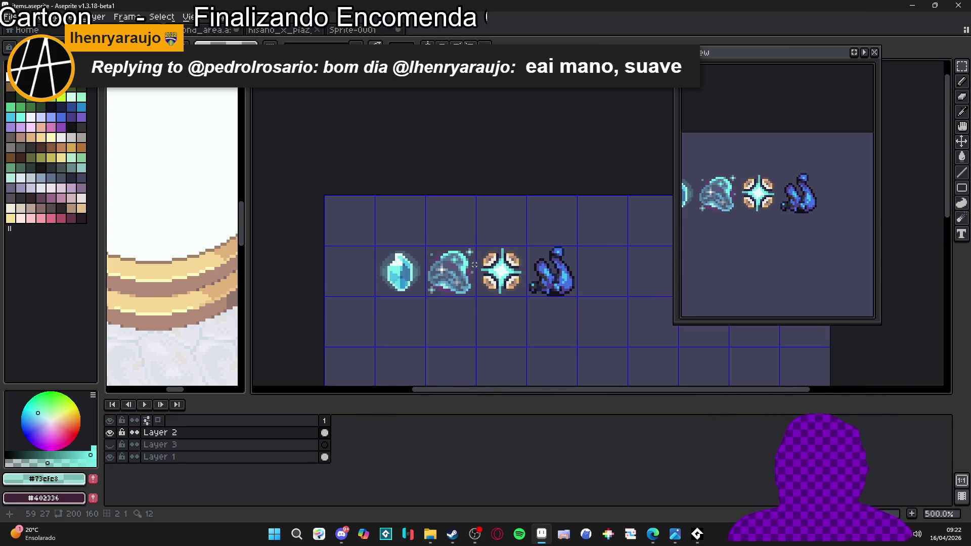
{"action": "key", "text": "b"}
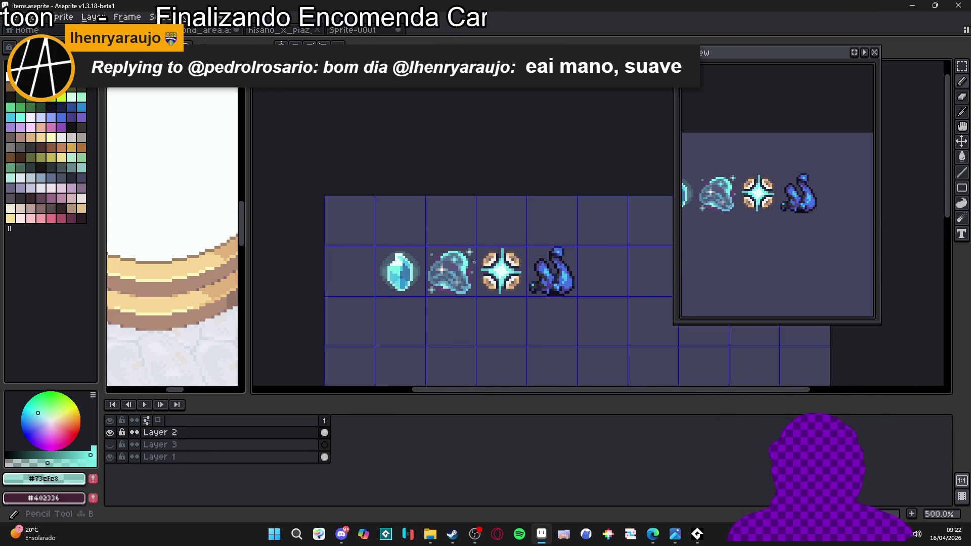
{"action": "scroll", "coordinate": [473, 262], "scroll_direction": "down", "scroll_amount": 3}
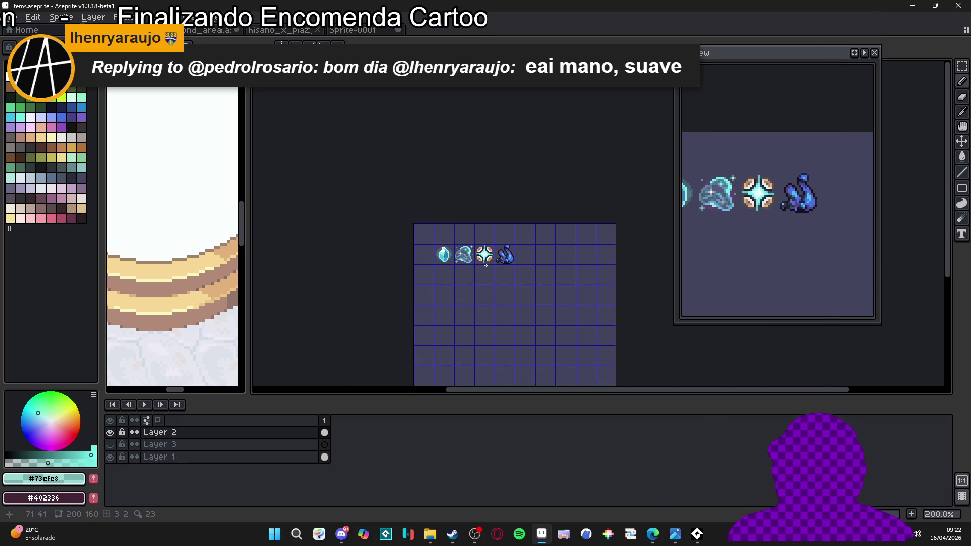
{"action": "scroll", "coordinate": [479, 246], "scroll_direction": "up", "scroll_amount": 2}
{"action": "scroll", "coordinate": [447, 263], "scroll_direction": "up", "scroll_amount": 6}
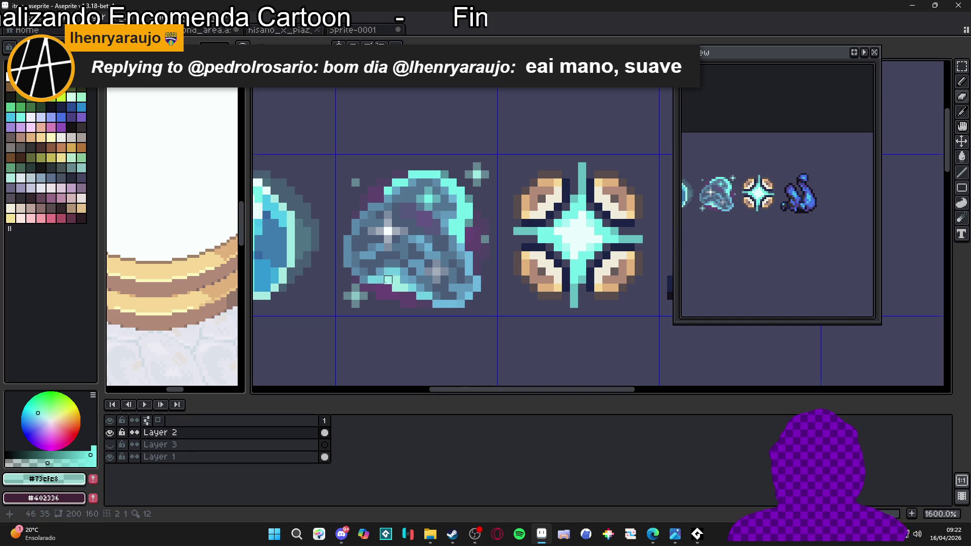
{"action": "scroll", "coordinate": [380, 271], "scroll_direction": "down", "scroll_amount": 3}
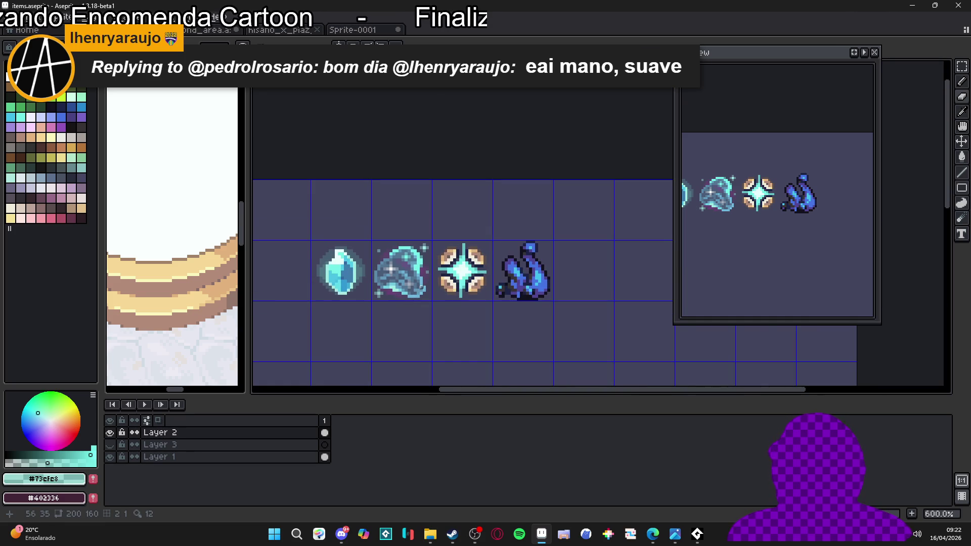
{"action": "scroll", "coordinate": [416, 289], "scroll_direction": "up", "scroll_amount": 6}
{"action": "left_click", "coordinate": [417, 284]}
{"action": "key", "text": "alt"}
{"action": "left_click", "coordinate": [329, 276]}
{"action": "left_click", "coordinate": [416, 283]}
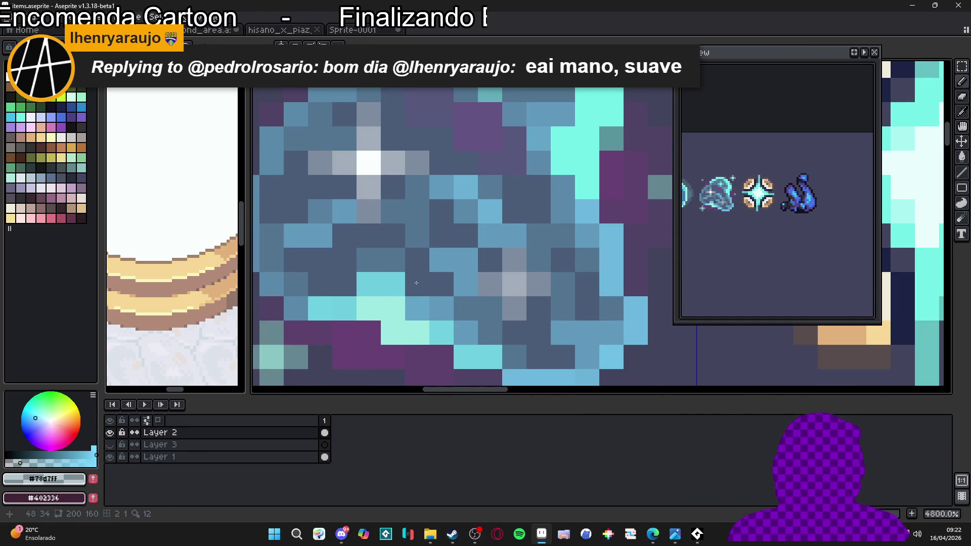
- Sample the softer blue #76c4f3, make it semi-transparent, then resample light blue #78d7ff
{"action": "left_click", "coordinate": [371, 282]}
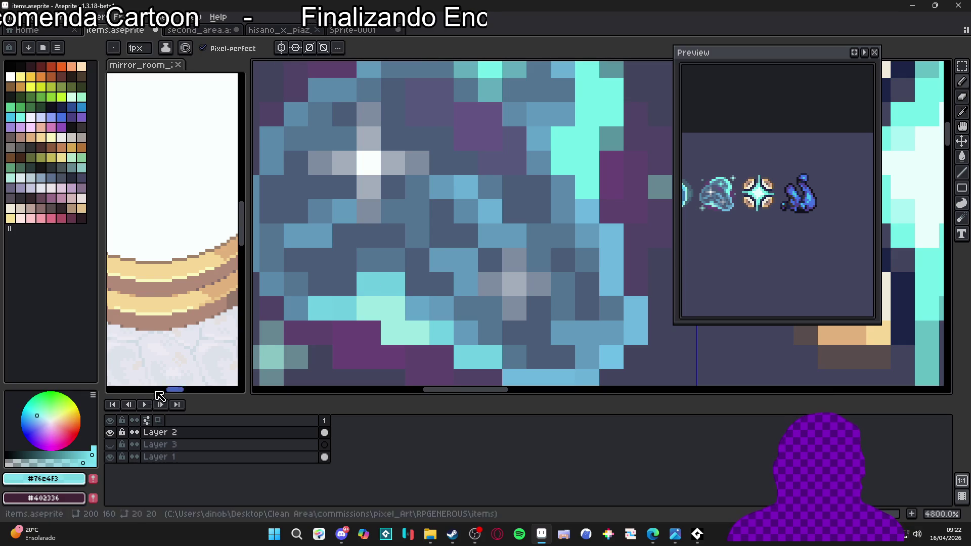
{"action": "left_click", "coordinate": [47, 463]}
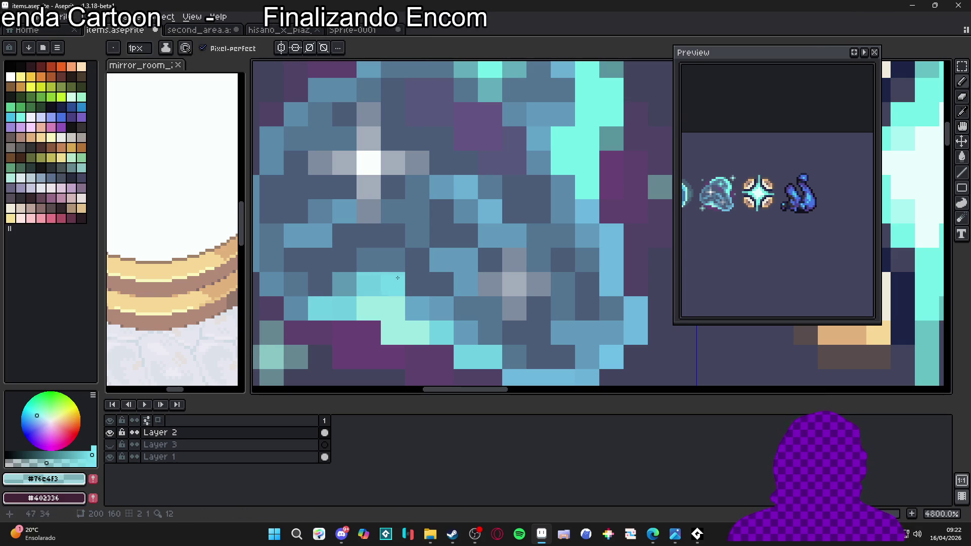
{"action": "scroll", "coordinate": [416, 277], "scroll_direction": "down", "scroll_amount": 6}
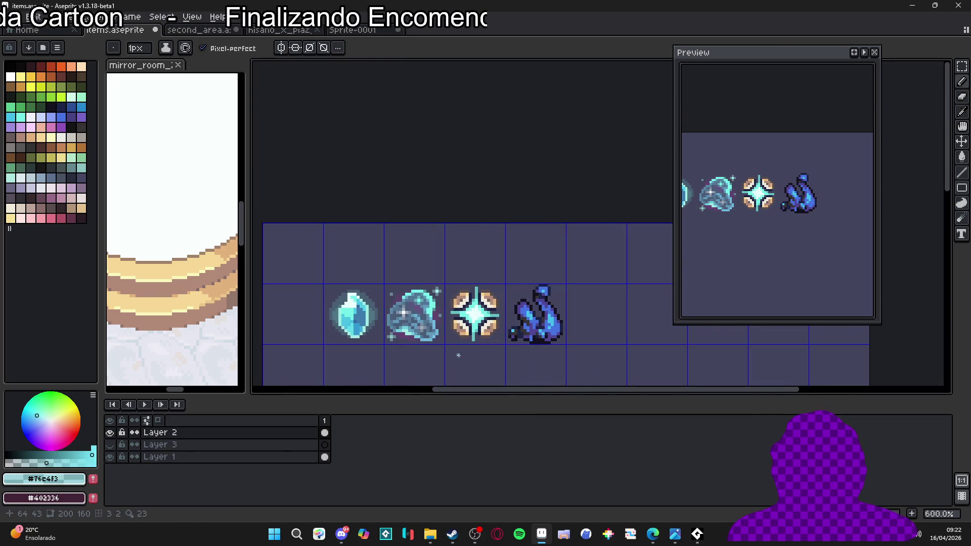
{"action": "scroll", "coordinate": [425, 343], "scroll_direction": "up", "scroll_amount": 6}
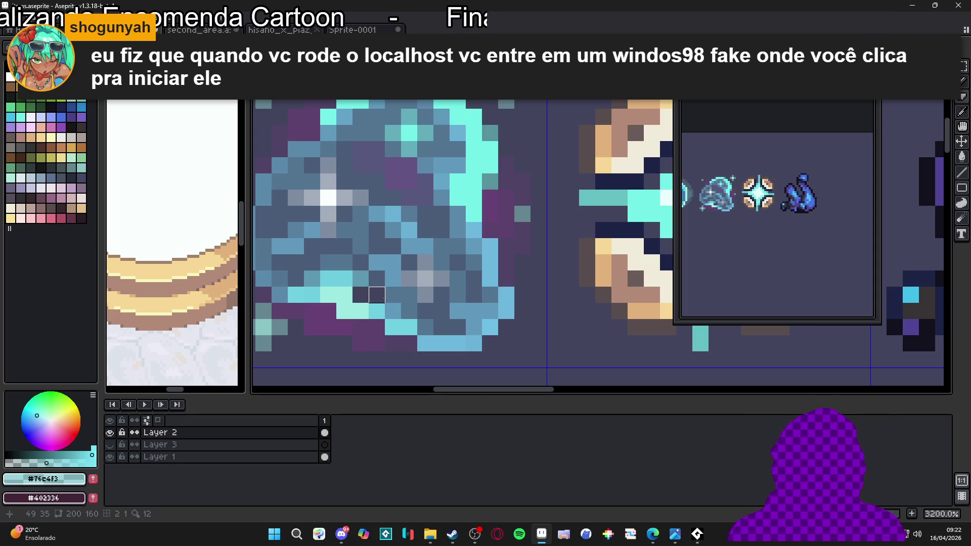
{"action": "left_click", "coordinate": [376, 297]}
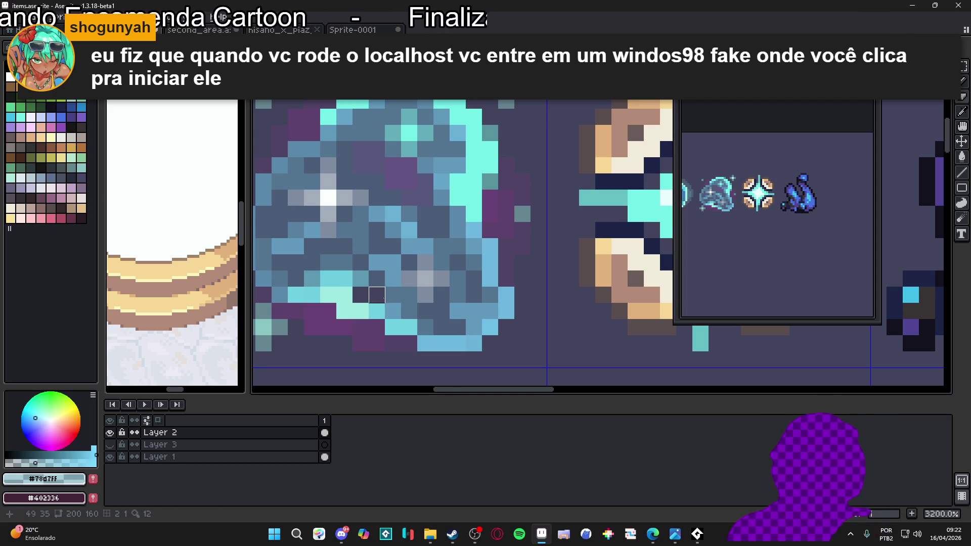
{"action": "scroll", "coordinate": [375, 304], "scroll_direction": "down", "scroll_amount": 5}
{"action": "scroll", "coordinate": [373, 314], "scroll_direction": "up", "scroll_amount": 5}
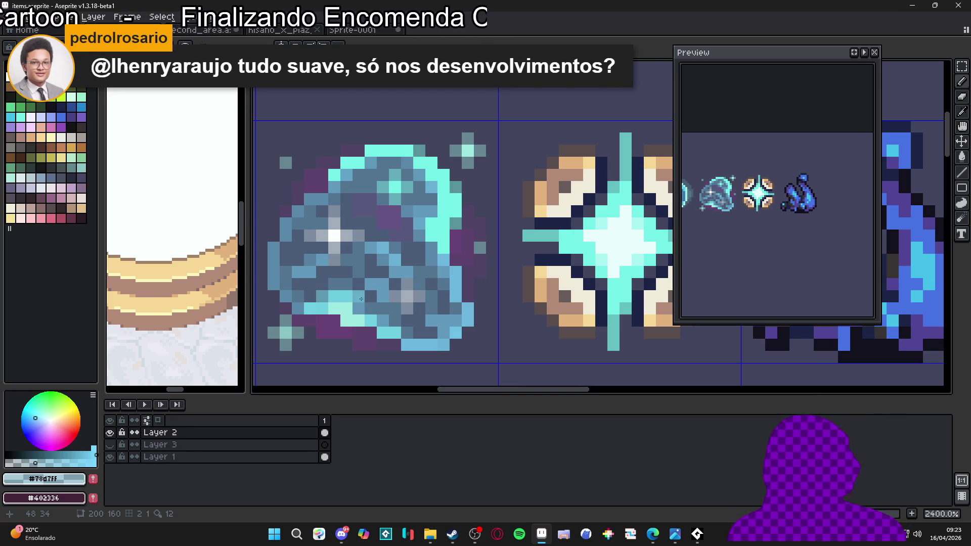
{"action": "scroll", "coordinate": [360, 304], "scroll_direction": "up", "scroll_amount": 1}
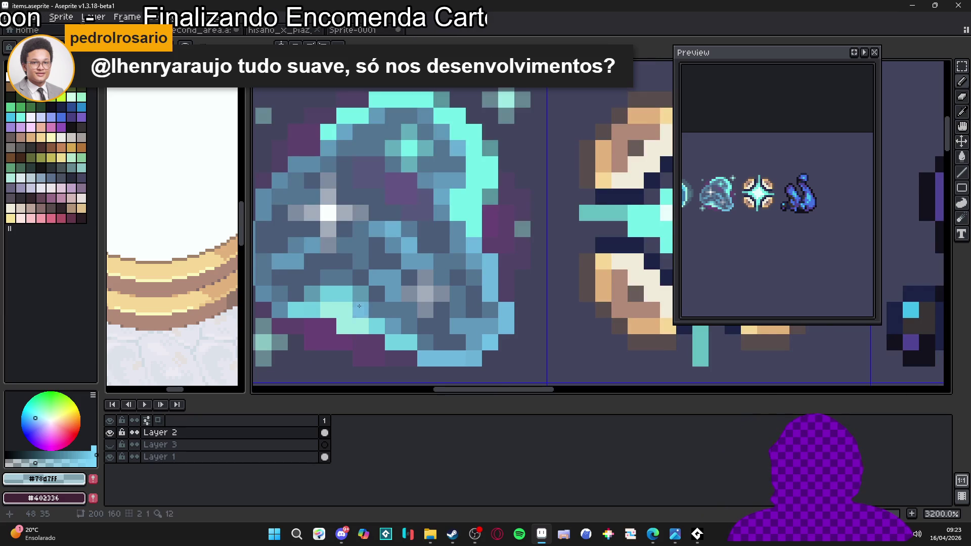
{"action": "scroll", "coordinate": [358, 306], "scroll_direction": "down", "scroll_amount": 7}
{"action": "scroll", "coordinate": [383, 332], "scroll_direction": "left", "scroll_amount": 2}
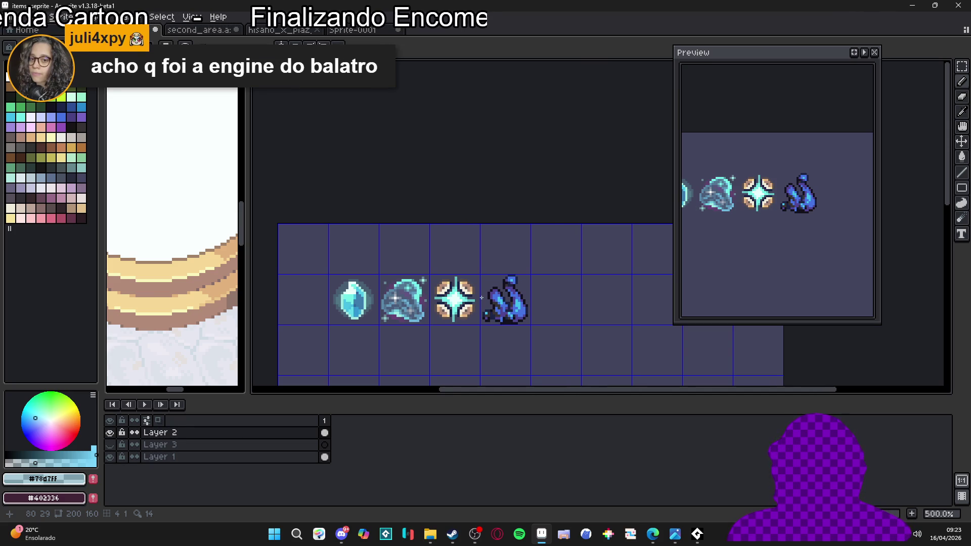
{"action": "scroll", "coordinate": [483, 303], "scroll_direction": "up", "scroll_amount": 5}
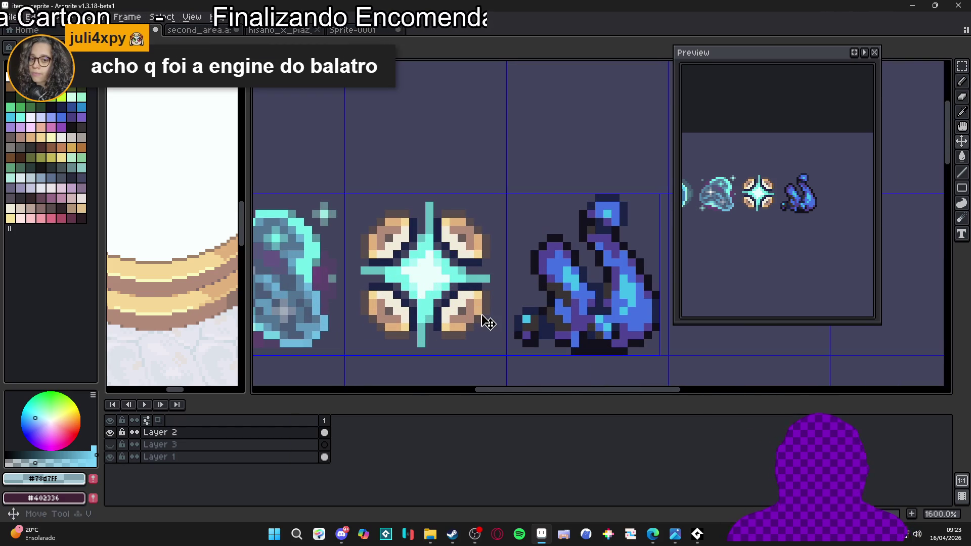
{"action": "key", "text": "b"}
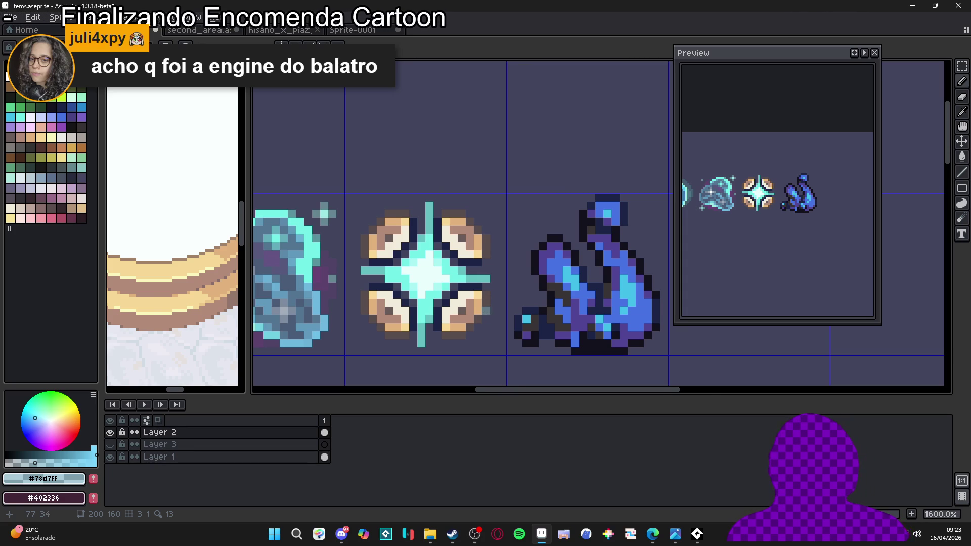
- Check the sprites, save items.aseprite, and centre the preview on all four items
{"action": "scroll", "coordinate": [484, 307], "scroll_direction": "down", "scroll_amount": 1}
{"action": "scroll", "coordinate": [484, 299], "scroll_direction": "down", "scroll_amount": 2}
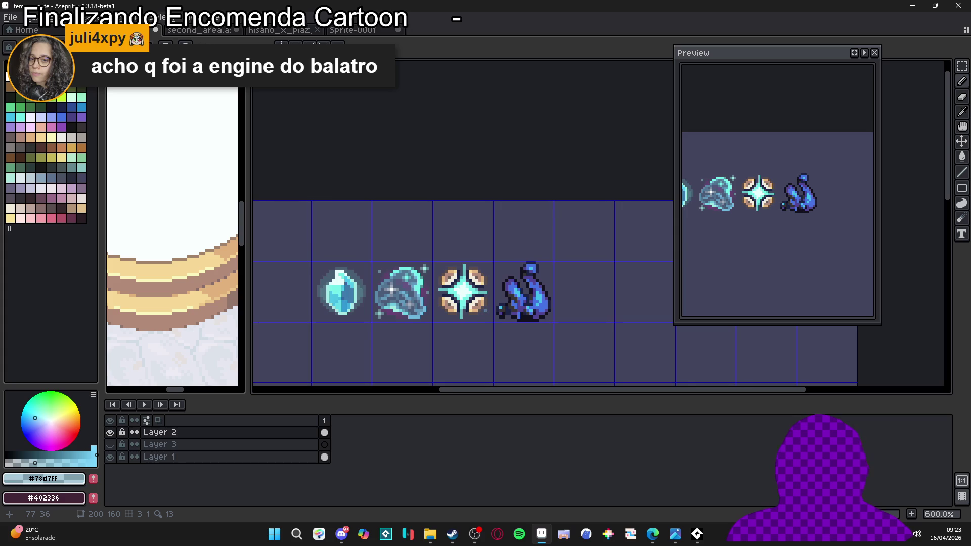
{"action": "scroll", "coordinate": [485, 308], "scroll_direction": "up", "scroll_amount": 4}
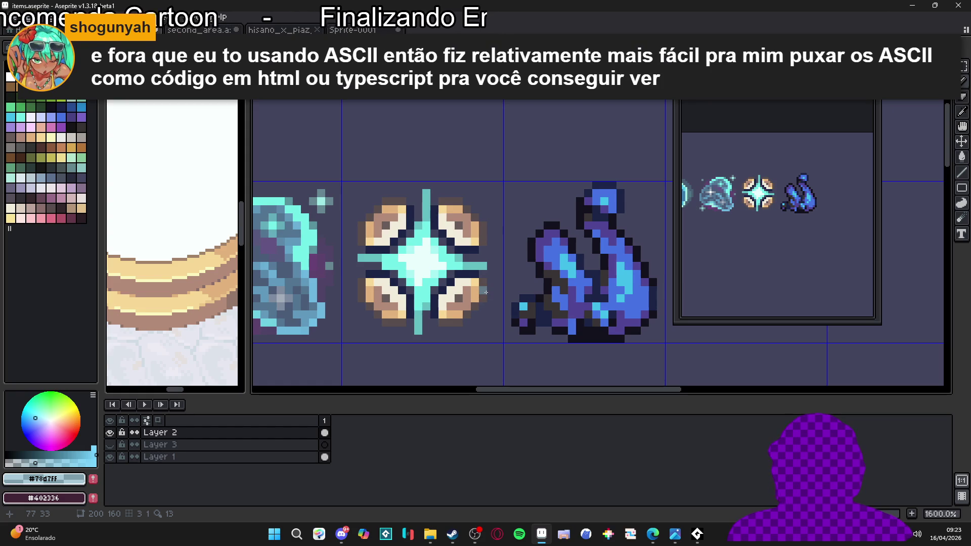
{"action": "scroll", "coordinate": [485, 292], "scroll_direction": "down", "scroll_amount": 1}
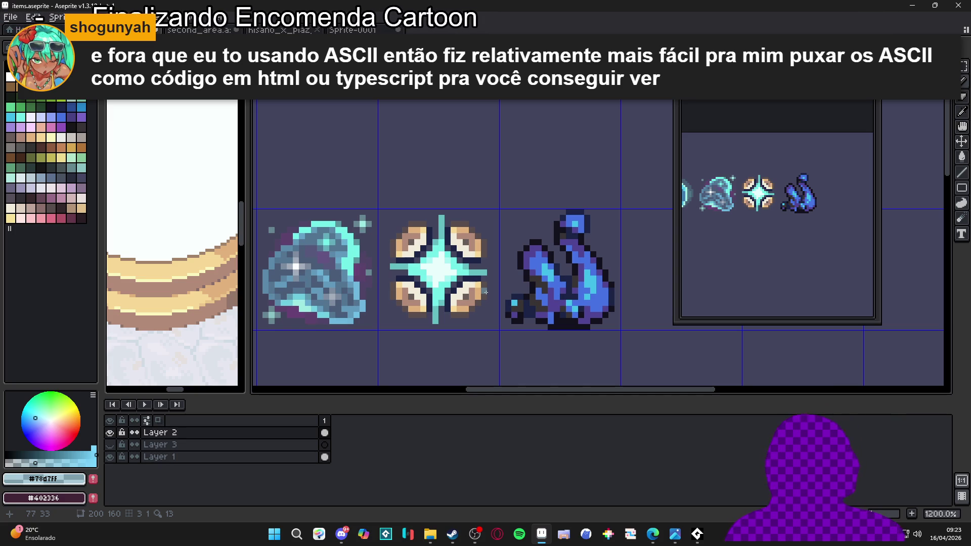
{"action": "scroll", "coordinate": [495, 333], "scroll_direction": "down", "scroll_amount": 2}
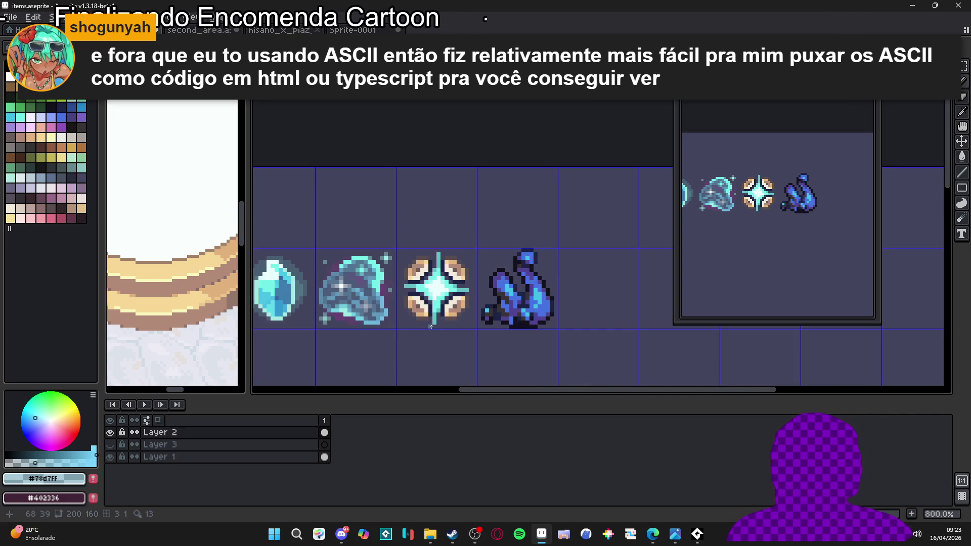
{"action": "key", "text": "ctrl+s"}
{"action": "scroll", "coordinate": [427, 327], "scroll_direction": "down", "scroll_amount": 2}
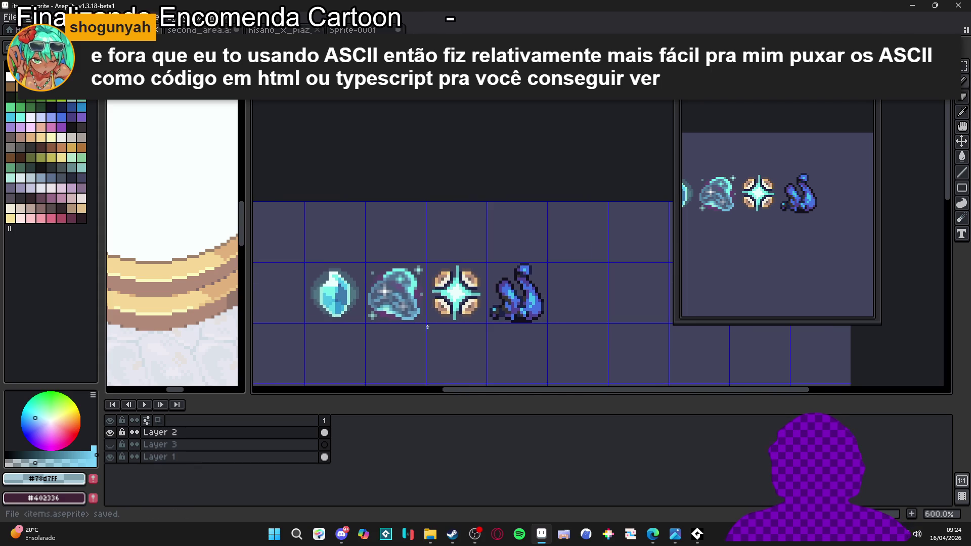
{"action": "left_click_drag", "start_coordinate": [744, 246], "coordinate": [787, 241]}
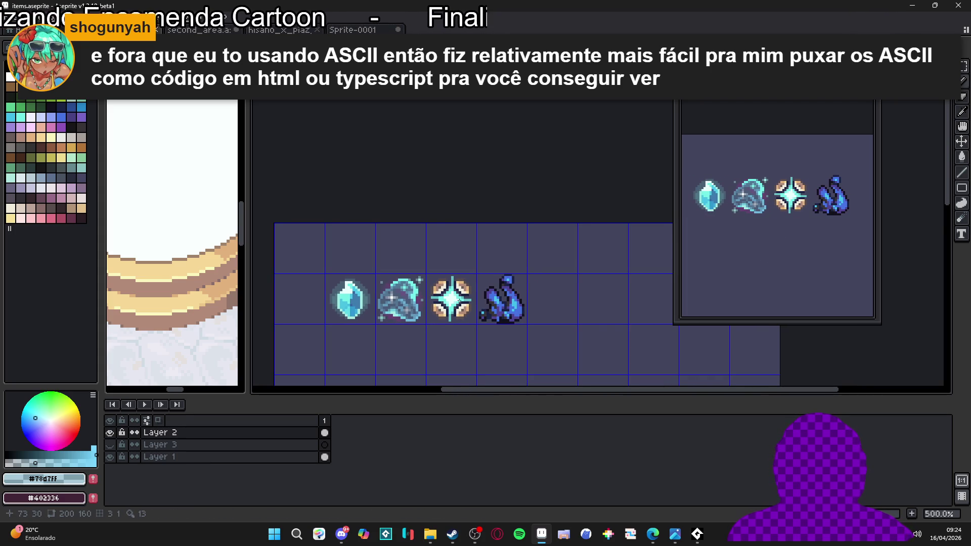
{"action": "scroll", "coordinate": [460, 301], "scroll_direction": "down", "scroll_amount": 1}
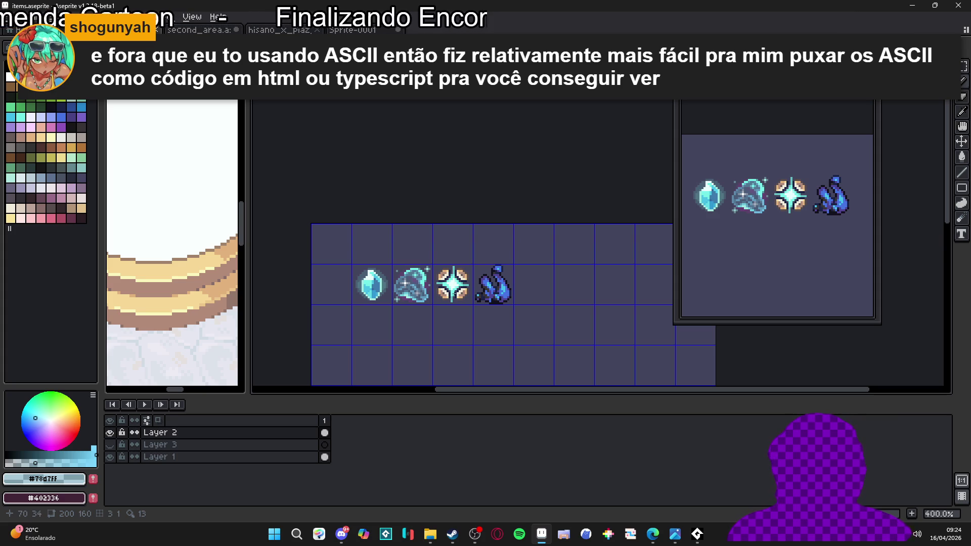
{"action": "scroll", "coordinate": [457, 296], "scroll_direction": "up", "scroll_amount": 2}
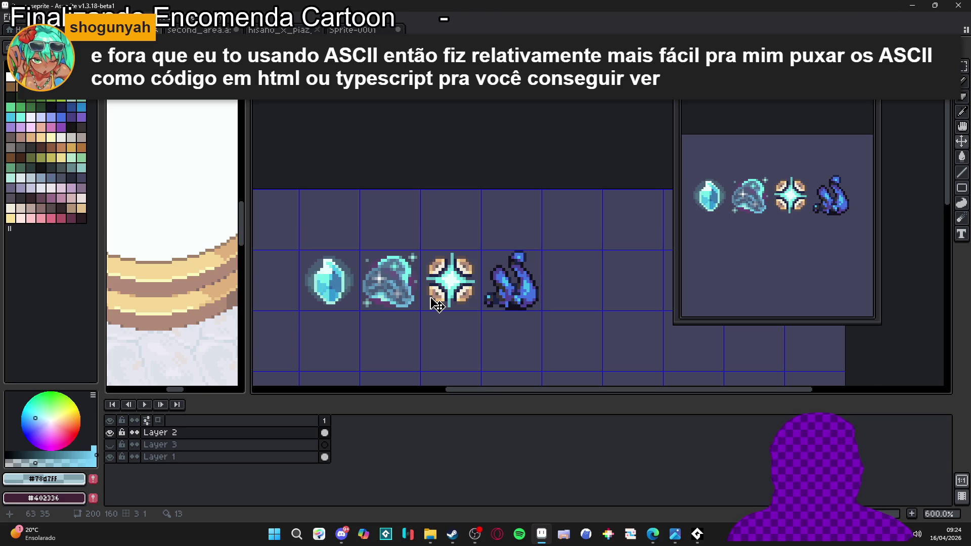
{"action": "scroll", "coordinate": [439, 304], "scroll_direction": "down", "scroll_amount": 4}
{"action": "scroll", "coordinate": [444, 265], "scroll_direction": "up", "scroll_amount": 2}
- Shift the cloud orb, star and creature one grid cell to the right
{"action": "left_click_drag", "start_coordinate": [449, 277], "coordinate": [477, 303]}
{"action": "scroll", "coordinate": [485, 338], "scroll_direction": "down", "scroll_amount": 1}
{"action": "key", "text": "ctrl"}
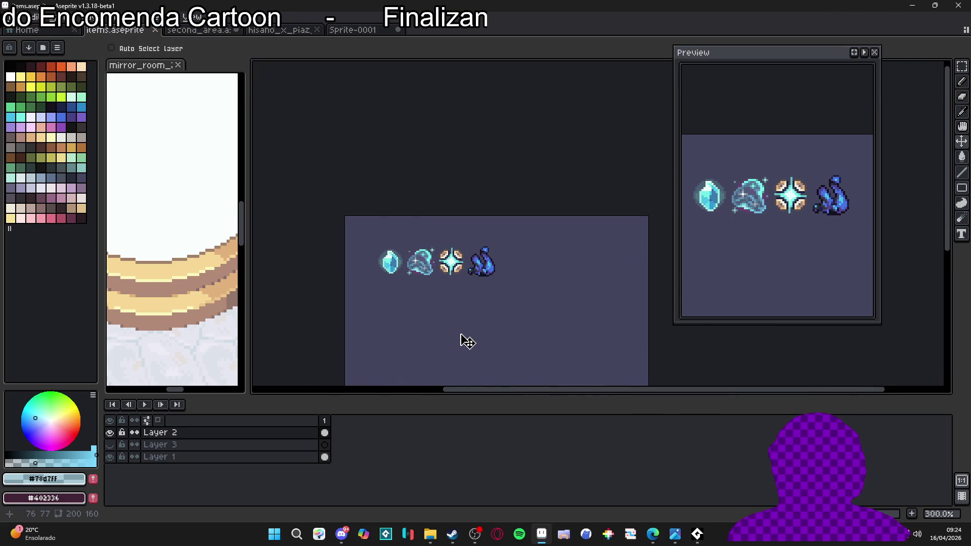
{"action": "scroll", "coordinate": [462, 332], "scroll_direction": "up", "scroll_amount": 1}
{"action": "scroll", "coordinate": [471, 334], "scroll_direction": "down", "scroll_amount": 1}
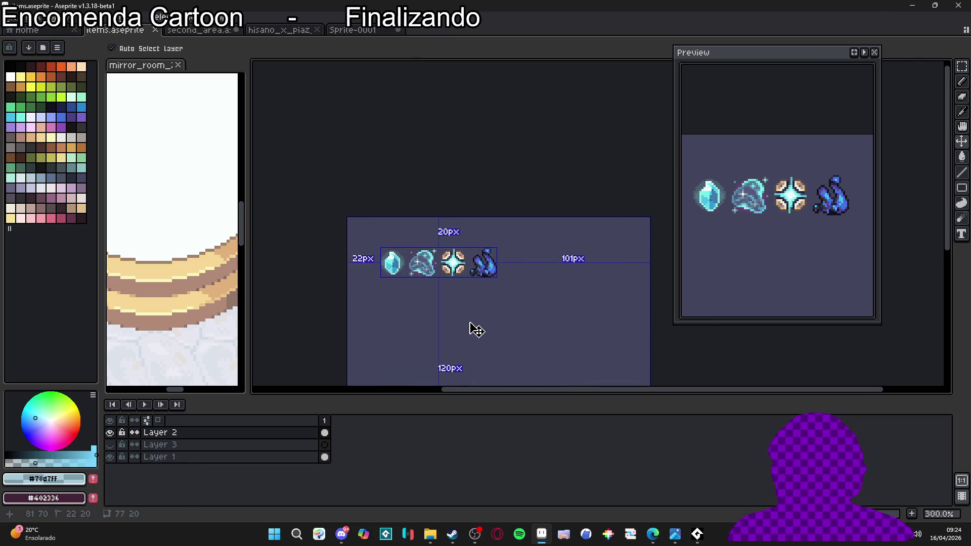
{"action": "scroll", "coordinate": [430, 283], "scroll_direction": "up", "scroll_amount": 1}
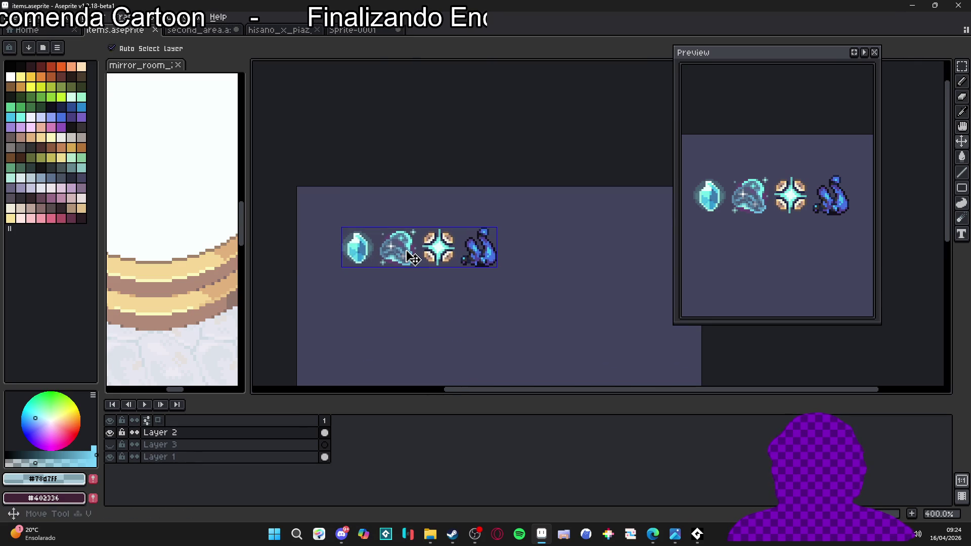
{"action": "key", "text": "m"}
{"action": "key", "text": "ctrl+shift+d"}
{"action": "key", "text": "shift+Right"}
{"action": "key", "text": "ctrl+d"}
- Move the star and creature two cells down and three left, then the creature one right
{"action": "mouse_move", "coordinate": [460, 230]}
{"action": "left_mouse_down"}
{"action": "mouse_move", "coordinate": [493, 256]}
{"action": "mouse_move", "coordinate": [522, 257]}
{"action": "left_mouse_up"}
{"action": "key", "text": "shift+Down"}
{"action": "key", "text": "shift+Down"}
{"action": "key", "text": "shift+Left"}
{"action": "key", "text": "shift+Left"}
{"action": "key", "text": "shift+Left"}
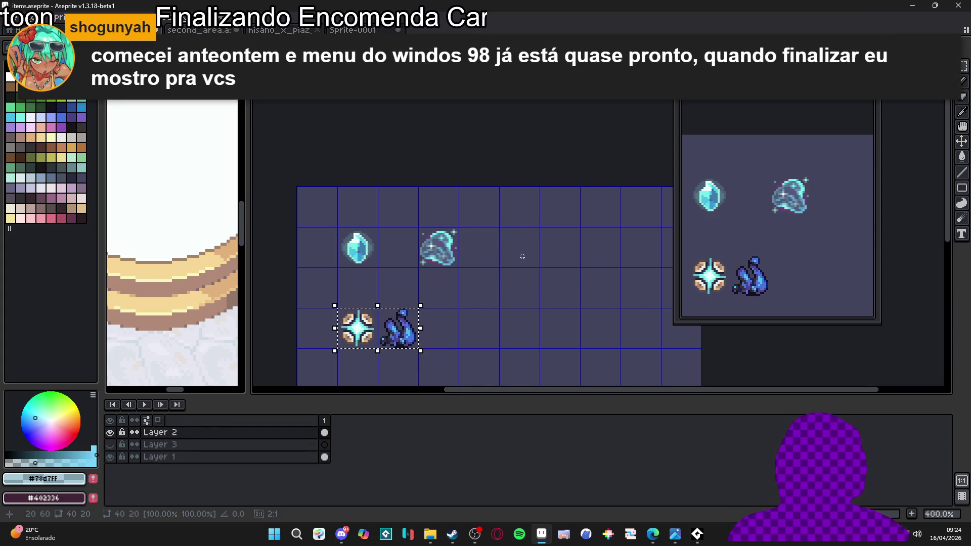
{"action": "left_click_drag", "start_coordinate": [380, 311], "coordinate": [404, 335]}
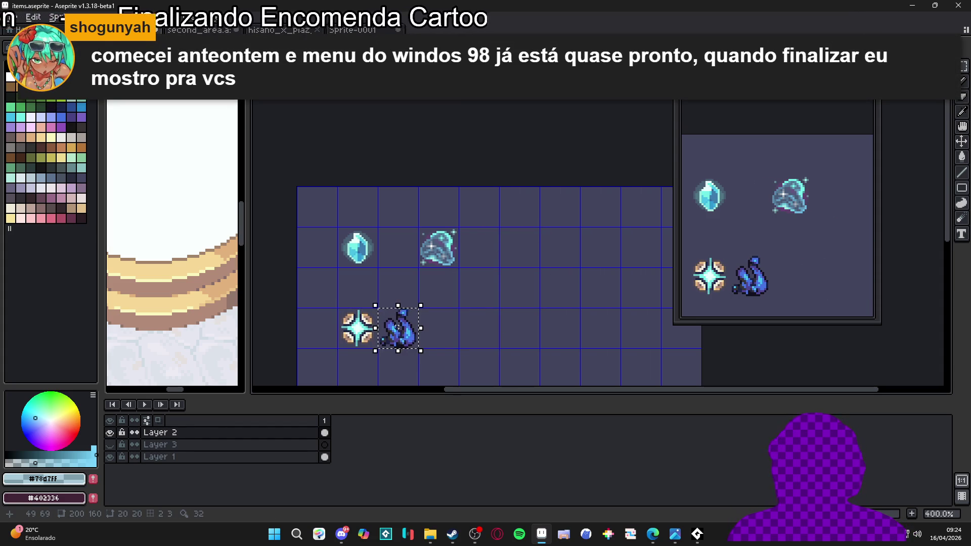
{"action": "key", "text": "shift+Right"}
{"action": "scroll", "coordinate": [412, 324], "scroll_direction": "down", "scroll_amount": 1}
{"action": "key", "text": "ctrl+d"}
{"action": "key", "text": "ctrl+apostrophe"}
{"action": "key", "text": "ctrl+apostrophe"}
{"action": "scroll", "coordinate": [416, 319], "scroll_direction": "down", "scroll_amount": 2}
{"action": "key", "text": "ctrl+apostrophe"}
{"action": "key", "text": "ctrl+apostrophe"}
{"action": "key", "text": "ctrl+apostrophe"}
{"action": "key", "text": "ctrl+apostrophe"}
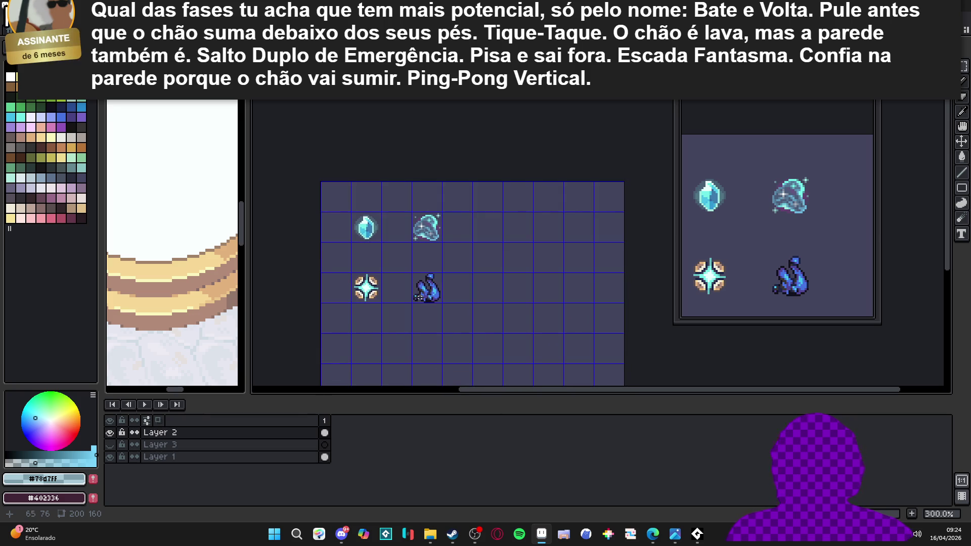
- Move the star up beside the crystal, then undo the last two moves
{"action": "scroll", "coordinate": [420, 297], "scroll_direction": "up", "scroll_amount": 1}
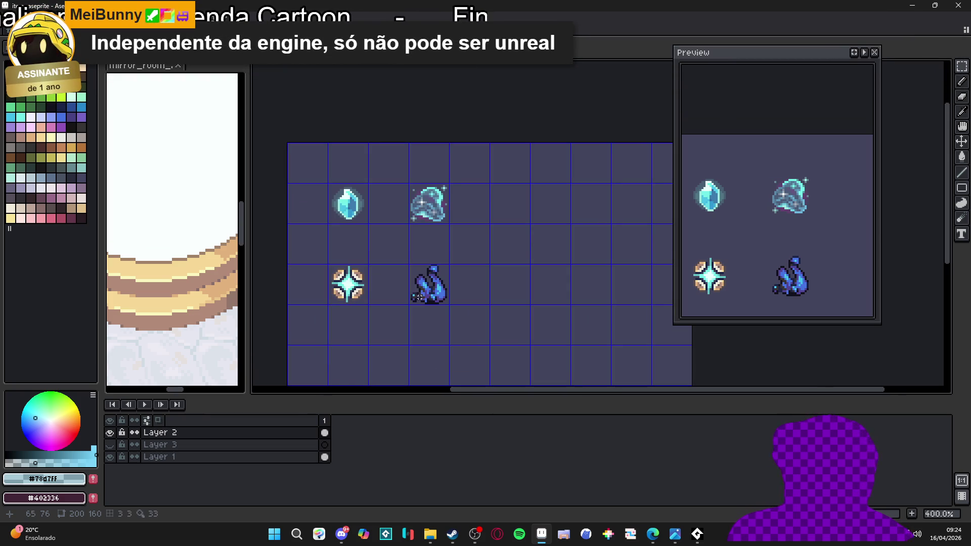
{"action": "left_click_drag", "start_coordinate": [327, 264], "coordinate": [370, 287]}
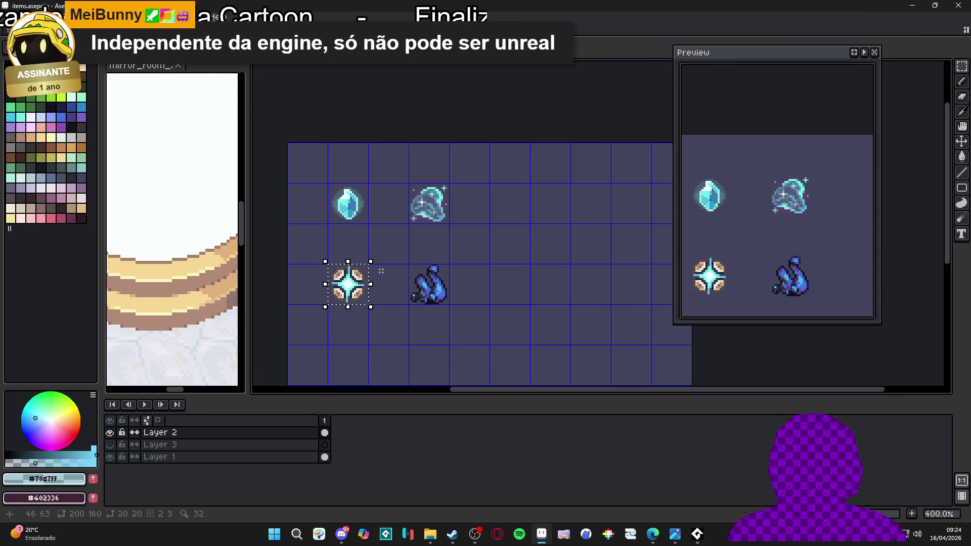
{"action": "key", "text": "shift+Right"}
{"action": "key", "text": "shift+Up"}
{"action": "key", "text": "shift+Up"}
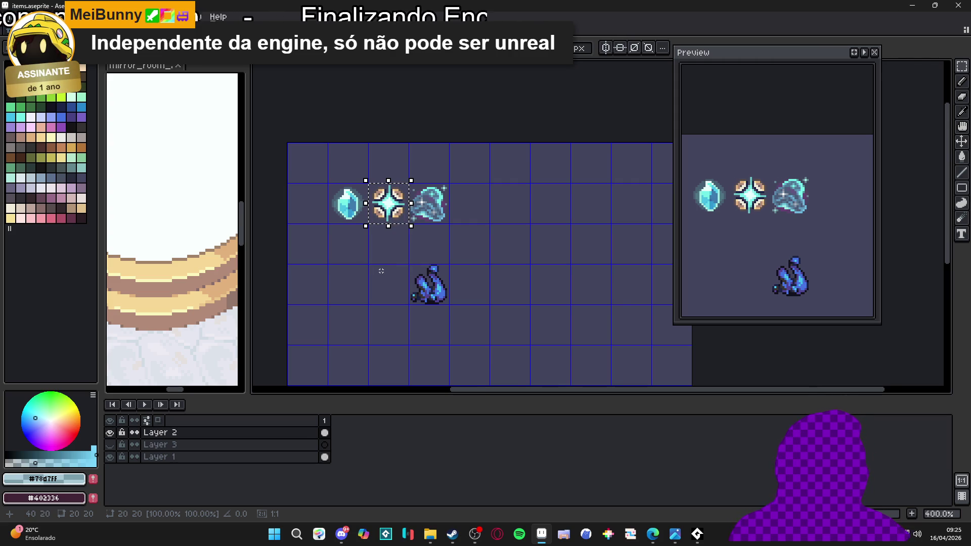
{"action": "key", "text": "ctrl+z"}
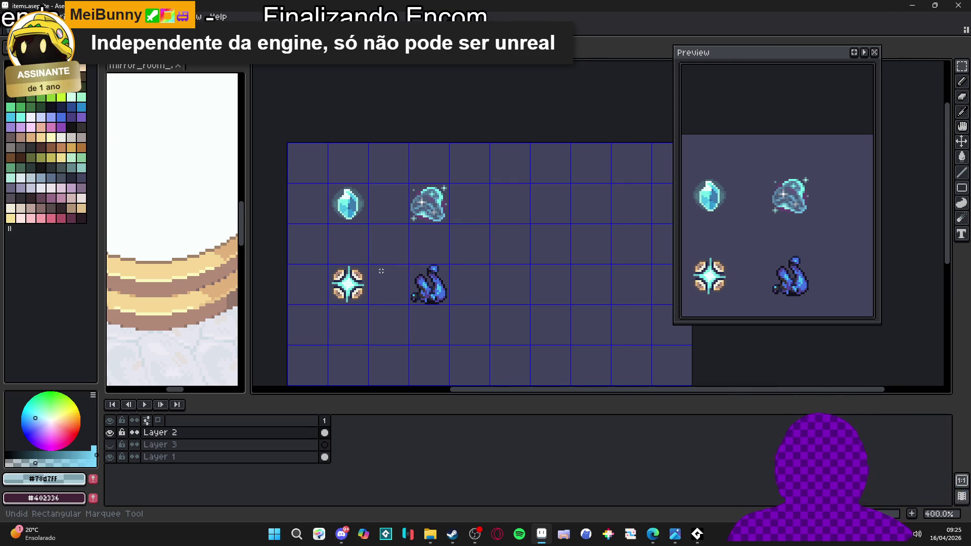
{"action": "key", "text": "ctrl+z"}
{"action": "key", "text": "ctrl+z"}
{"action": "key", "text": "ctrl+z"}
{"action": "key", "text": "ctrl+z"}
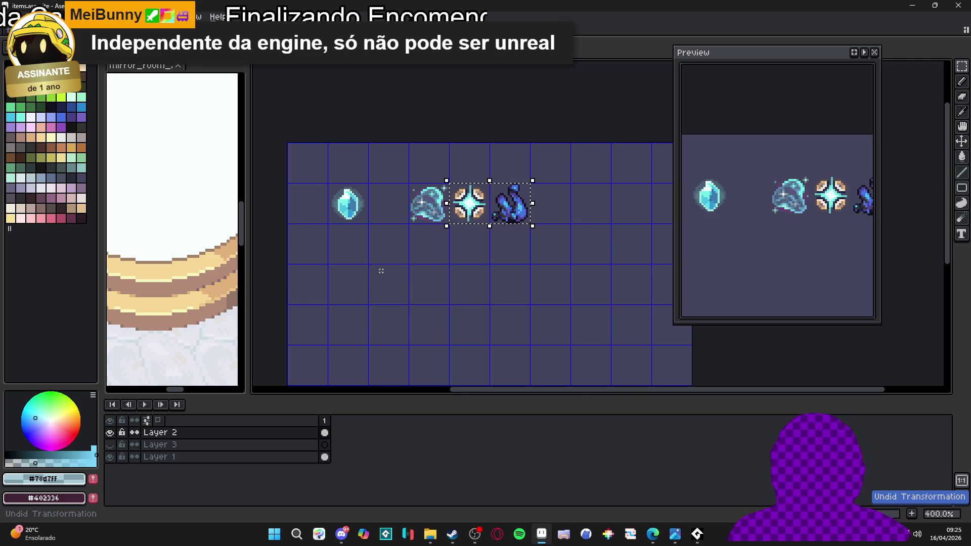
- Undo one more move to restore the single row, then zoom in on the sprites
{"action": "key", "text": "ctrl+z"}
{"action": "key", "text": "ctrl+z"}
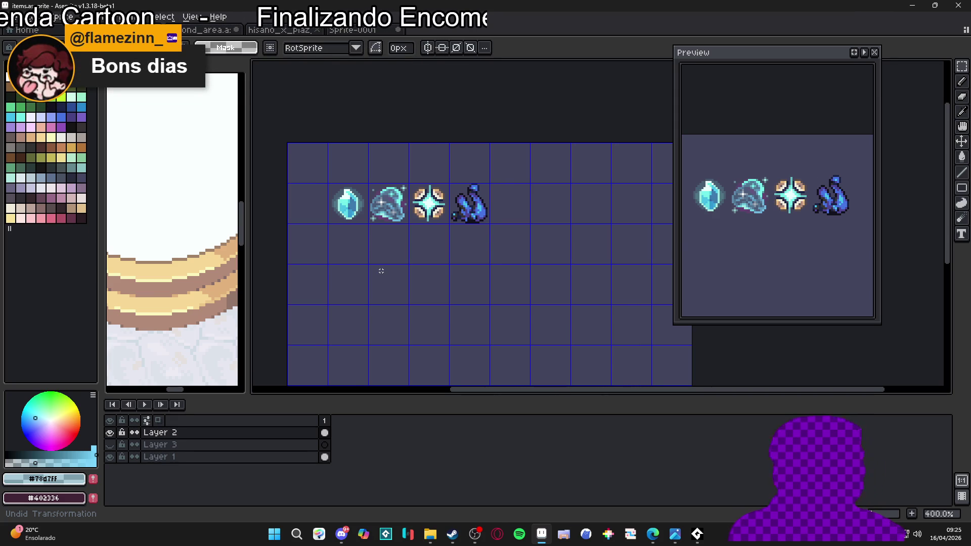
{"action": "scroll", "coordinate": [481, 258], "scroll_direction": "up", "scroll_amount": 1}
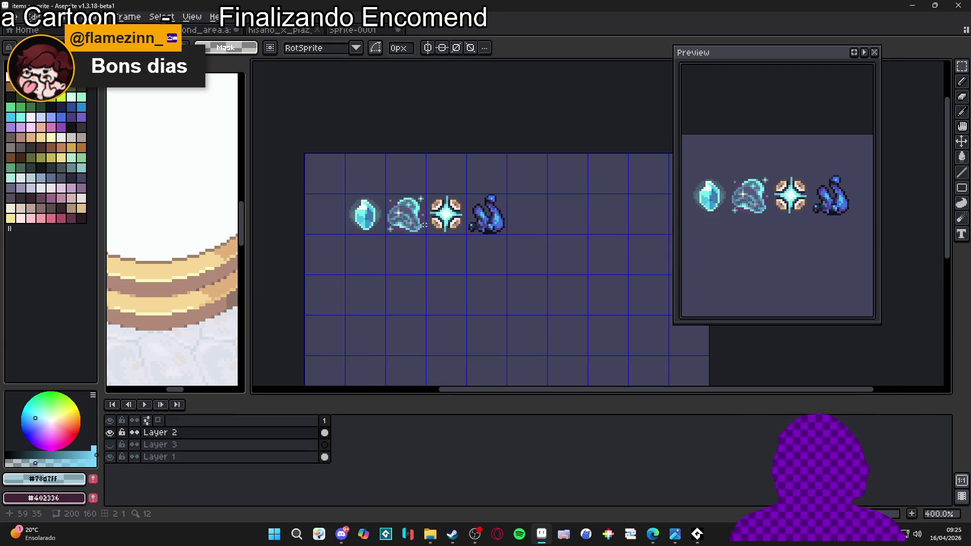
{"action": "scroll", "coordinate": [467, 256], "scroll_direction": "left", "scroll_amount": 1}
{"action": "scroll", "coordinate": [467, 256], "scroll_direction": "up", "scroll_amount": 5}
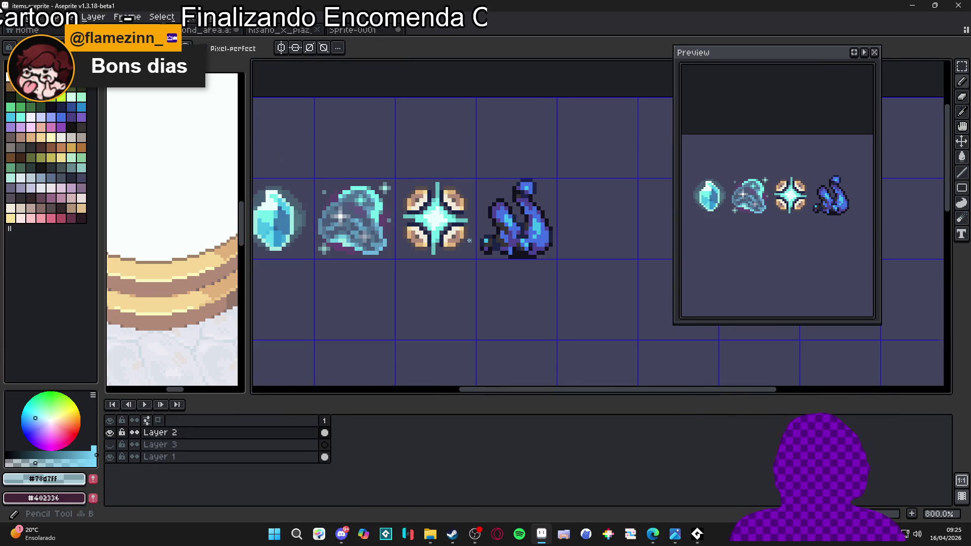
- Outline the star orb's lower petals with the dark palette colour
{"action": "scroll", "coordinate": [461, 235], "scroll_direction": "up", "scroll_amount": 3}
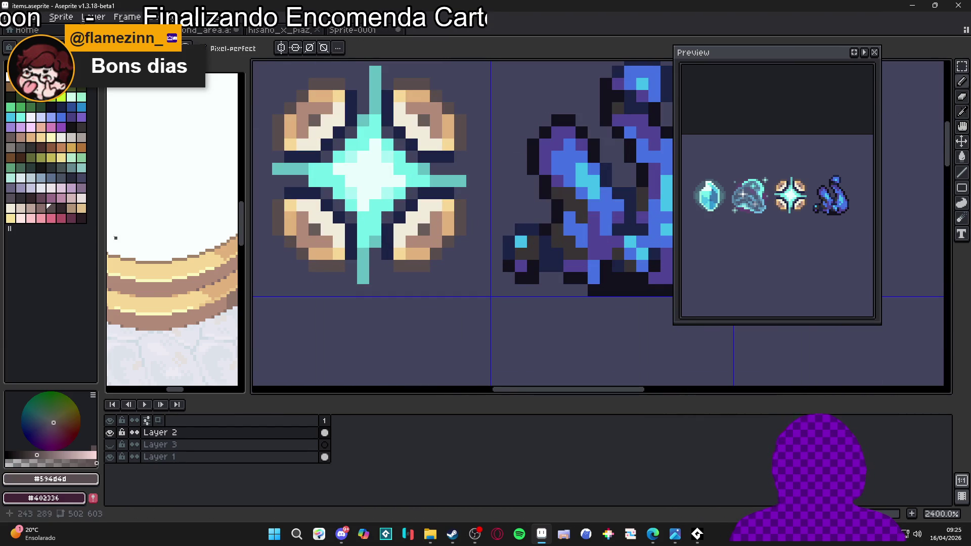
{"action": "left_click", "coordinate": [61, 207]}
{"action": "mouse_move", "coordinate": [460, 219]}
{"action": "left_mouse_down"}
{"action": "mouse_move", "coordinate": [424, 263]}
{"action": "mouse_move", "coordinate": [398, 273]}
{"action": "mouse_move", "coordinate": [343, 264]}
{"action": "left_mouse_up"}
{"action": "left_click", "coordinate": [314, 242]}
{"action": "left_click", "coordinate": [394, 268]}
- Outline the star's upper-left edge, top and top-right petal in dark pixels
{"action": "mouse_move", "coordinate": [334, 159]}
{"action": "left_mouse_down"}
{"action": "mouse_move", "coordinate": [334, 138]}
{"action": "mouse_move", "coordinate": [369, 97]}
{"action": "mouse_move", "coordinate": [405, 98]}
{"action": "left_mouse_up"}
{"action": "left_click", "coordinate": [453, 95]}
{"action": "left_click_drag", "start_coordinate": [465, 98], "coordinate": [478, 98]}
{"action": "left_click", "coordinate": [491, 110]}
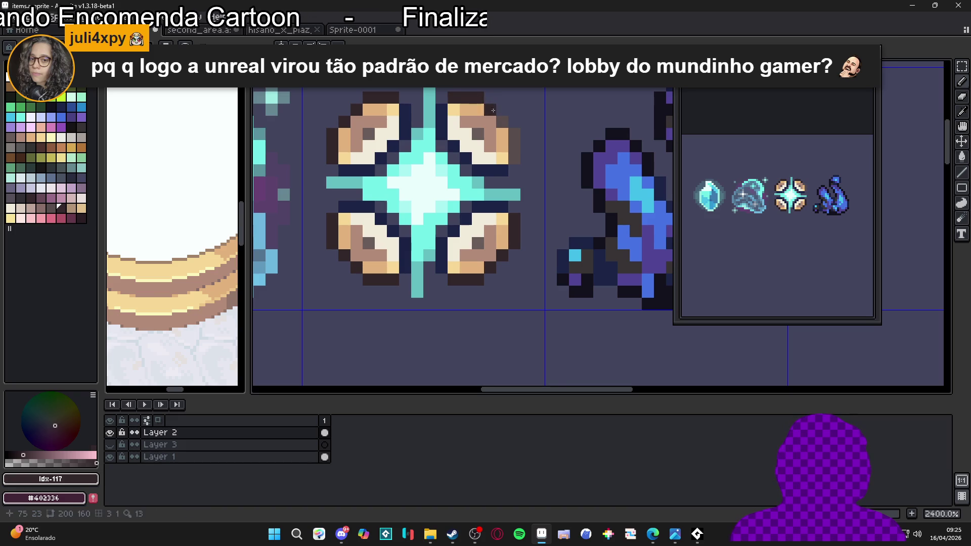
{"action": "left_click", "coordinate": [502, 122]}
{"action": "left_click_drag", "start_coordinate": [514, 134], "coordinate": [515, 158]}
{"action": "scroll", "coordinate": [471, 256], "scroll_direction": "down", "scroll_amount": 8}
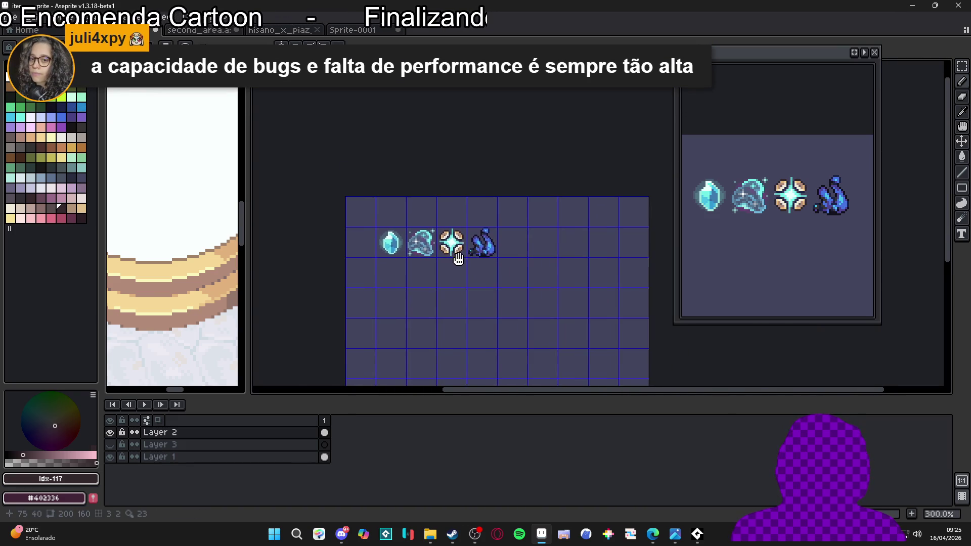
{"action": "scroll", "coordinate": [471, 256], "scroll_direction": "down", "scroll_amount": 1}
{"action": "scroll", "coordinate": [475, 253], "scroll_direction": "up", "scroll_amount": 1}
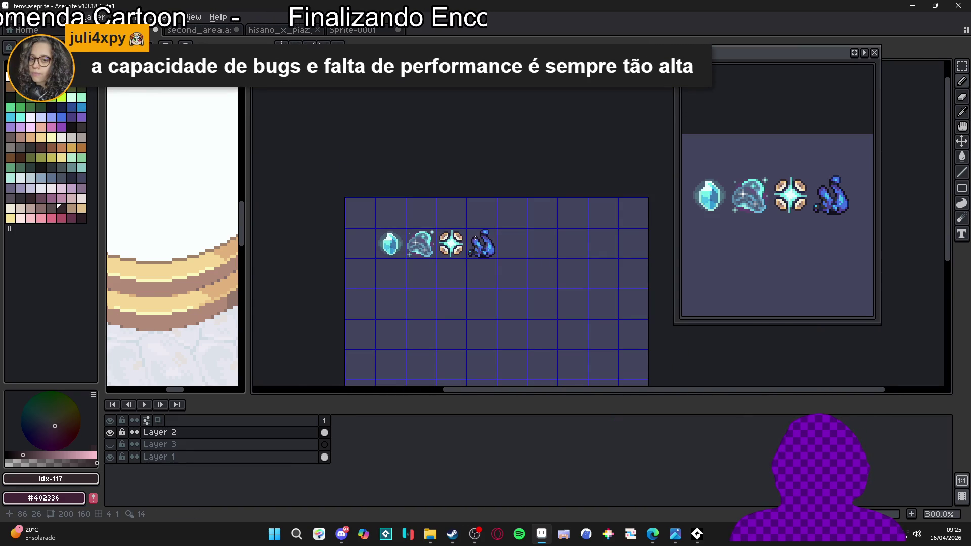
{"action": "scroll", "coordinate": [477, 271], "scroll_direction": "down", "scroll_amount": 1}
{"action": "scroll", "coordinate": [477, 271], "scroll_direction": "up", "scroll_amount": 2}
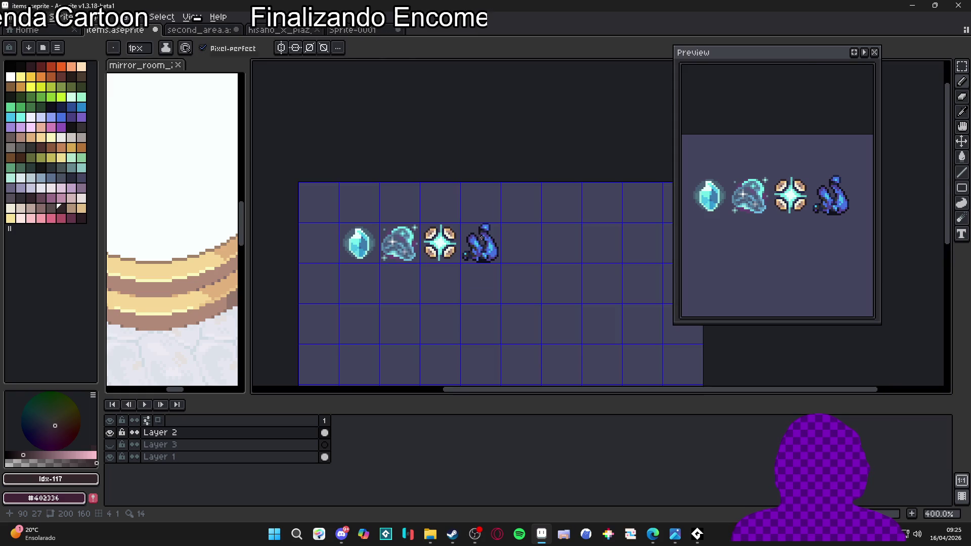
{"action": "left_click_drag", "start_coordinate": [477, 270], "coordinate": [478, 270]}
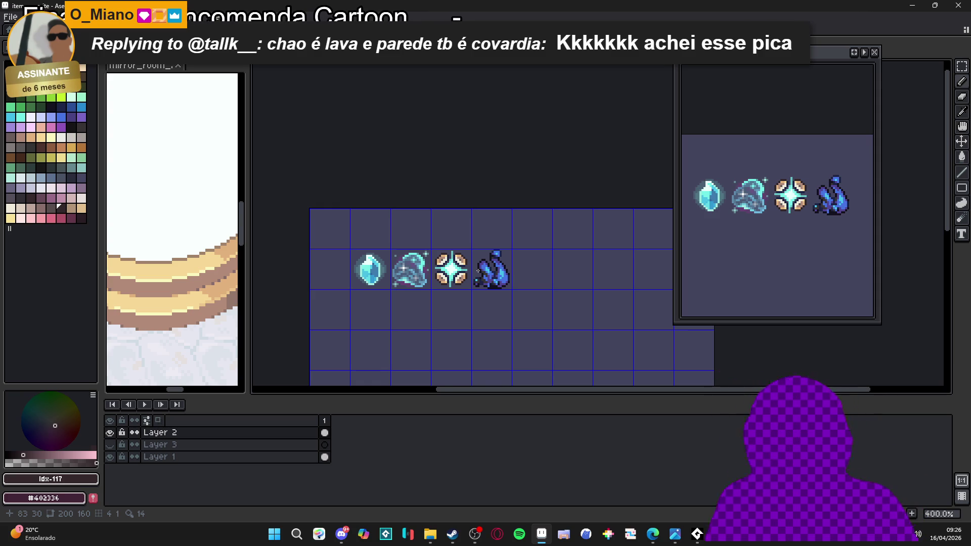
- Clear a trial marquee selection and save items.aseprite
{"action": "key", "text": "m"}
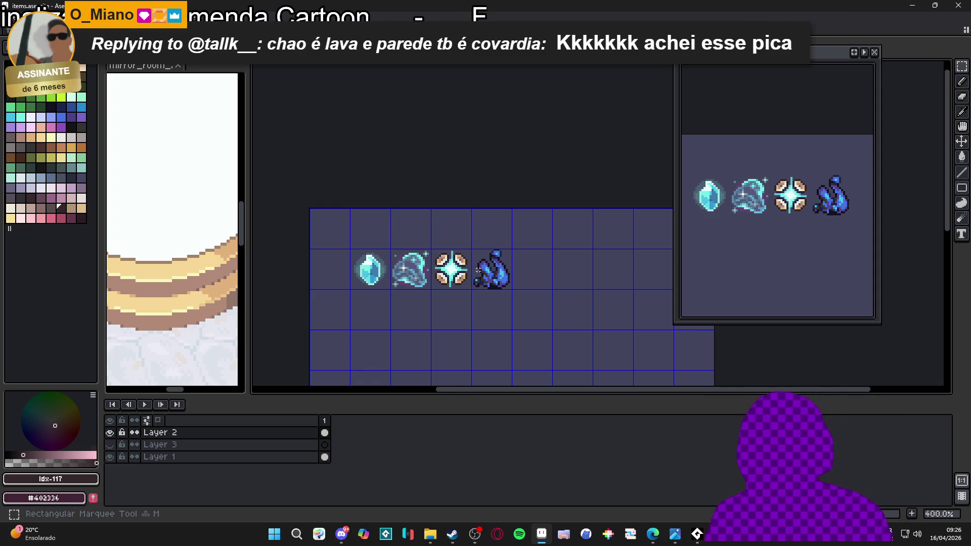
{"action": "mouse_move", "coordinate": [494, 268]}
{"action": "left_mouse_down"}
{"action": "mouse_move", "coordinate": [354, 273]}
{"action": "mouse_move", "coordinate": [500, 276]}
{"action": "left_mouse_up"}
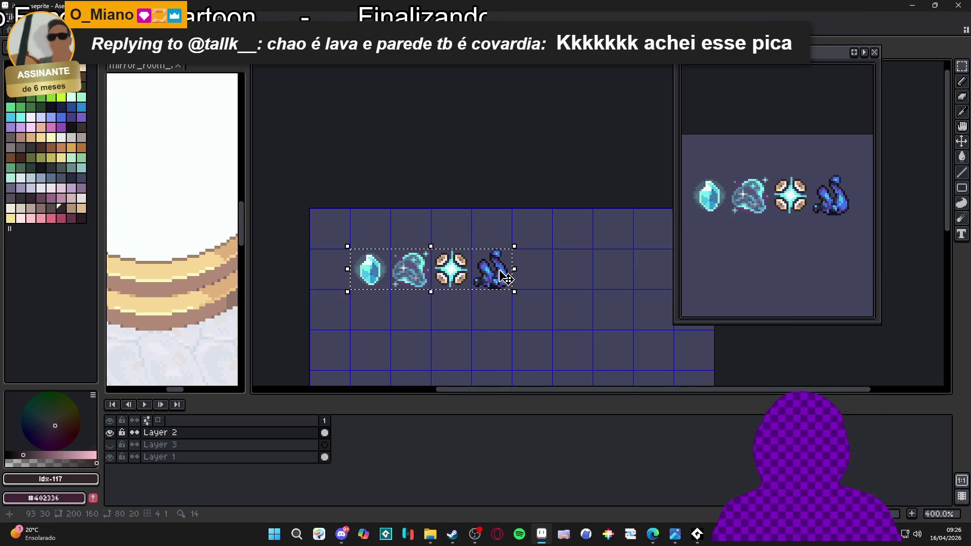
{"action": "key", "text": "ctrl+d"}
{"action": "key", "text": "ctrl+s"}
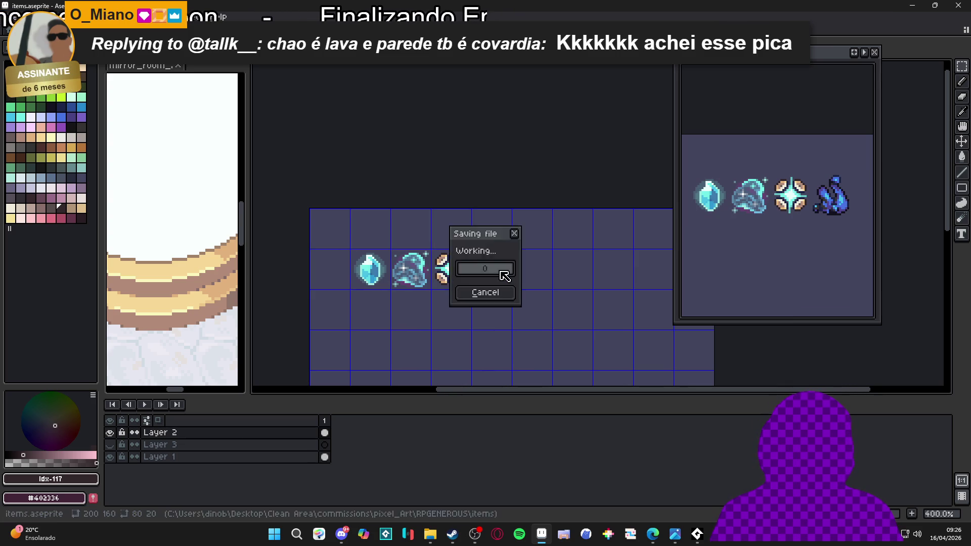
- Marquee-select the block of four item cells
{"action": "left_click_drag", "start_coordinate": [506, 278], "coordinate": [388, 284]}
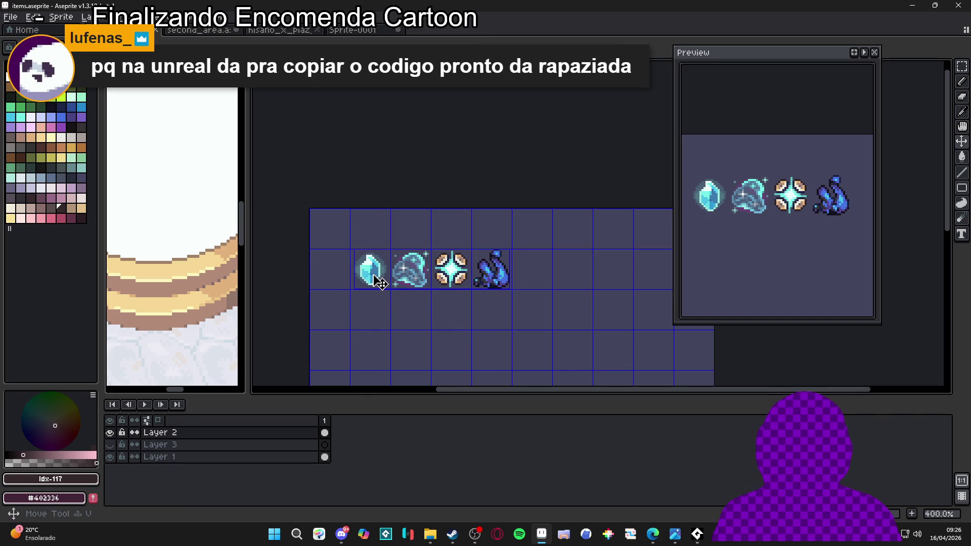
{"action": "left_click_drag", "start_coordinate": [372, 272], "coordinate": [487, 284]}
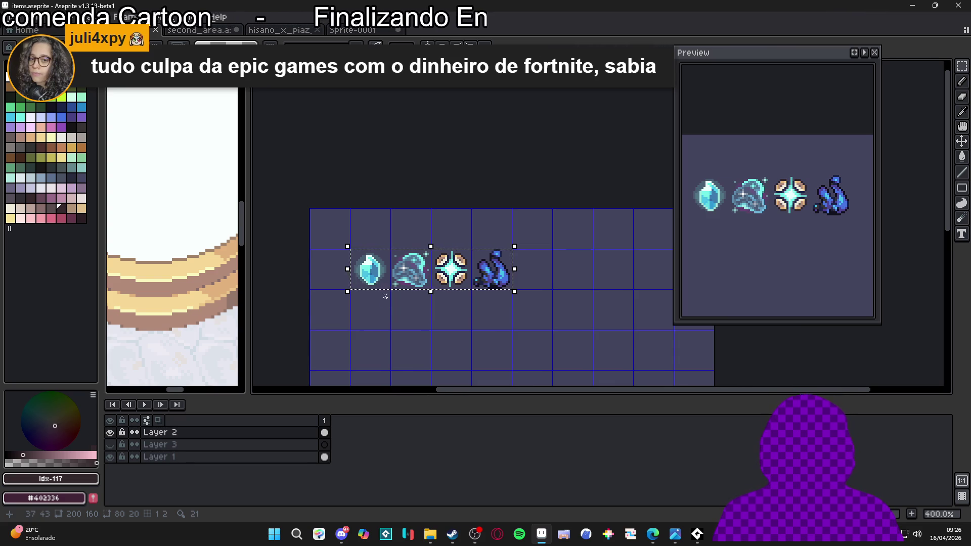
{"action": "scroll", "coordinate": [483, 287], "scroll_direction": "up", "scroll_amount": 5}
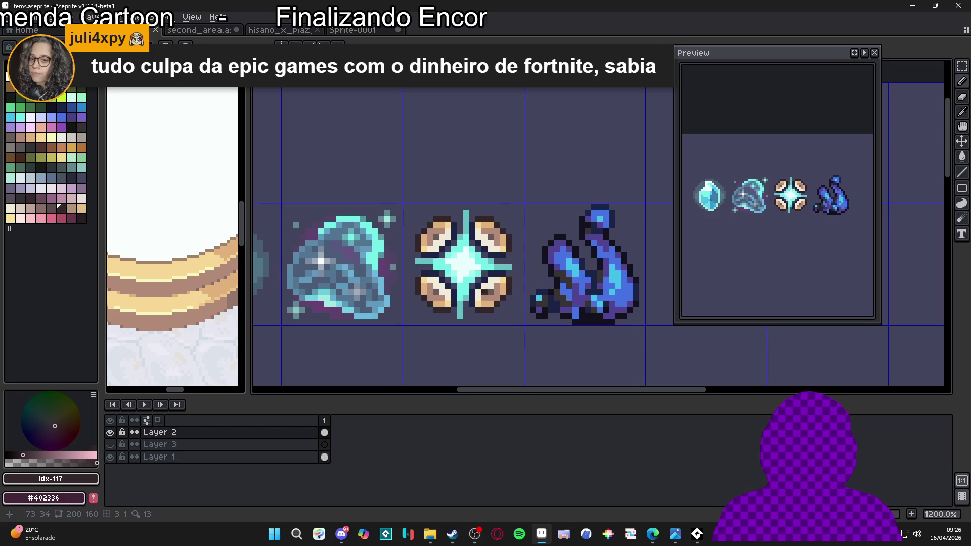
{"action": "scroll", "coordinate": [466, 291], "scroll_direction": "down", "scroll_amount": 3}
{"action": "scroll", "coordinate": [455, 292], "scroll_direction": "up", "scroll_amount": 7}
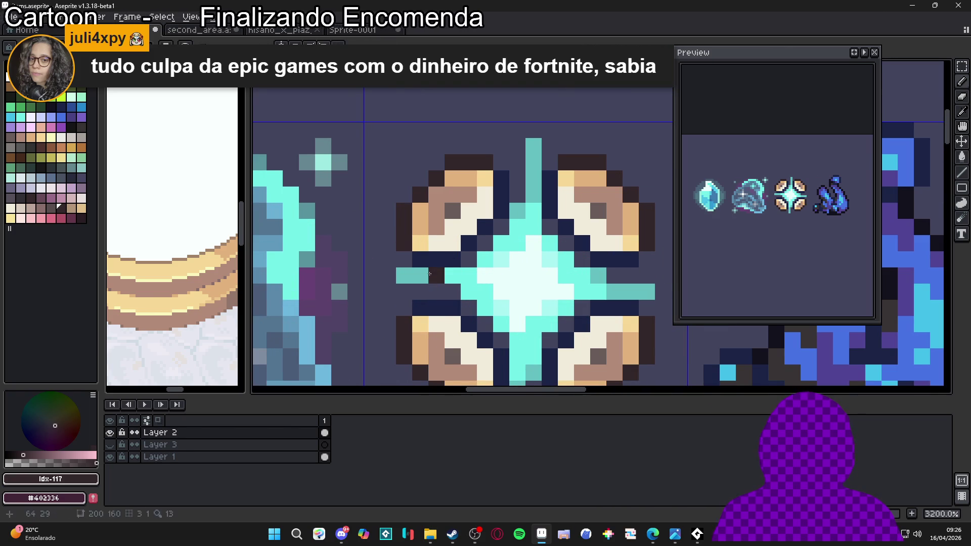
{"action": "left_click", "coordinate": [437, 276], "text": "alt"}
{"action": "left_click", "coordinate": [388, 292]}
{"action": "key", "text": "ctrl+z"}
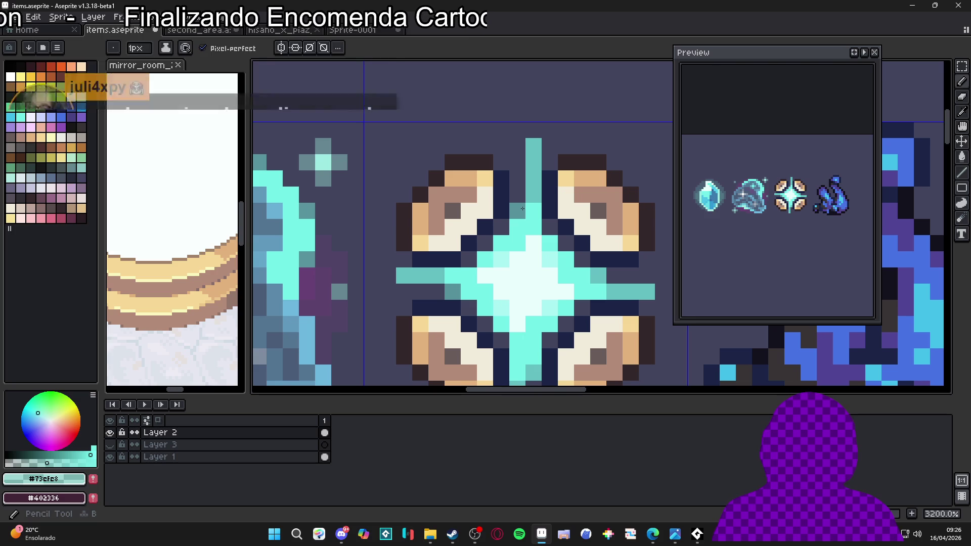
{"action": "key", "text": "b"}
{"action": "scroll", "coordinate": [584, 296], "scroll_direction": "down", "scroll_amount": 1}
{"action": "scroll", "coordinate": [584, 297], "scroll_direction": "up", "scroll_amount": 1}
{"action": "key", "text": "e"}
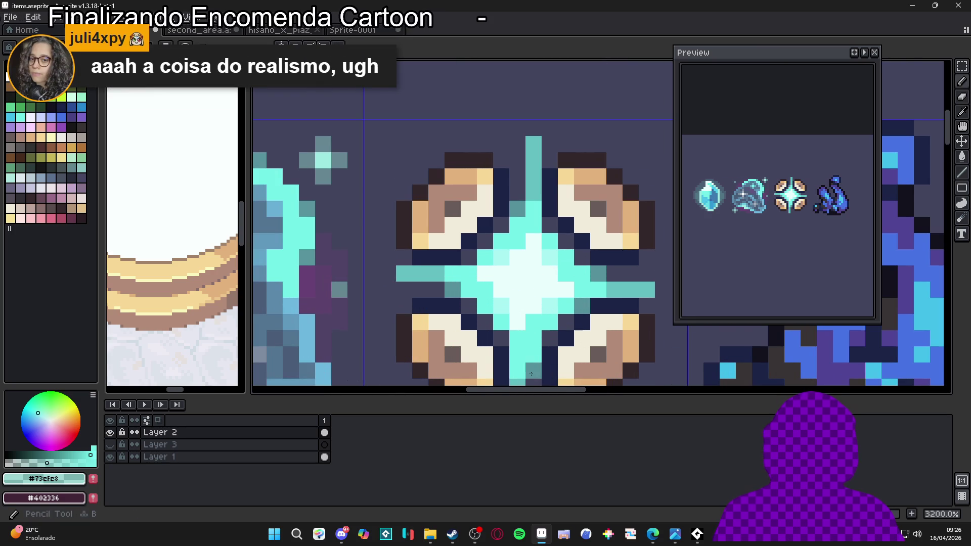
{"action": "scroll", "coordinate": [533, 371], "scroll_direction": "down", "scroll_amount": 4}
{"action": "scroll", "coordinate": [526, 306], "scroll_direction": "up", "scroll_amount": 5}
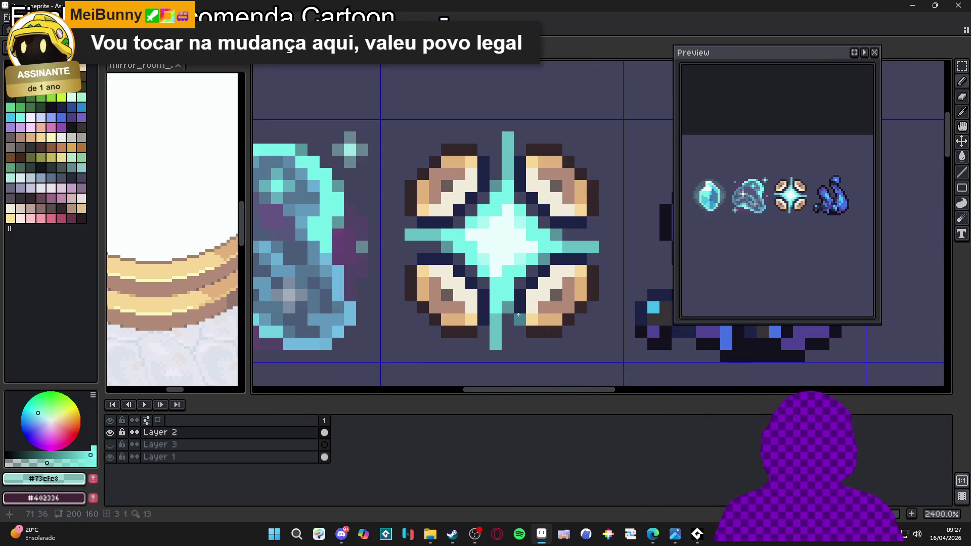
{"action": "scroll", "coordinate": [540, 315], "scroll_direction": "down", "scroll_amount": 3}
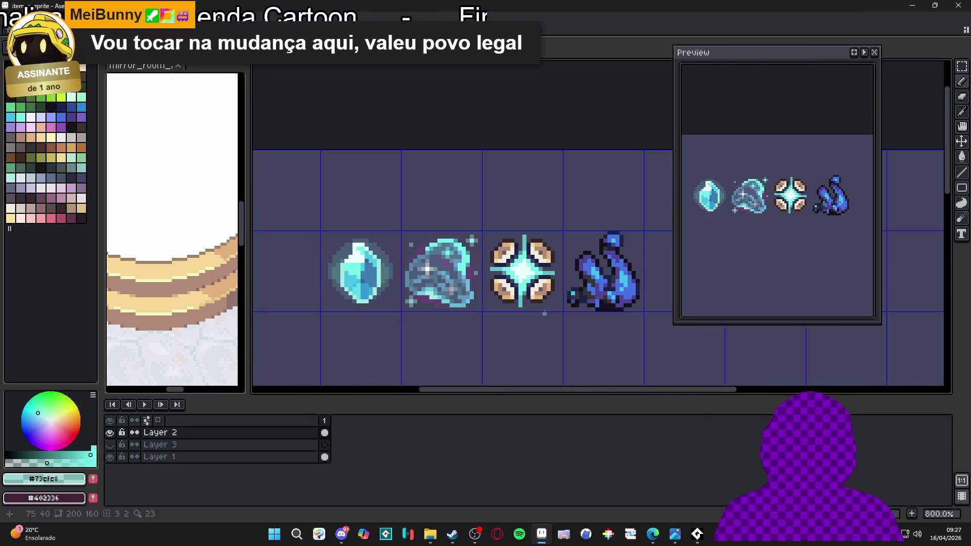
{"action": "scroll", "coordinate": [534, 297], "scroll_direction": "up", "scroll_amount": 5}
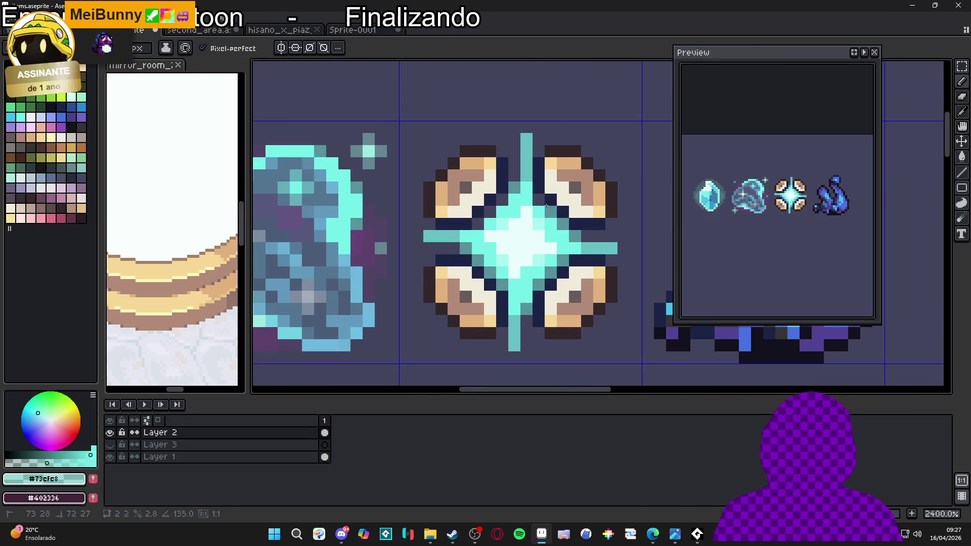
{"action": "scroll", "coordinate": [517, 297], "scroll_direction": "down", "scroll_amount": 5}
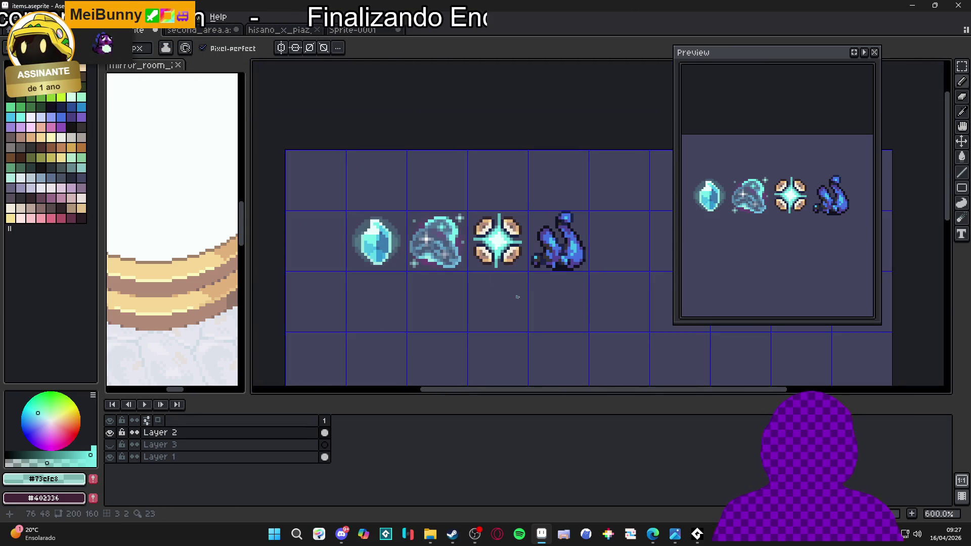
- Undo the last pencil stroke and return to the Pencil tool
{"action": "key", "text": "v"}
{"action": "key", "text": "ctrl+z"}
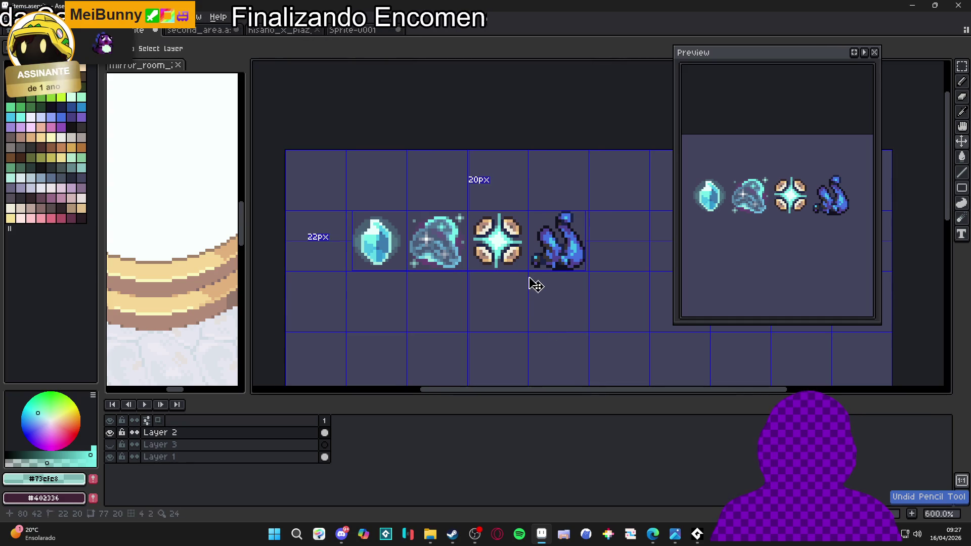
{"action": "key", "text": "b"}
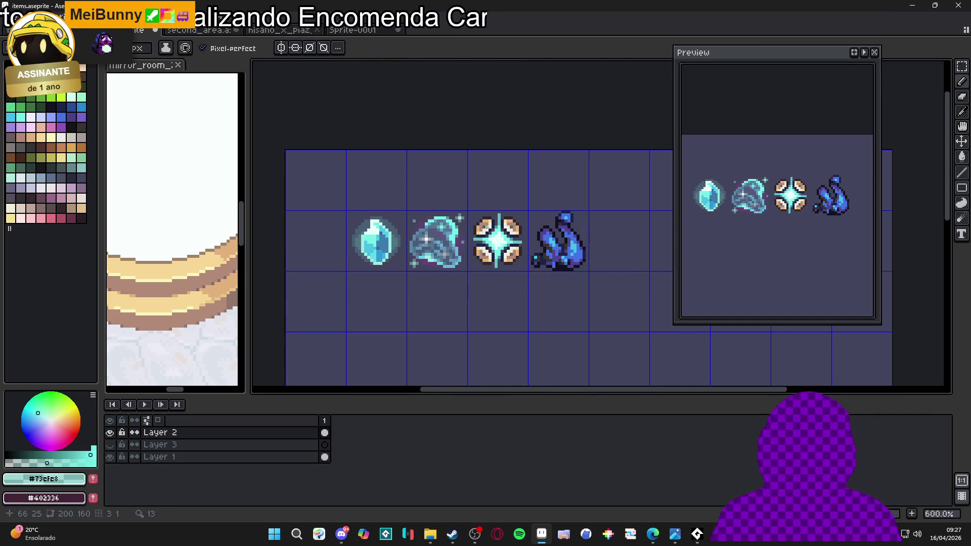
{"action": "scroll", "coordinate": [487, 227], "scroll_direction": "up", "scroll_amount": 1}
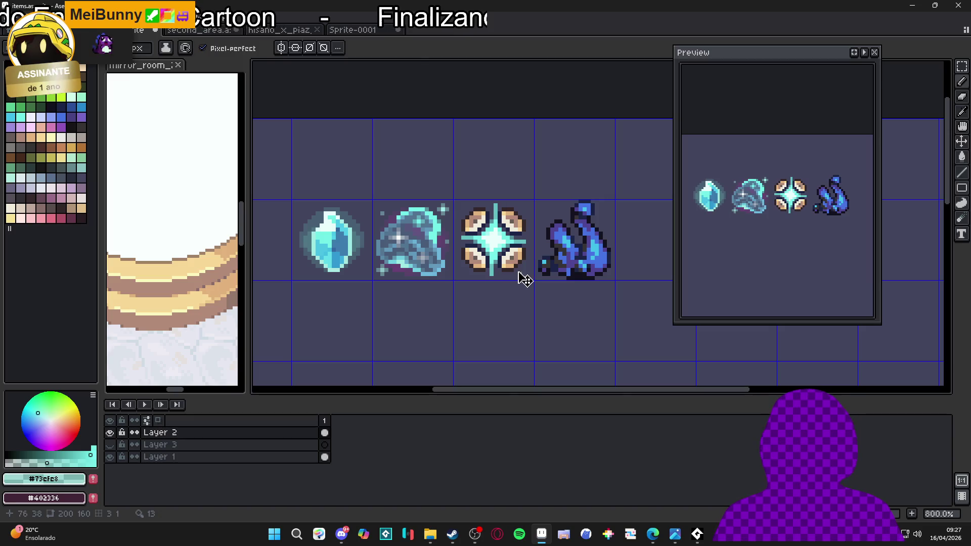
- Try marquee selections around the four item sprites, then clear the selection
{"action": "key", "text": "m"}
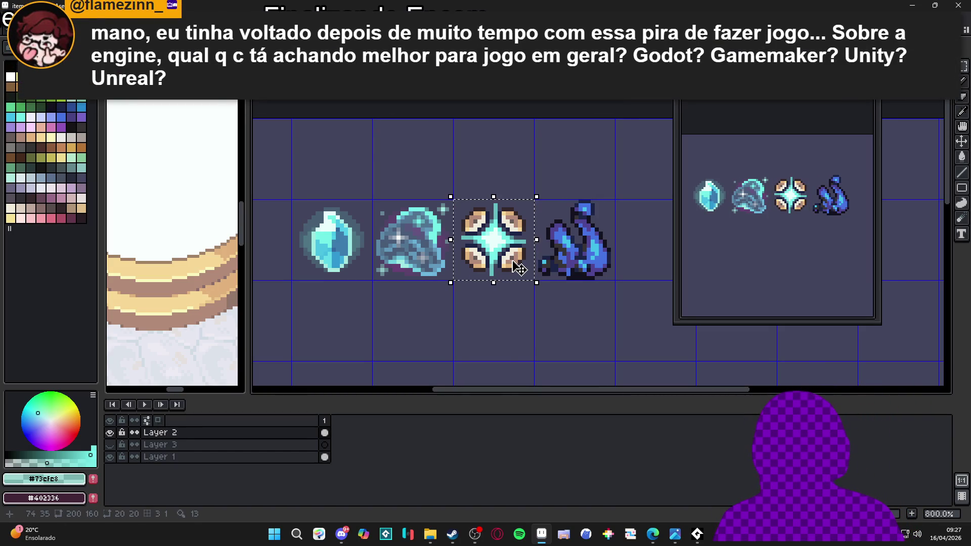
{"action": "scroll", "coordinate": [508, 262], "scroll_direction": "down", "scroll_amount": 2}
{"action": "mouse_move", "coordinate": [506, 262]}
{"action": "left_mouse_down"}
{"action": "mouse_move", "coordinate": [540, 263]}
{"action": "mouse_move", "coordinate": [521, 226]}
{"action": "mouse_move", "coordinate": [366, 222]}
{"action": "left_mouse_up"}
{"action": "key", "text": "m"}
{"action": "key", "text": "ctrl+d"}
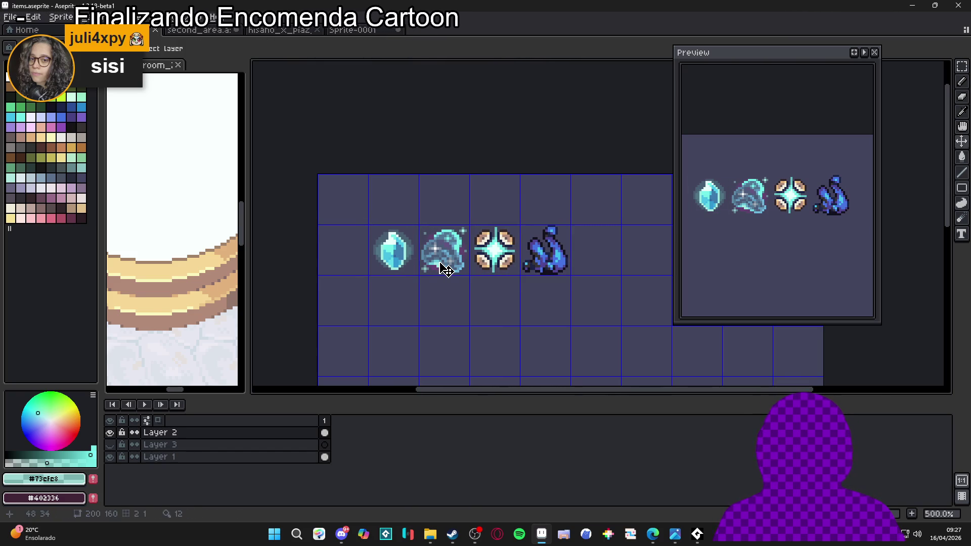
{"action": "key", "text": "m"}
{"action": "key", "text": "ctrl+shift+d"}
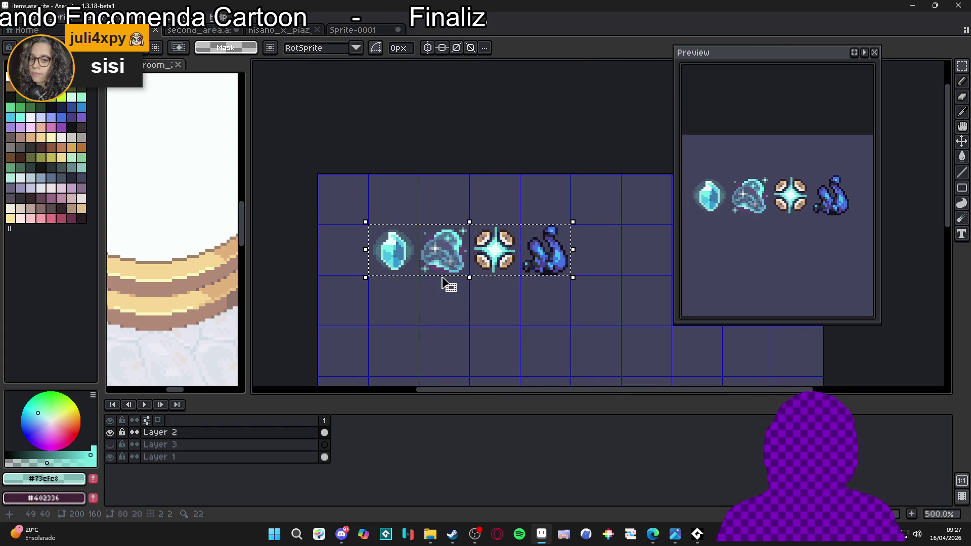
{"action": "key", "text": "ctrl+d"}
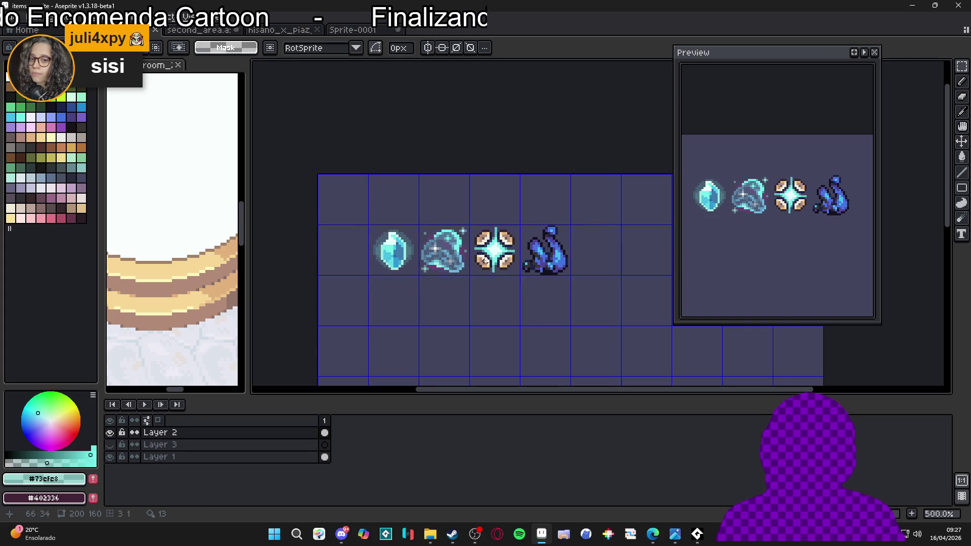
{"action": "left_click_drag", "start_coordinate": [365, 222], "coordinate": [574, 277]}
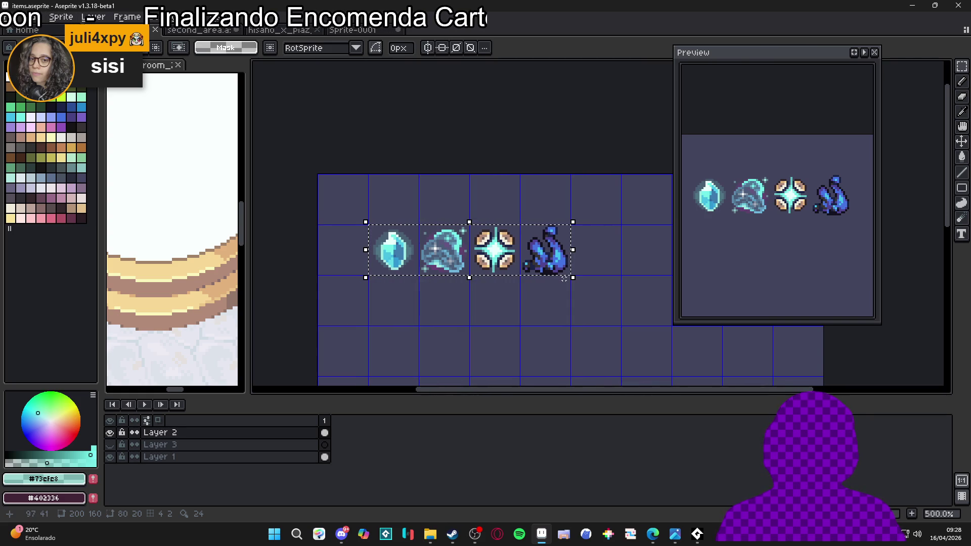
{"action": "scroll", "coordinate": [557, 279], "scroll_direction": "down", "scroll_amount": 1}
{"action": "scroll", "coordinate": [537, 282], "scroll_direction": "right", "scroll_amount": 1}
{"action": "key", "text": "ctrl+d"}
- Hide the canvas grid and pan the view up and right
{"action": "key", "text": "ctrl+apostrophe"}
{"action": "scroll", "coordinate": [473, 297], "scroll_direction": "down", "scroll_amount": 1}
{"action": "scroll", "coordinate": [473, 297], "scroll_direction": "right", "scroll_amount": 1}
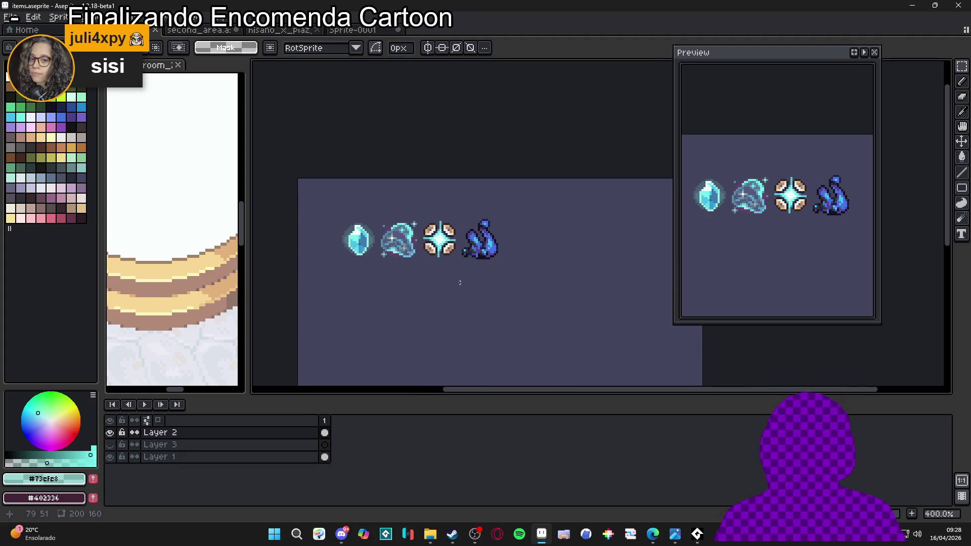
{"action": "left_click_drag", "start_coordinate": [383, 270], "coordinate": [402, 233]}
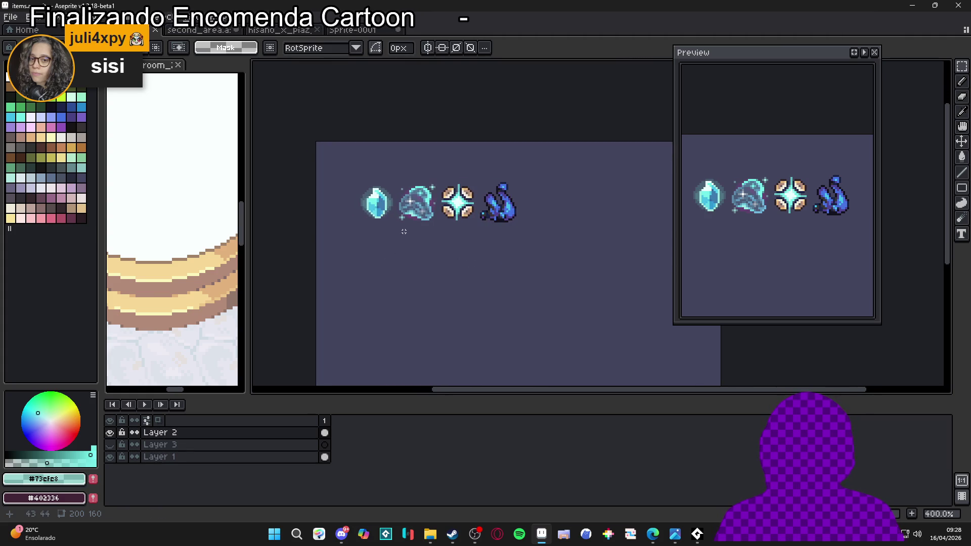
{"action": "left_click", "coordinate": [430, 534]}
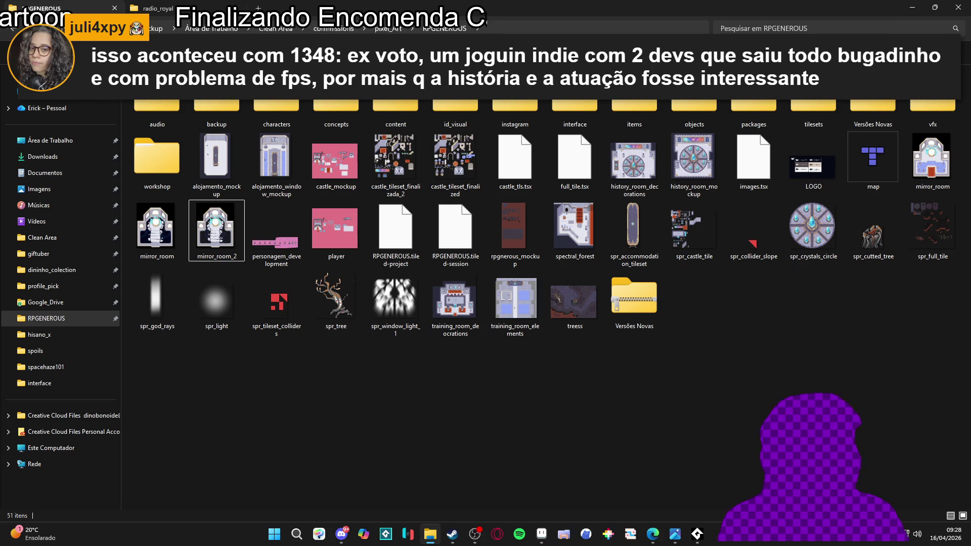
- Open the RPGENEROUS interface folder in File Explorer, then return to the Aseprite item sheet
{"action": "mouse_move", "coordinate": [572, 270]}
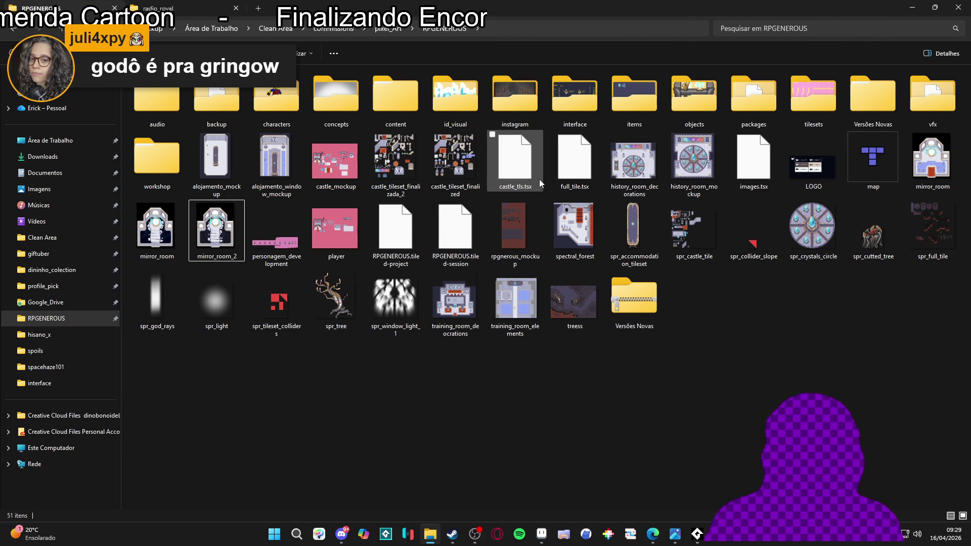
{"action": "left_click", "coordinate": [542, 535]}
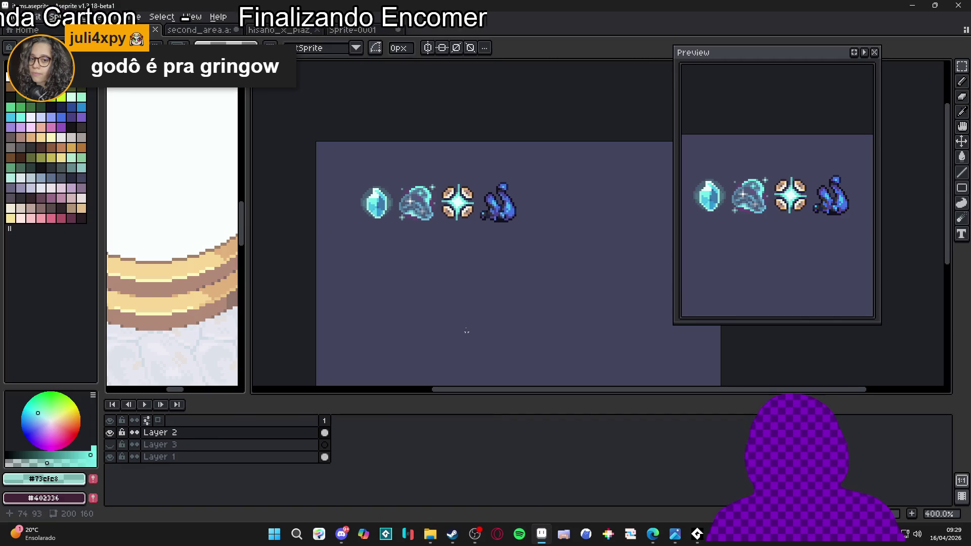
{"action": "left_click", "coordinate": [431, 535]}
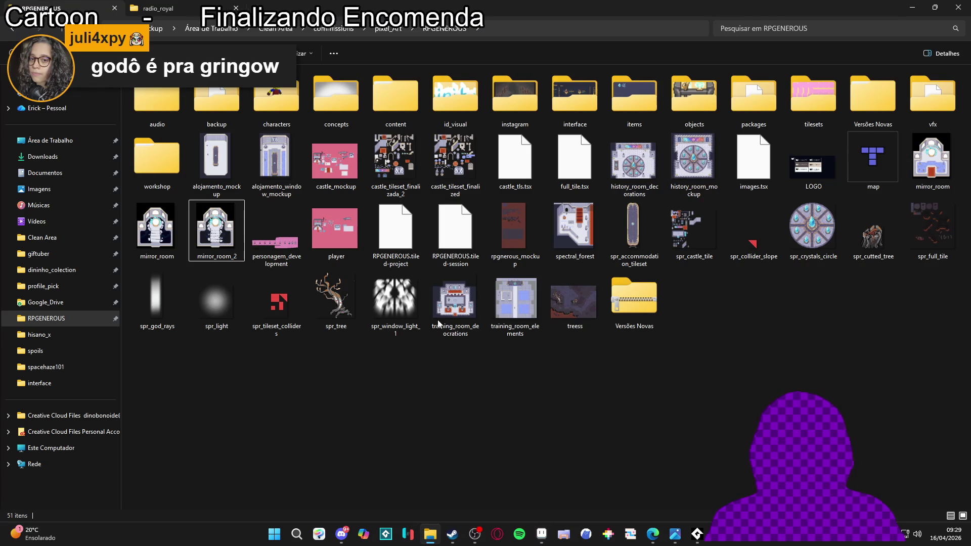
{"action": "double_click", "coordinate": [563, 107]}
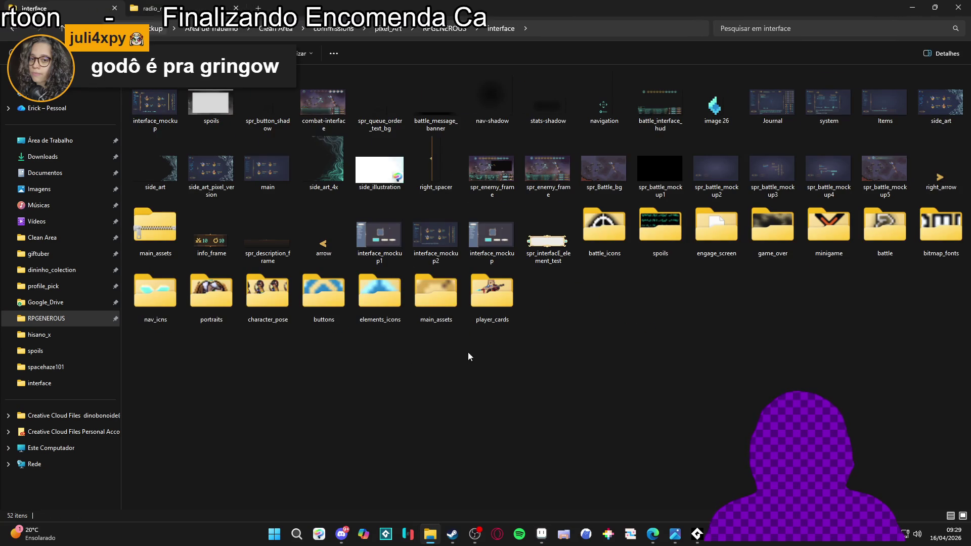
{"action": "left_click", "coordinate": [542, 534]}
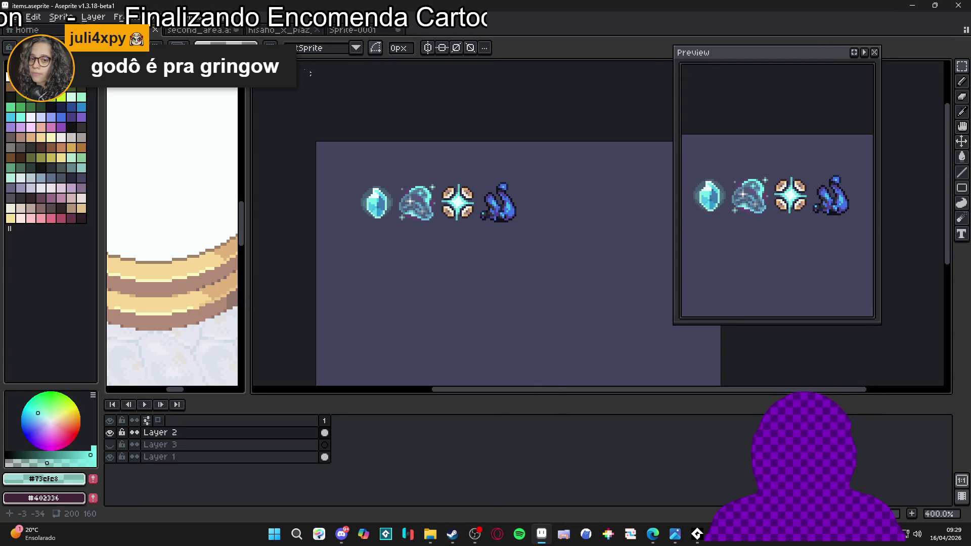
- Cycle through the other open sprites back to items, then bring File Explorer forward
{"action": "key", "text": "ctrl+Tab"}
{"action": "key", "text": "ctrl+Tab"}
{"action": "key", "text": "ctrl+Tab"}
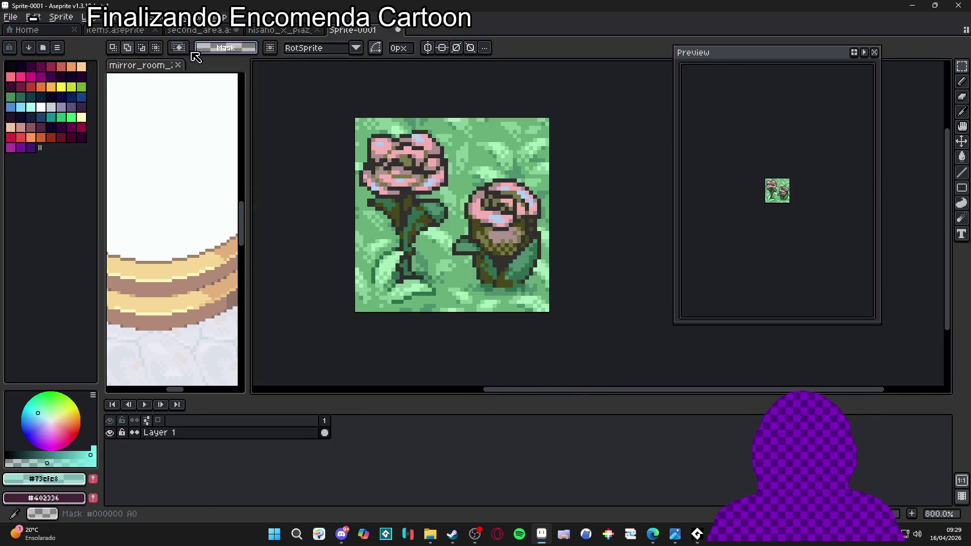
{"action": "key", "text": "ctrl+Tab"}
{"action": "key", "text": "alt+Tab"}
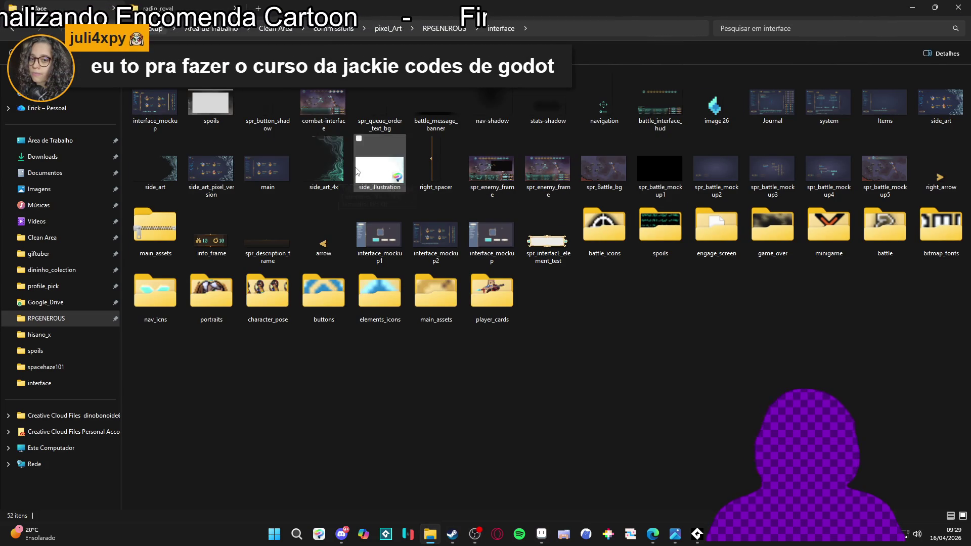
- Switch the interface folder to larger icons and briefly select the minigame and battle_icons folders
{"action": "scroll", "coordinate": [356, 172], "scroll_direction": "up", "scroll_amount": 2, "text": "ctrl"}
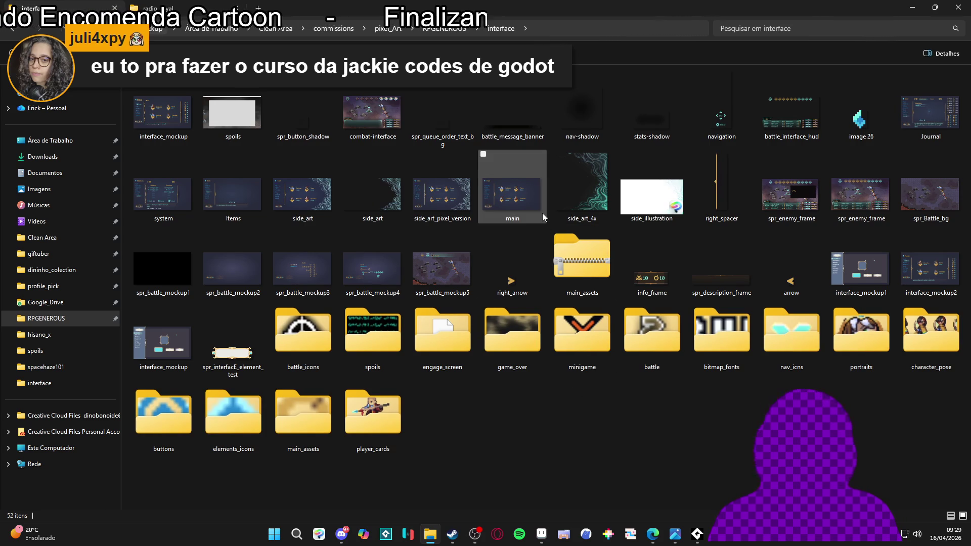
{"action": "left_click", "coordinate": [597, 324]}
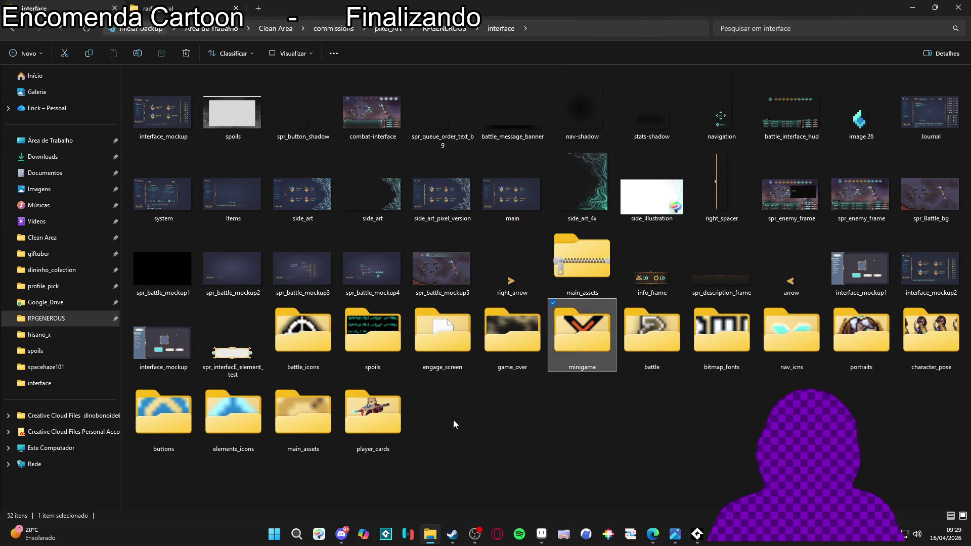
{"action": "left_click", "coordinate": [271, 338]}
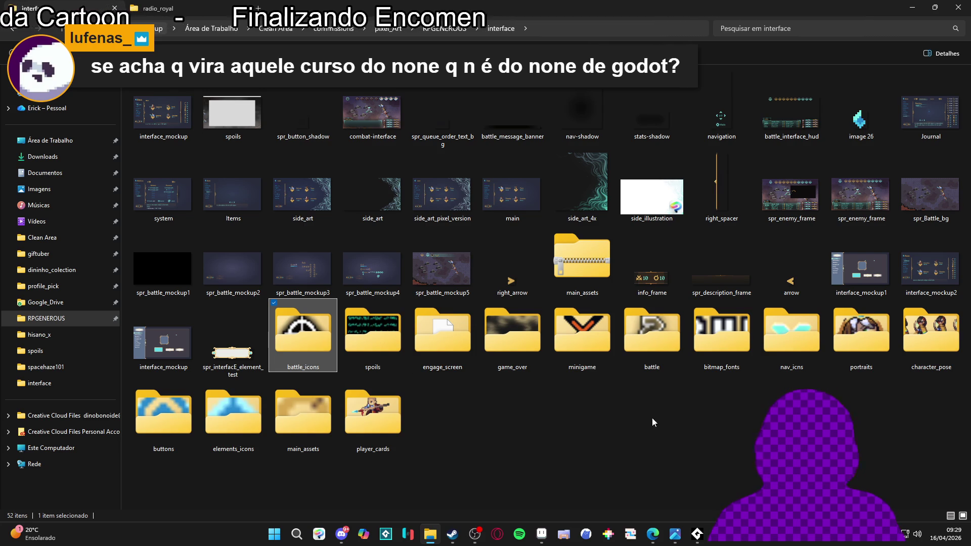
{"action": "left_click", "coordinate": [639, 438]}
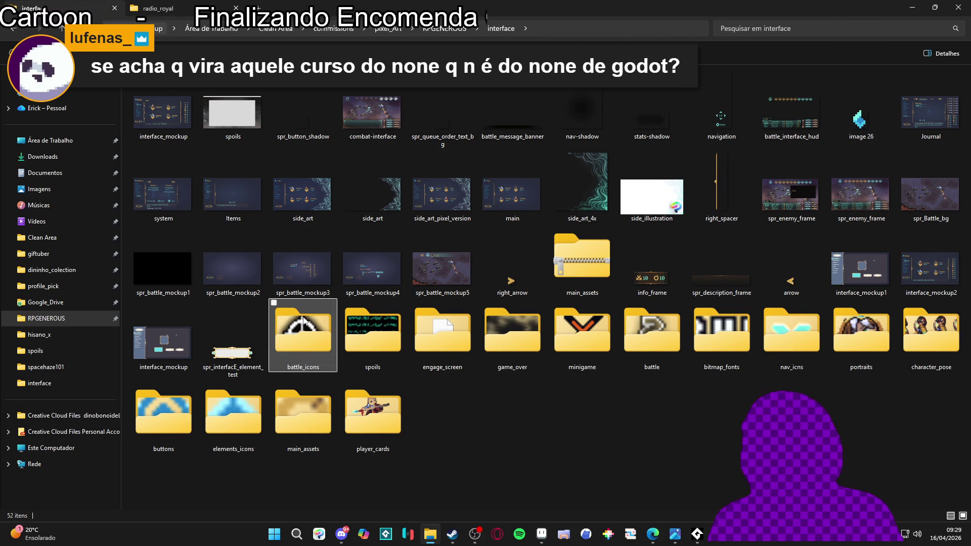
{"action": "mouse_move", "coordinate": [303, 320]}
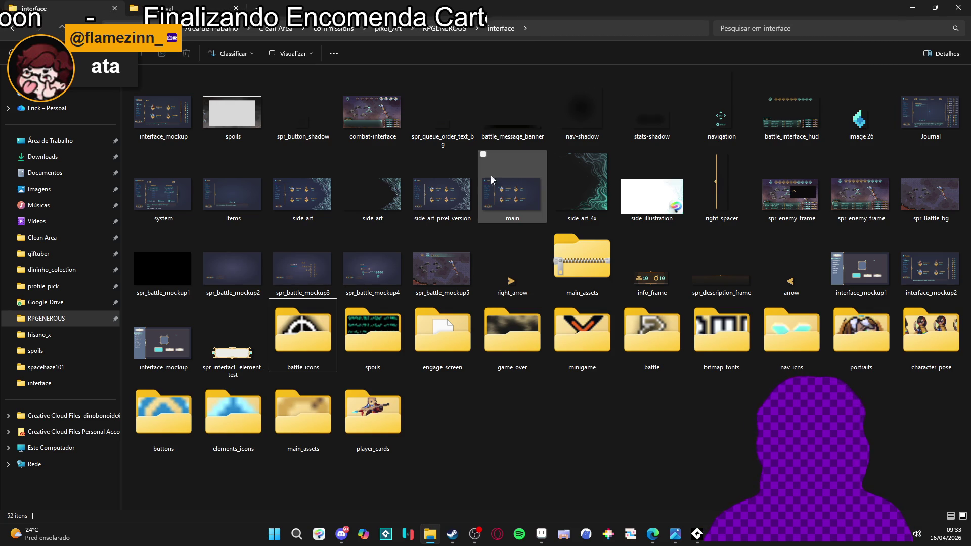
- Shrink the interface folder's icons from large to medium thumbnails with Ctrl+scroll
{"action": "mouse_move", "coordinate": [495, 194]}
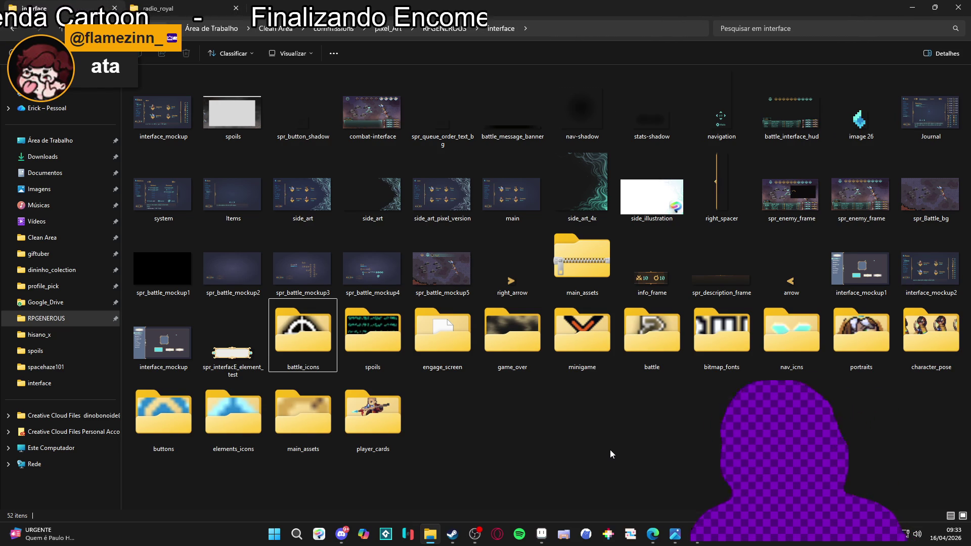
{"action": "scroll", "coordinate": [610, 450], "scroll_direction": "down", "scroll_amount": 4, "text": "ctrl"}
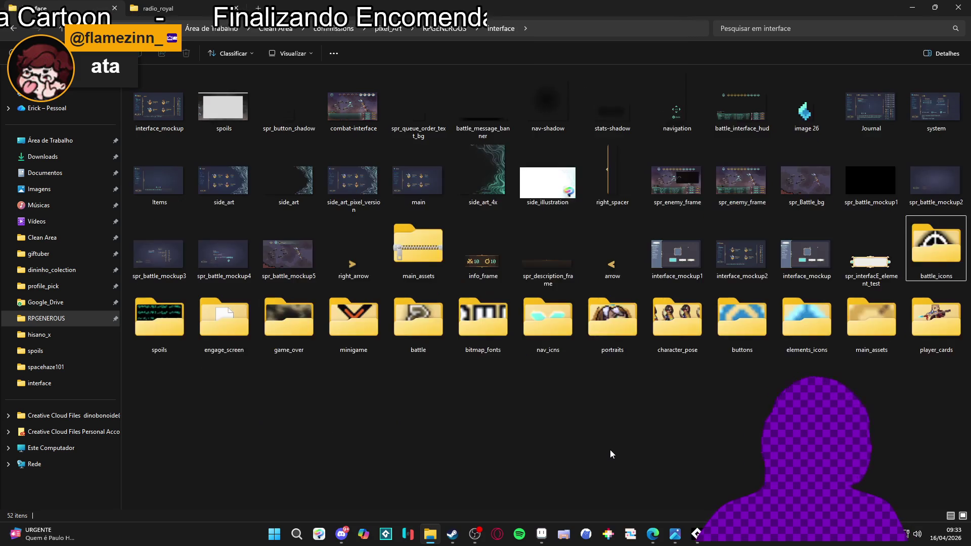
- Scroll through the folder listing, then Alt+Tab away from File Explorer to the desktop
{"action": "scroll", "coordinate": [617, 439], "scroll_direction": "down", "scroll_amount": 1, "text": "ctrl"}
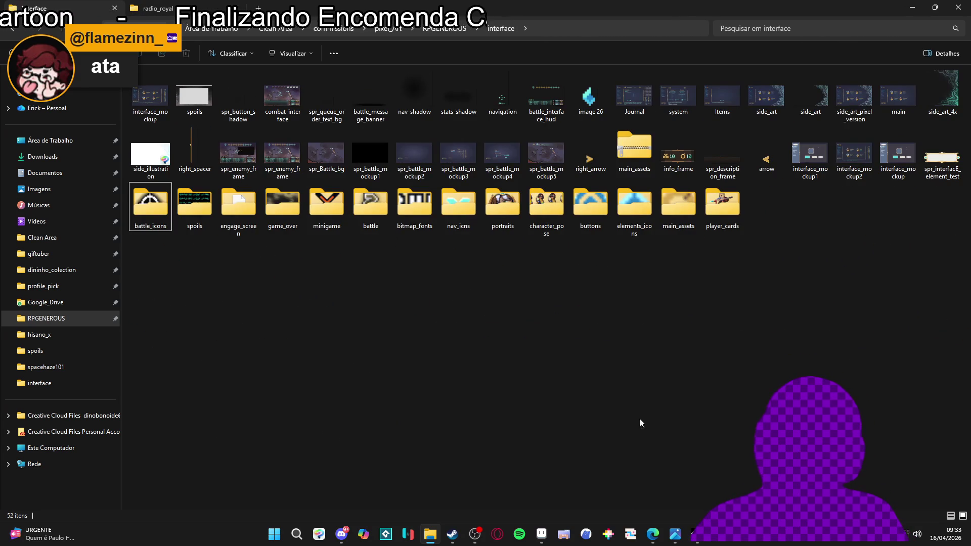
{"action": "scroll", "coordinate": [687, 289], "scroll_direction": "up", "scroll_amount": 3, "text": "ctrl"}
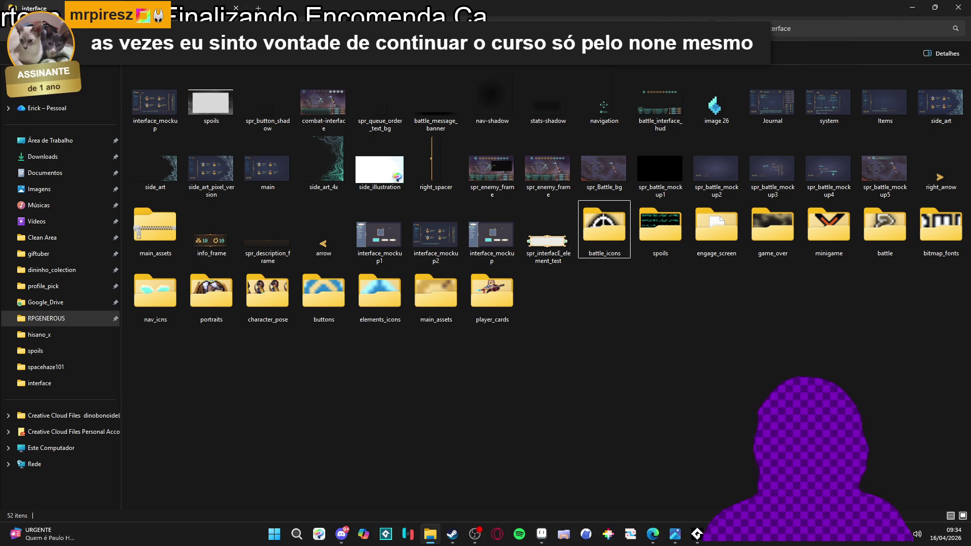
{"action": "key", "text": "alt+Tab"}
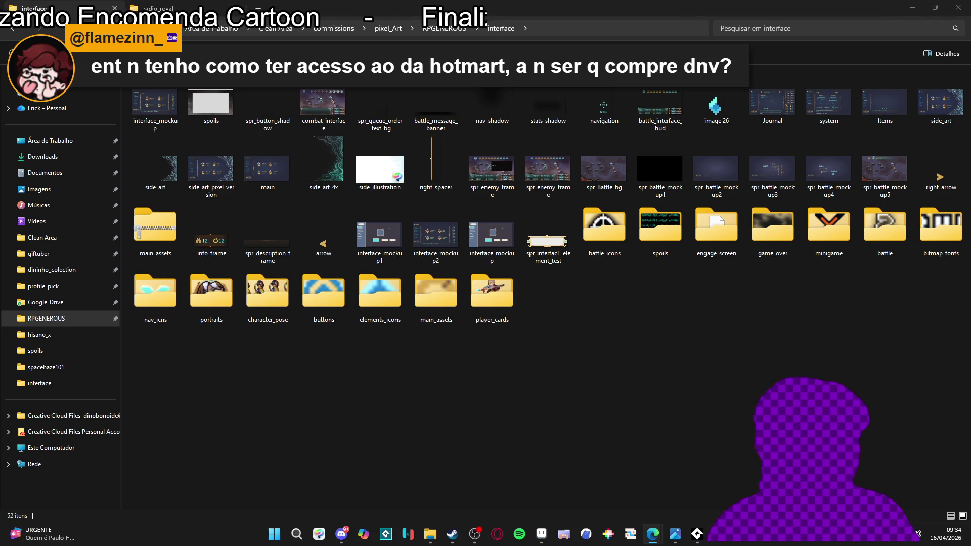
- Dismiss the Edge window previews so the RPGENEROUS interface folder window returns
{"action": "mouse_move", "coordinate": [654, 542]}
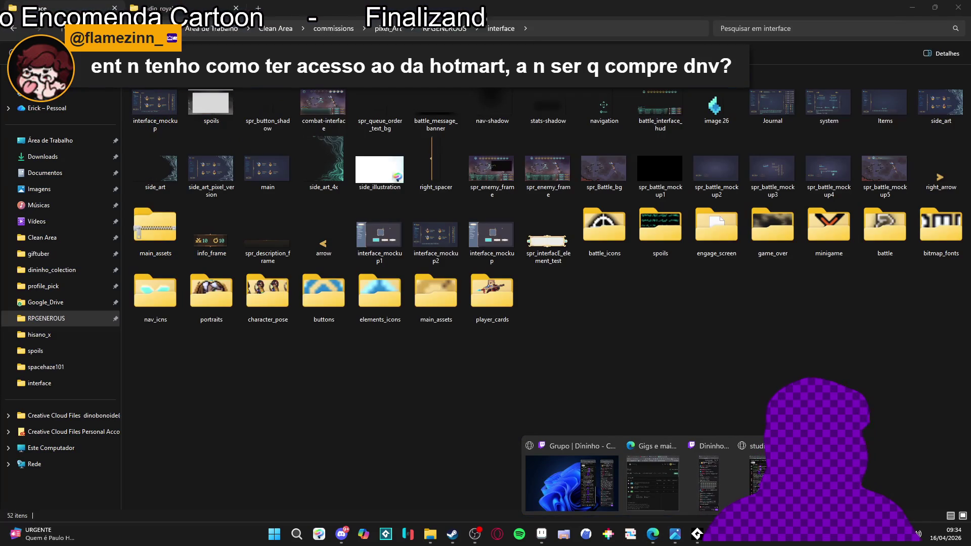
{"action": "left_click", "coordinate": [653, 535]}
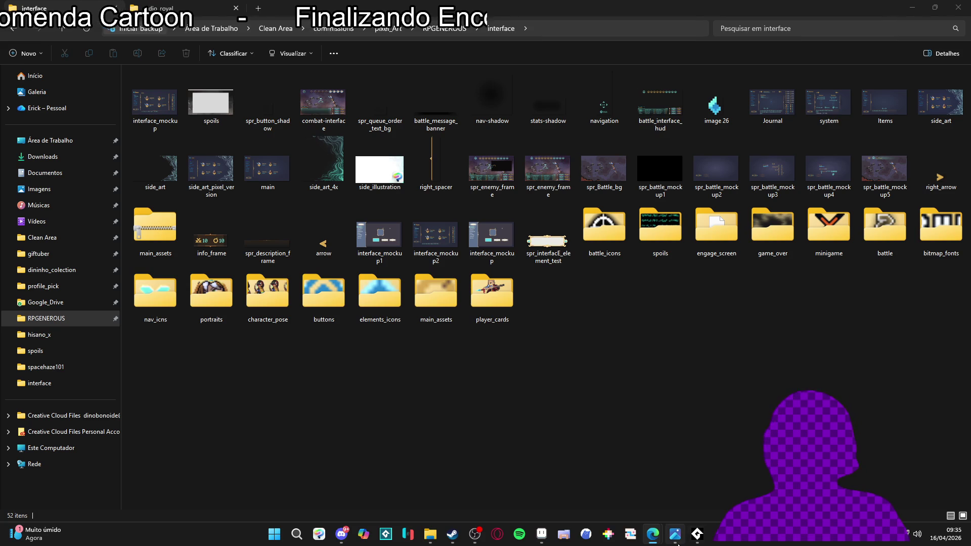
{"action": "left_click", "coordinate": [542, 534]}
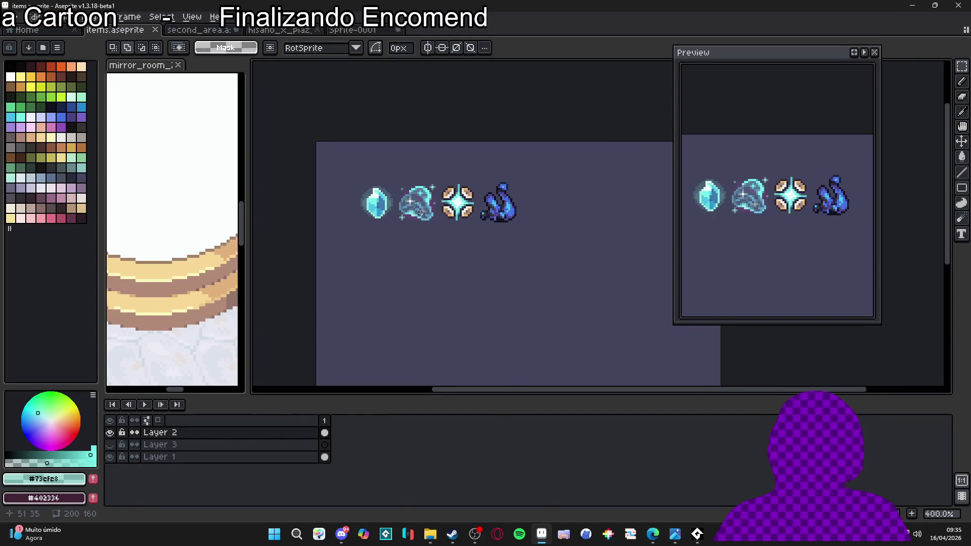
- Turn on the grid in items.aseprite and marquee-select parts of the four-sprite row
{"action": "key", "text": "v"}
{"action": "key", "text": "ctrl+apostrophe"}
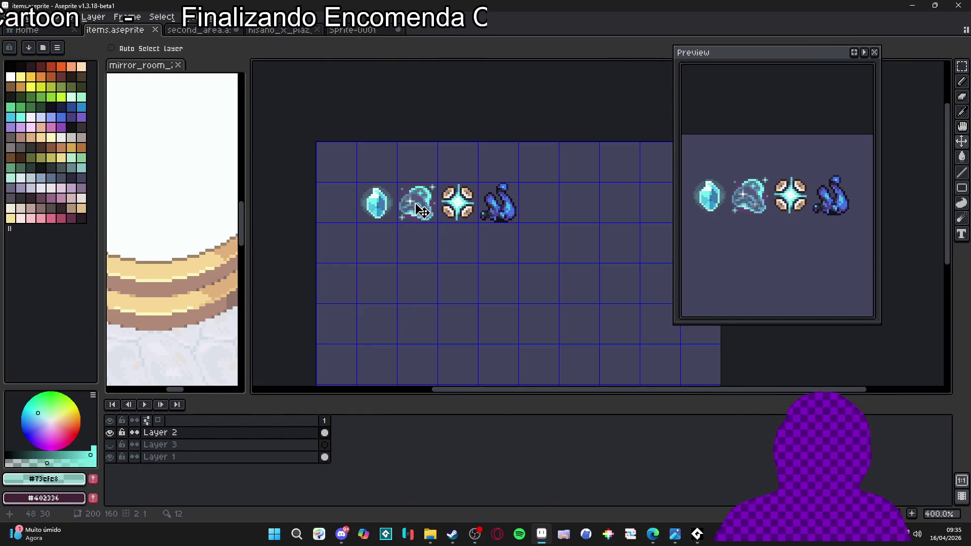
{"action": "key", "text": "m"}
{"action": "left_click_drag", "start_coordinate": [416, 208], "coordinate": [503, 215]}
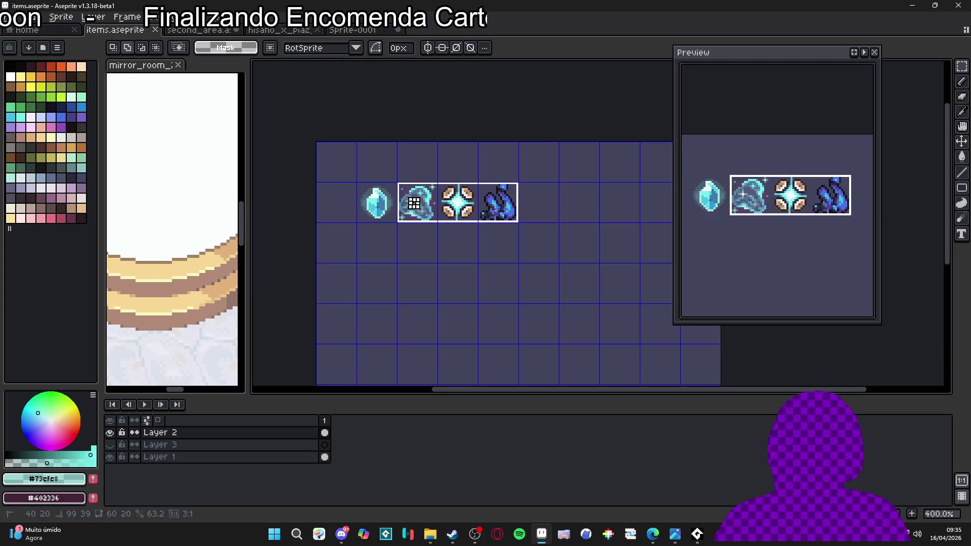
{"action": "left_click", "coordinate": [503, 214]}
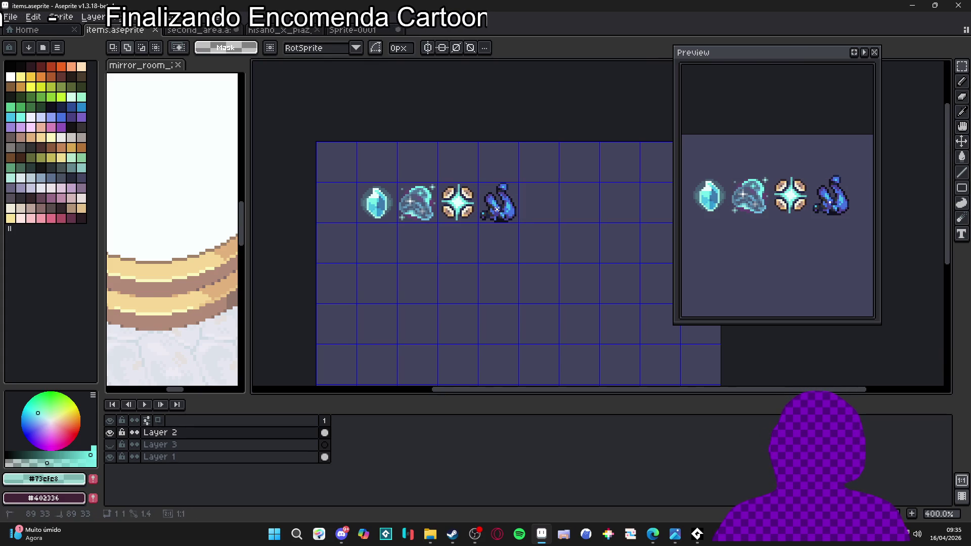
{"action": "mouse_move", "coordinate": [499, 208]}
{"action": "left_mouse_down"}
{"action": "mouse_move", "coordinate": [364, 193]}
{"action": "mouse_move", "coordinate": [430, 213]}
{"action": "mouse_move", "coordinate": [505, 212]}
{"action": "mouse_move", "coordinate": [351, 205]}
{"action": "mouse_move", "coordinate": [381, 217]}
{"action": "left_mouse_up"}
{"action": "left_click", "coordinate": [499, 201]}
- Try further marquee selections across the sprites, then return to the interface folder in Explorer
{"action": "left_click", "coordinate": [500, 211]}
{"action": "left_click", "coordinate": [381, 215]}
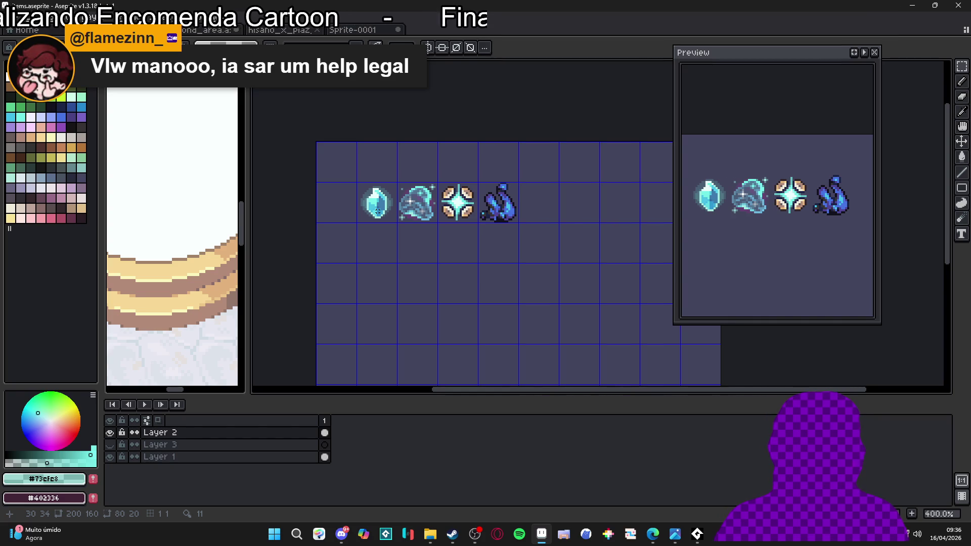
{"action": "left_click_drag", "start_coordinate": [379, 212], "coordinate": [506, 219]}
{"action": "left_click", "coordinate": [498, 220]}
{"action": "left_click_drag", "start_coordinate": [418, 201], "coordinate": [506, 211]}
{"action": "left_click", "coordinate": [498, 215]}
{"action": "left_click", "coordinate": [505, 215]}
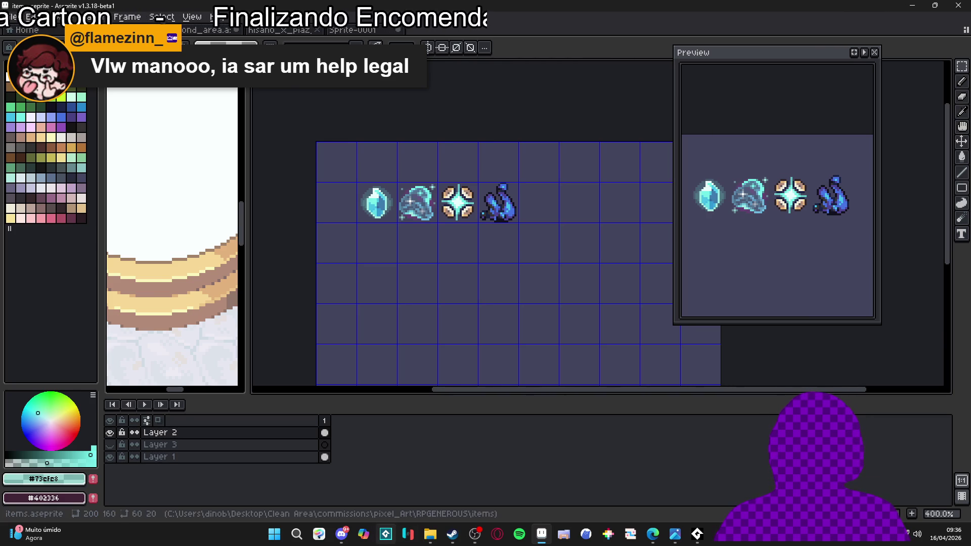
{"action": "left_click", "coordinate": [431, 538]}
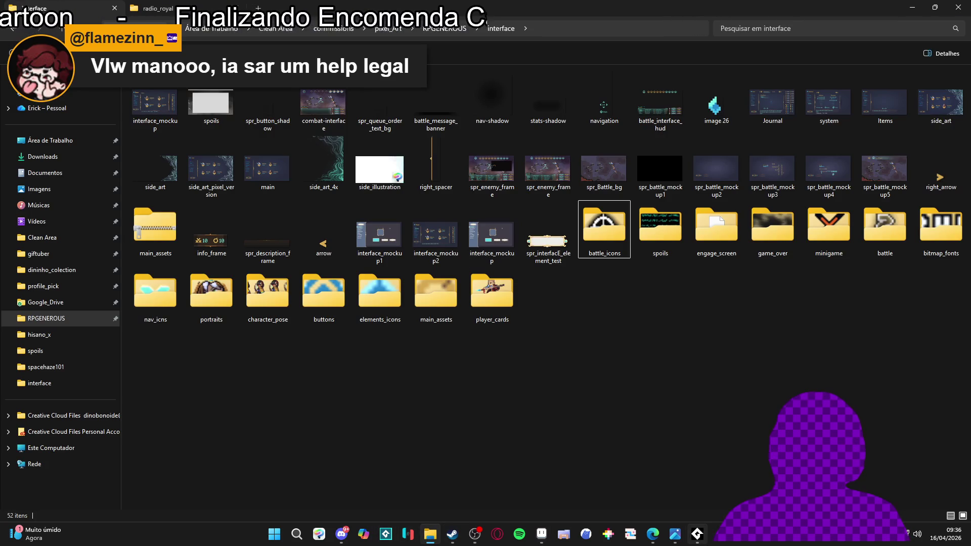
- Switch between Aseprite's items sheet and the interface folder in Explorer
{"action": "left_click", "coordinate": [545, 544]}
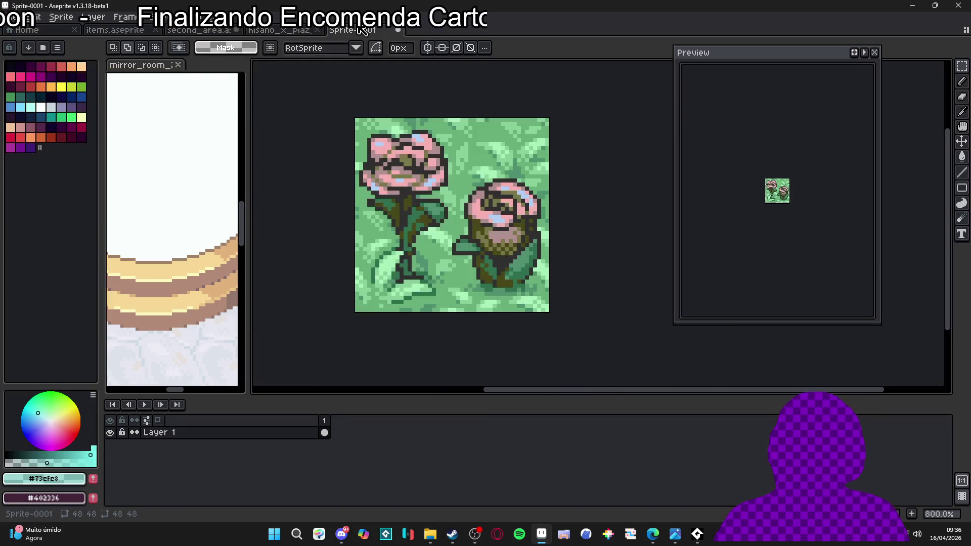
{"action": "key", "text": "ctrl+Tab"}
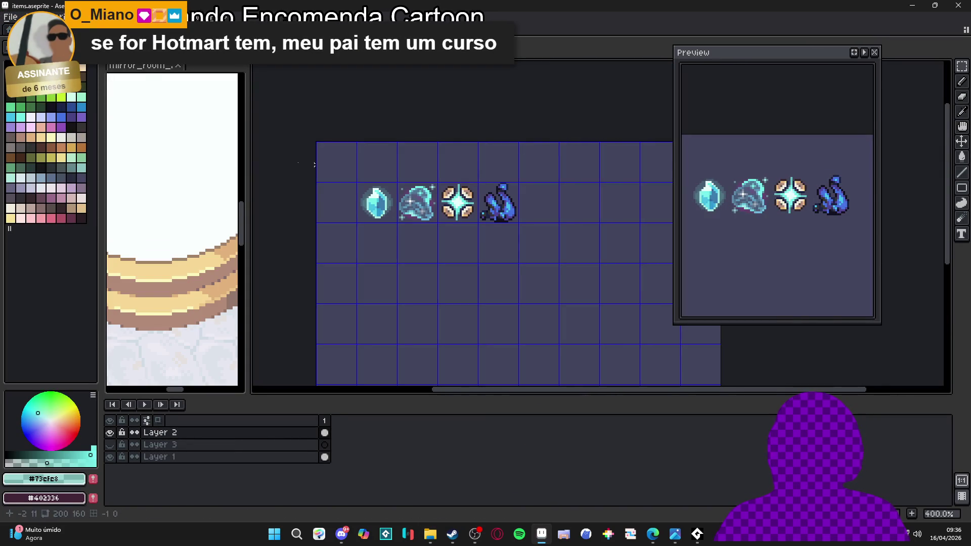
{"action": "left_click", "coordinate": [430, 534]}
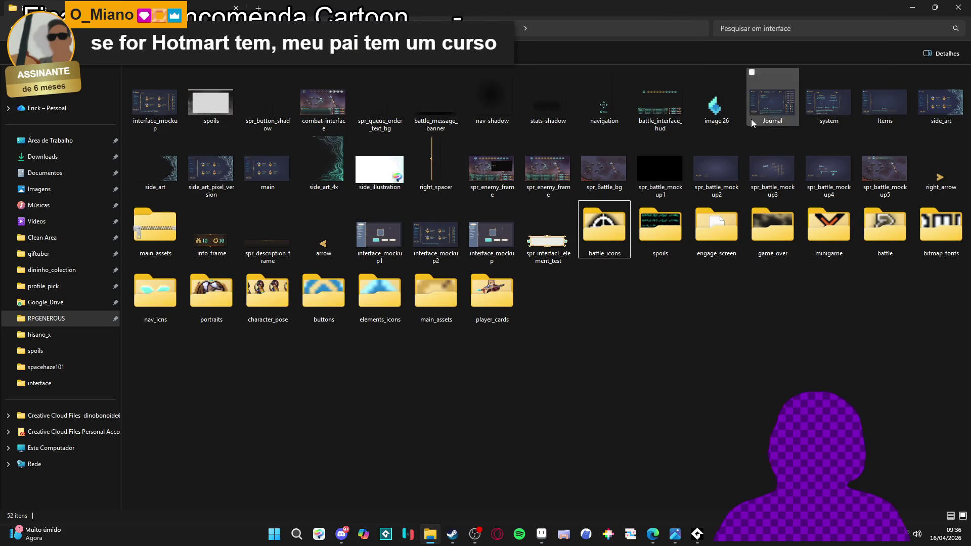
- Open interface_mockup, copy its first Materials slot frame, and cycle back to items.aseprite
{"action": "double_click", "coordinate": [155, 107]}
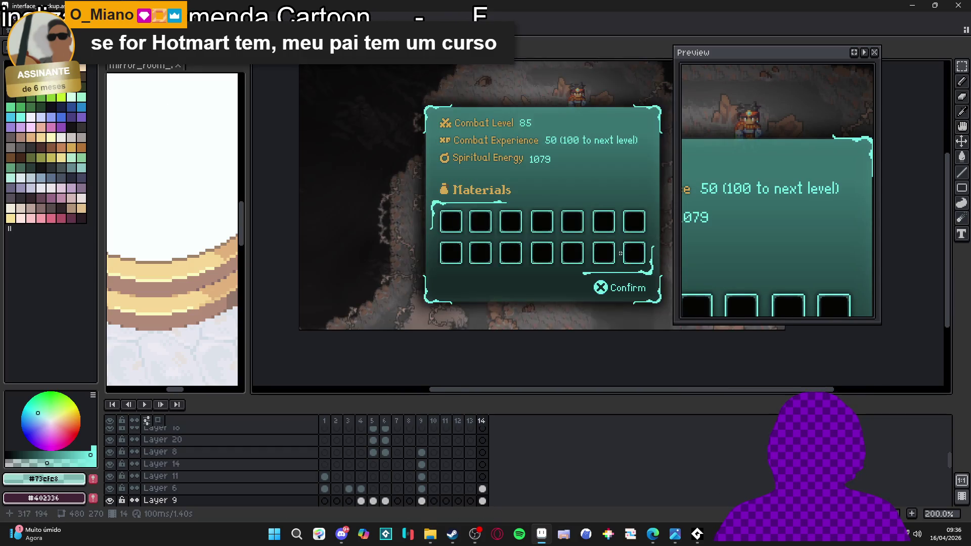
{"action": "scroll", "coordinate": [386, 265], "scroll_direction": "up", "scroll_amount": 7}
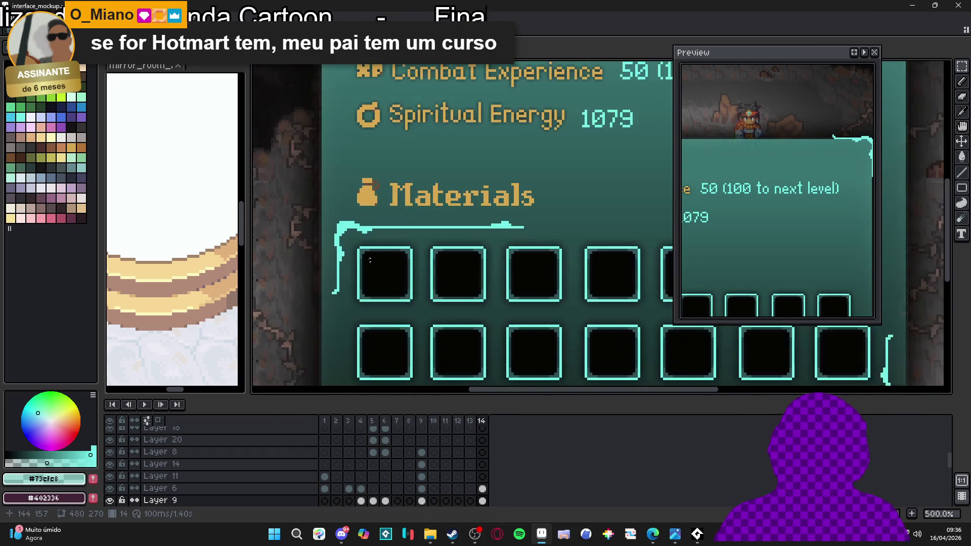
{"action": "scroll", "coordinate": [407, 263], "scroll_direction": "down", "scroll_amount": 1}
{"action": "scroll", "coordinate": [399, 243], "scroll_direction": "up", "scroll_amount": 1}
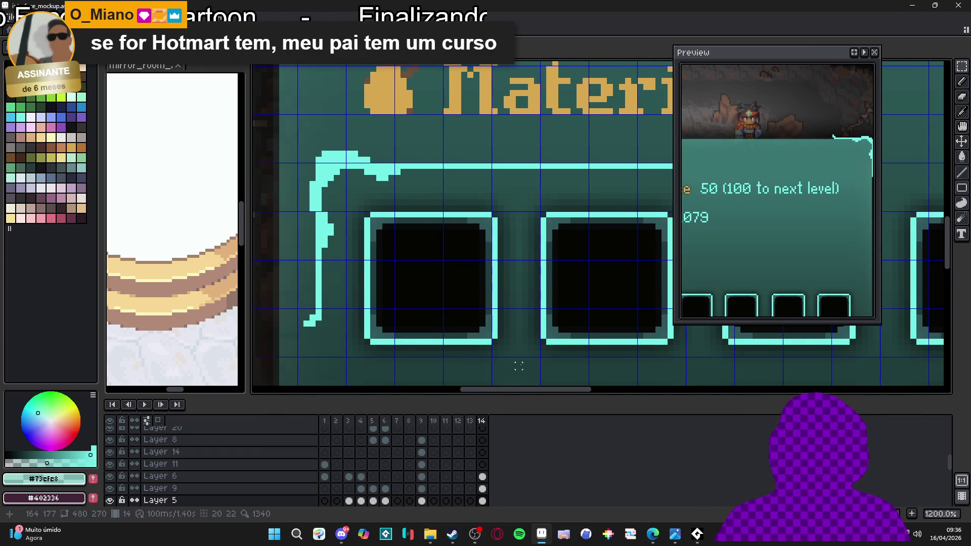
{"action": "mouse_move", "coordinate": [521, 375]}
{"action": "left_mouse_down"}
{"action": "mouse_move", "coordinate": [333, 182]}
{"action": "mouse_move", "coordinate": [361, 202]}
{"action": "left_mouse_up"}
{"action": "key", "text": "ctrl+d"}
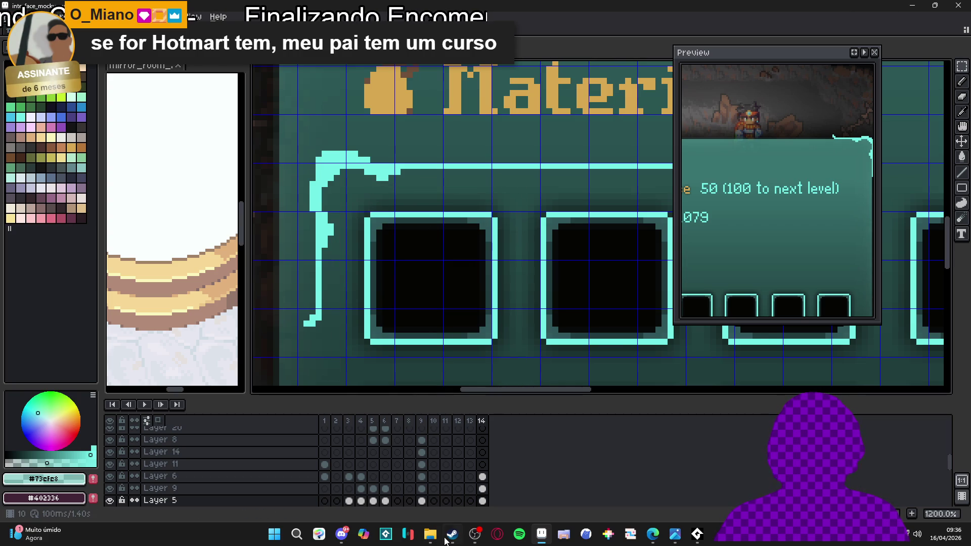
{"action": "key", "text": "ctrl+Tab"}
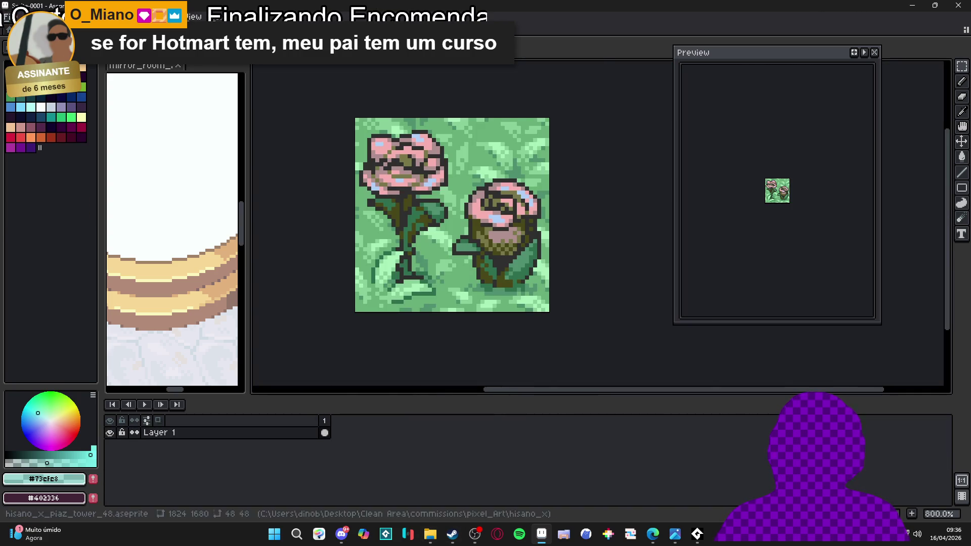
{"action": "key", "text": "ctrl+Tab"}
{"action": "key", "text": "ctrl+Tab"}
{"action": "key", "text": "ctrl+Tab"}
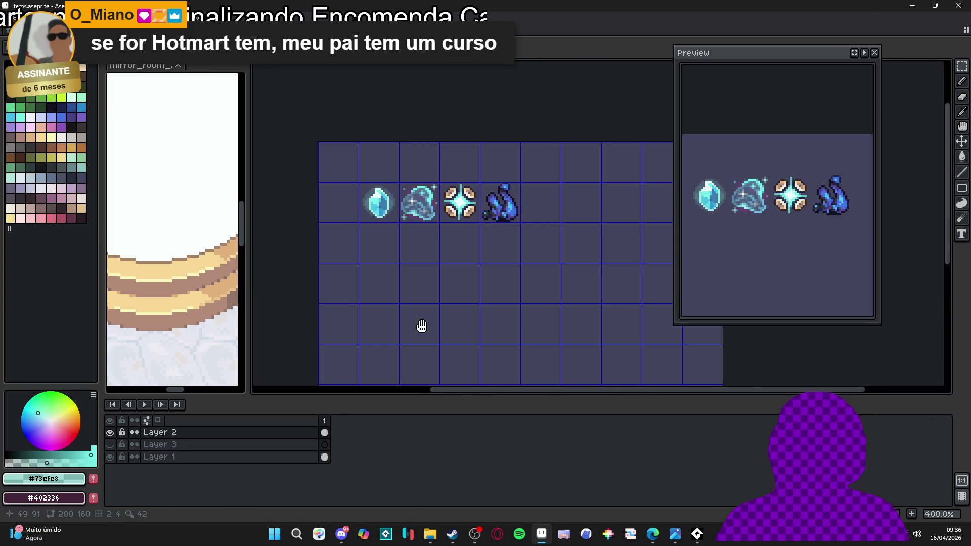
- Paste the slot frame onto a new layer above Layer 2 and place it under the crystal
{"action": "left_click_drag", "start_coordinate": [412, 325], "coordinate": [459, 229]}
{"action": "left_click", "coordinate": [209, 441]}
{"action": "key", "text": "shift+n"}
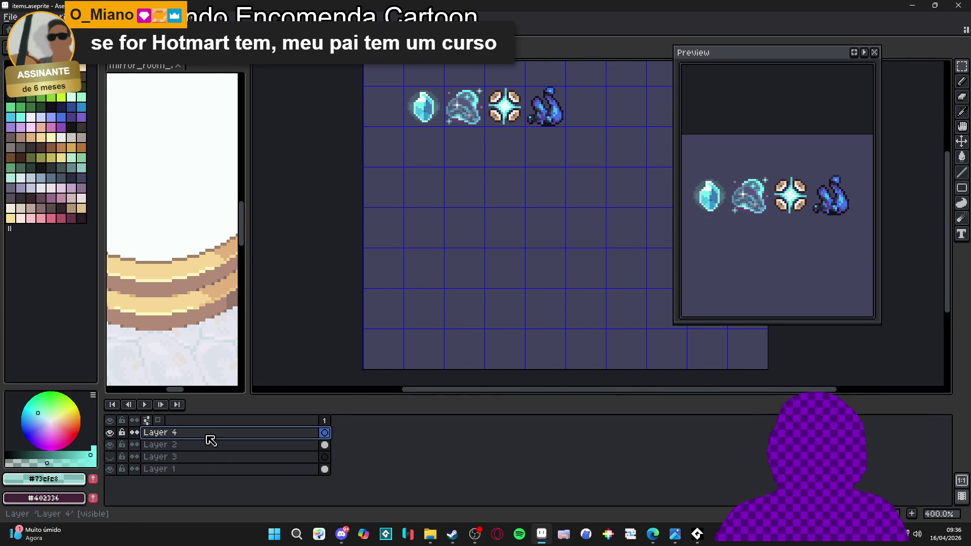
{"action": "key", "text": "ctrl+v"}
{"action": "mouse_move", "coordinate": [682, 371]}
{"action": "left_mouse_down"}
{"action": "mouse_move", "coordinate": [475, 217]}
{"action": "mouse_move", "coordinate": [455, 267]}
{"action": "mouse_move", "coordinate": [382, 213]}
{"action": "left_mouse_up"}
{"action": "scroll", "coordinate": [474, 217], "scroll_direction": "up", "scroll_amount": 5}
{"action": "key", "text": "Return"}
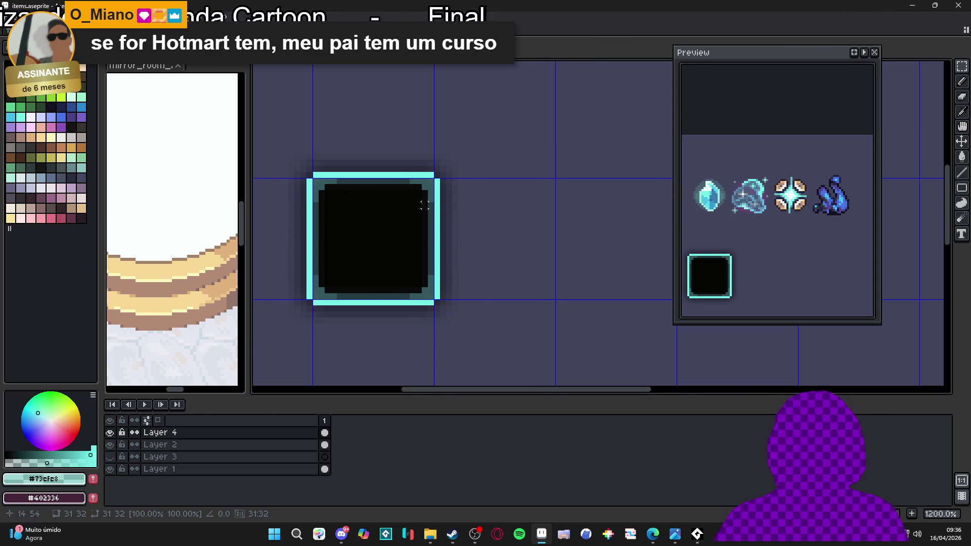
- Erase the frame's near-black interior with the Eraser, leaving only the cyan border
{"action": "left_click_drag", "start_coordinate": [428, 185], "coordinate": [321, 309]}
{"action": "key", "text": "ctrl+d"}
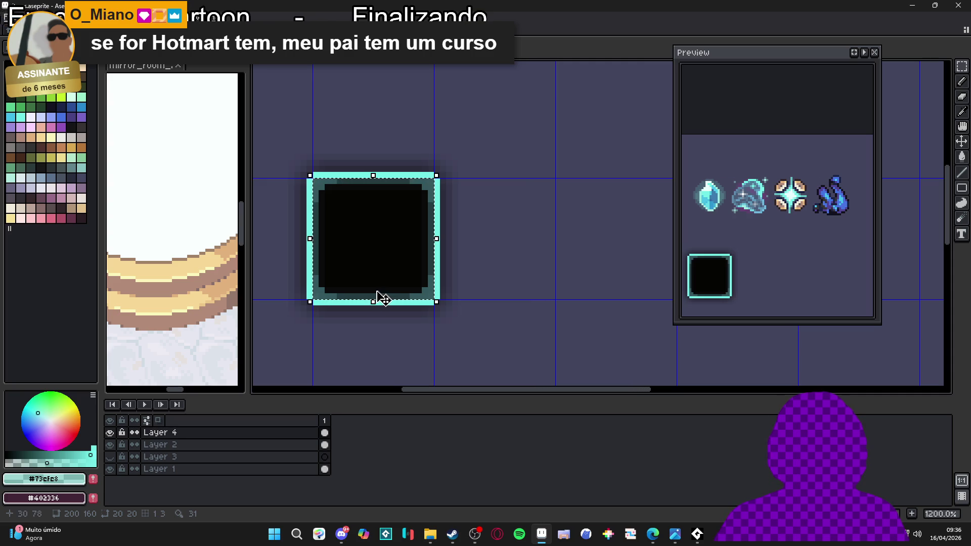
{"action": "scroll", "coordinate": [339, 296], "scroll_direction": "up", "scroll_amount": 2}
{"action": "left_click", "coordinate": [322, 289], "text": "alt"}
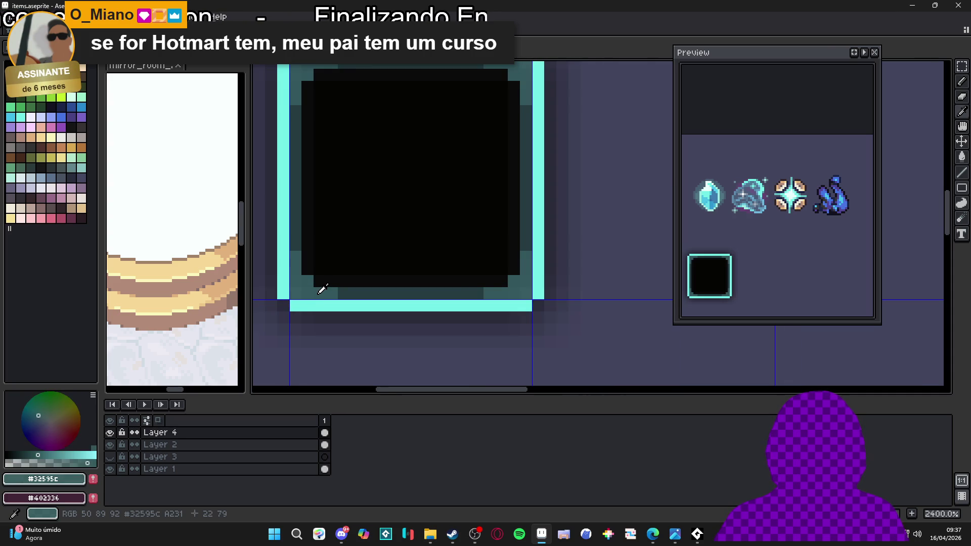
{"action": "left_click", "coordinate": [351, 256], "text": "alt"}
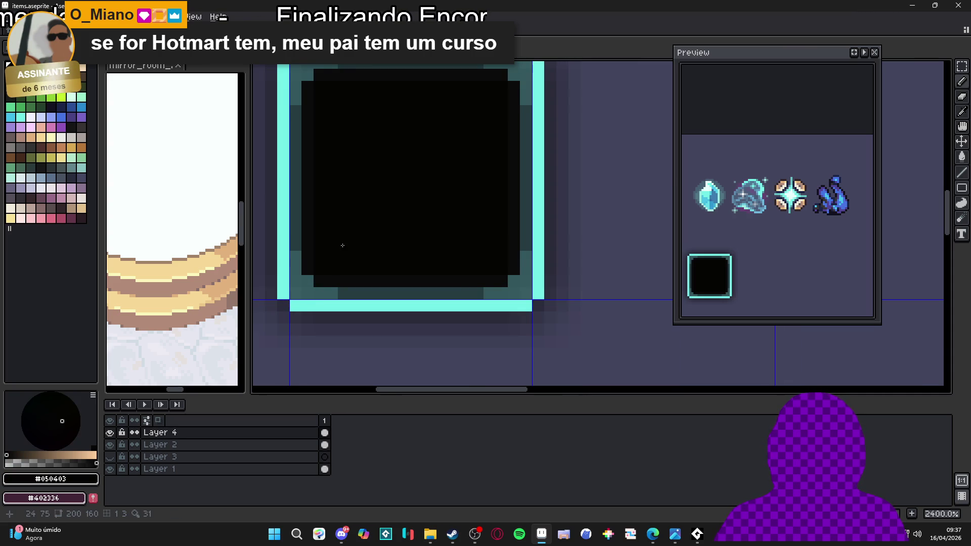
{"action": "key", "text": "e"}
{"action": "mouse_move", "coordinate": [320, 81]}
{"action": "left_mouse_down"}
{"action": "mouse_move", "coordinate": [495, 81]}
{"action": "mouse_move", "coordinate": [505, 93]}
{"action": "mouse_move", "coordinate": [495, 251]}
{"action": "mouse_move", "coordinate": [505, 260]}
{"action": "mouse_move", "coordinate": [481, 276]}
{"action": "mouse_move", "coordinate": [323, 275]}
{"action": "mouse_move", "coordinate": [312, 252]}
{"action": "mouse_move", "coordinate": [314, 101]}
{"action": "mouse_move", "coordinate": [325, 91]}
{"action": "mouse_move", "coordinate": [483, 104]}
{"action": "mouse_move", "coordinate": [362, 106]}
{"action": "mouse_move", "coordinate": [325, 236]}
{"action": "mouse_move", "coordinate": [470, 115]}
{"action": "mouse_move", "coordinate": [484, 239]}
{"action": "mouse_move", "coordinate": [459, 262]}
{"action": "mouse_move", "coordinate": [433, 151]}
{"action": "mouse_move", "coordinate": [386, 202]}
{"action": "mouse_move", "coordinate": [411, 251]}
{"action": "mouse_move", "coordinate": [470, 165]}
{"action": "mouse_move", "coordinate": [481, 190]}
{"action": "mouse_move", "coordinate": [457, 226]}
{"action": "mouse_move", "coordinate": [449, 317]}
{"action": "left_mouse_up"}
{"action": "scroll", "coordinate": [449, 234], "scroll_direction": "down", "scroll_amount": 3}
{"action": "scroll", "coordinate": [422, 277], "scroll_direction": "down", "scroll_amount": 1}
{"action": "left_click_drag", "start_coordinate": [421, 277], "coordinate": [416, 273]}
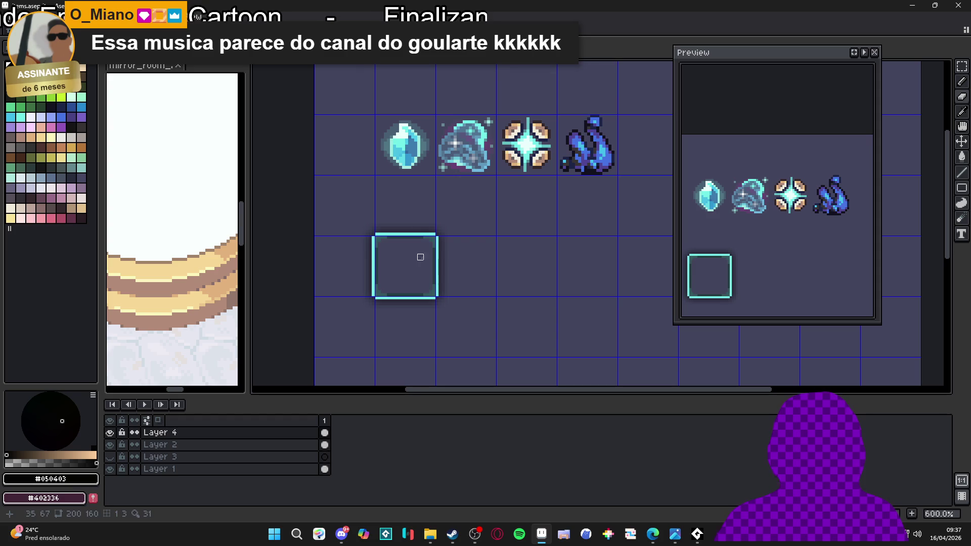
{"action": "left_click", "coordinate": [414, 143], "text": "ctrl"}
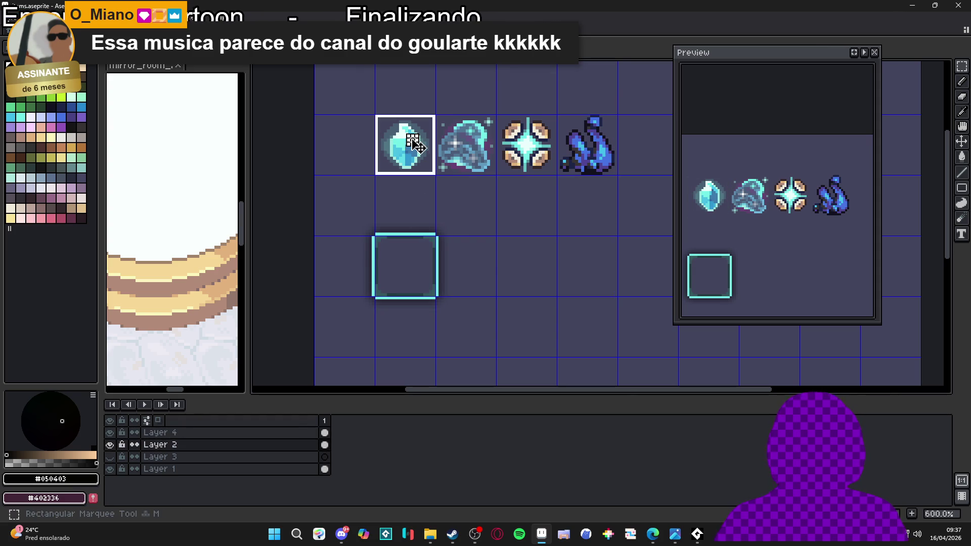
- Cut the crystal from Layer 2 and paste it on a new layer down into the frame
{"action": "key", "text": "ctrl+x"}
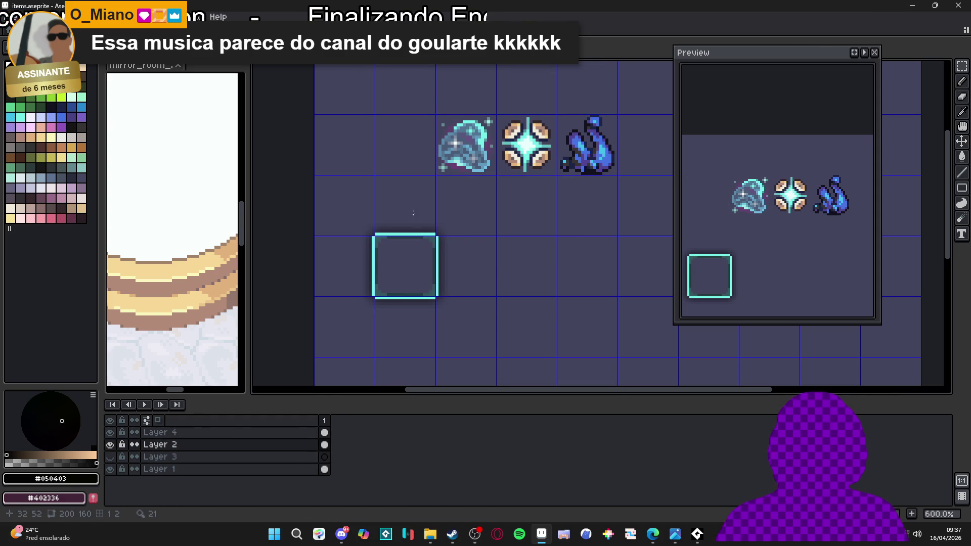
{"action": "left_click", "coordinate": [177, 458]}
{"action": "key", "text": "shift+n"}
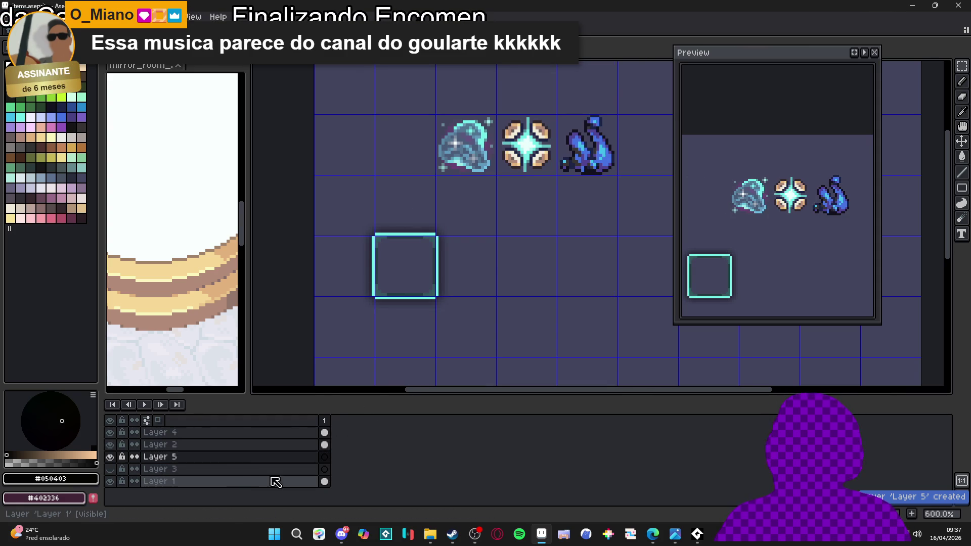
{"action": "key", "text": "ctrl+v"}
{"action": "key", "text": "Down"}
{"action": "key", "text": "Down"}
{"action": "key", "text": "Down"}
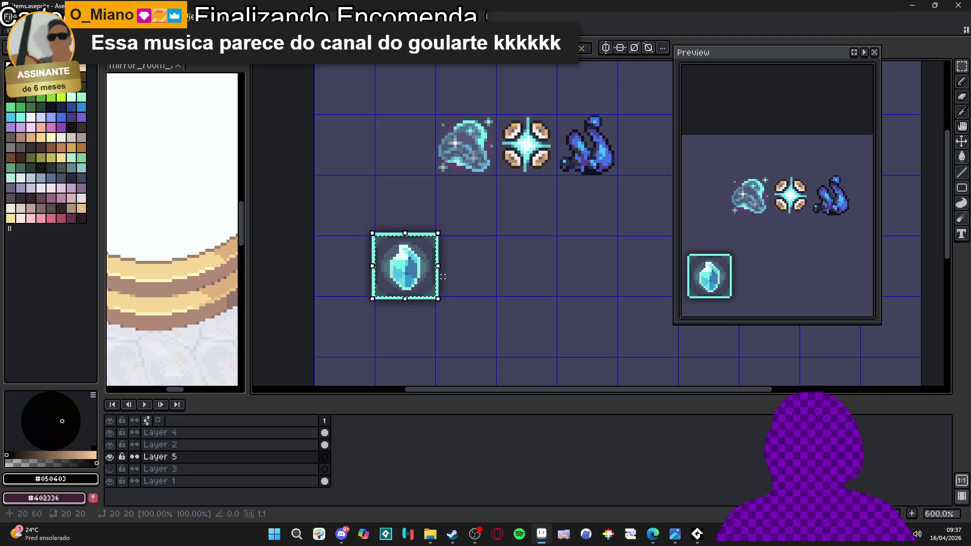
{"action": "scroll", "coordinate": [470, 237], "scroll_direction": "down", "scroll_amount": 2}
{"action": "key", "text": "ctrl+apostrophe"}
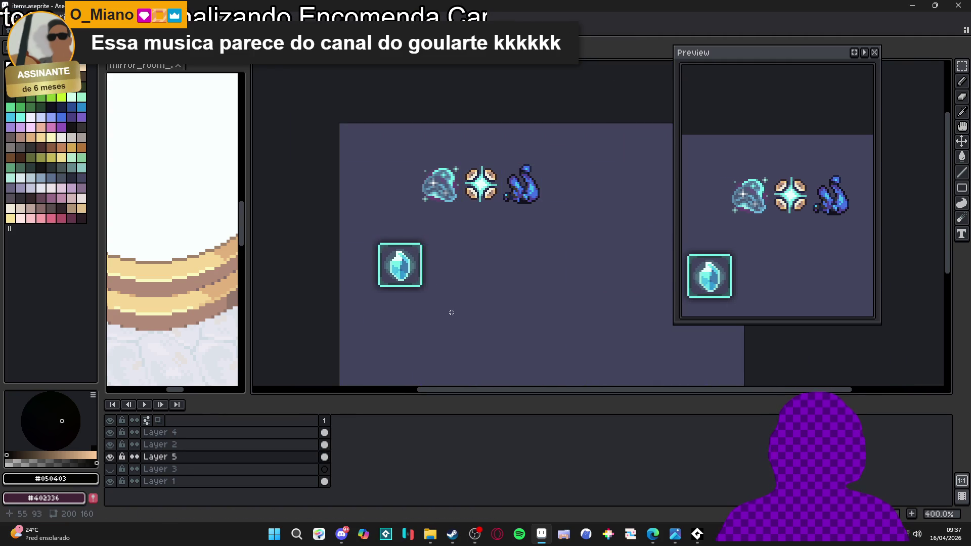
{"action": "scroll", "coordinate": [436, 276], "scroll_direction": "up", "scroll_amount": 2}
{"action": "key", "text": "m"}
{"action": "key", "text": "ctrl+apostrophe"}
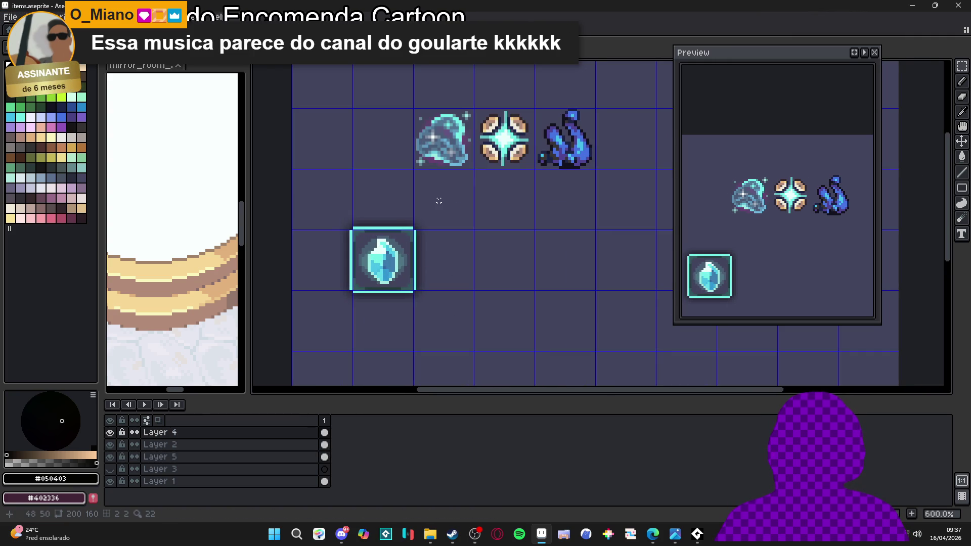
- Duplicate the framed slot to the right and move the cloud orb into the new frame
{"action": "left_click_drag", "start_coordinate": [438, 198], "coordinate": [314, 325]}
{"action": "key", "text": "ctrl+c"}
{"action": "key", "text": "ctrl+v"}
{"action": "key", "text": "Right"}
{"action": "key", "text": "Left"}
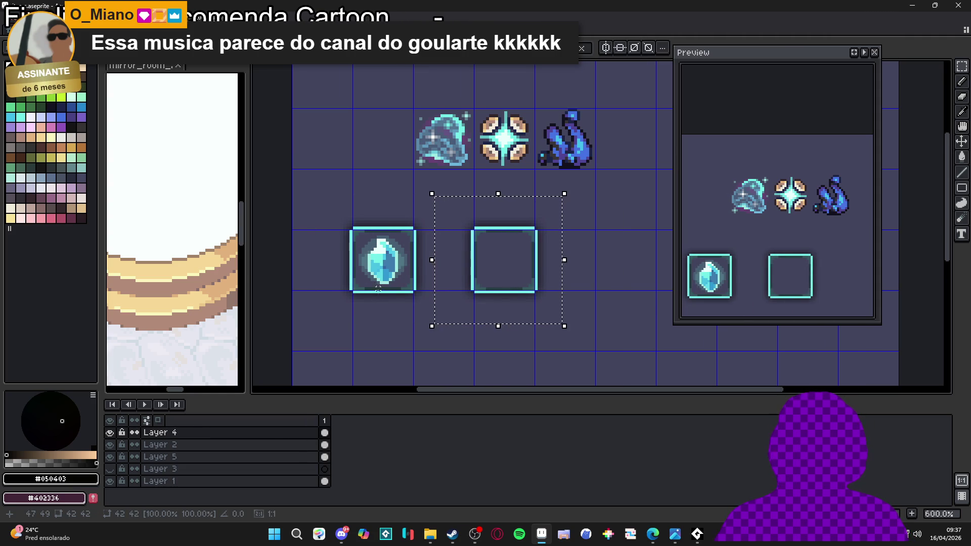
{"action": "scroll", "coordinate": [325, 293], "scroll_direction": "right", "scroll_amount": 1}
{"action": "scroll", "coordinate": [325, 293], "scroll_direction": "right", "scroll_amount": 1}
{"action": "key", "text": "ctrl+d"}
{"action": "left_click", "coordinate": [379, 153], "text": "ctrl"}
{"action": "left_click", "coordinate": [371, 148]}
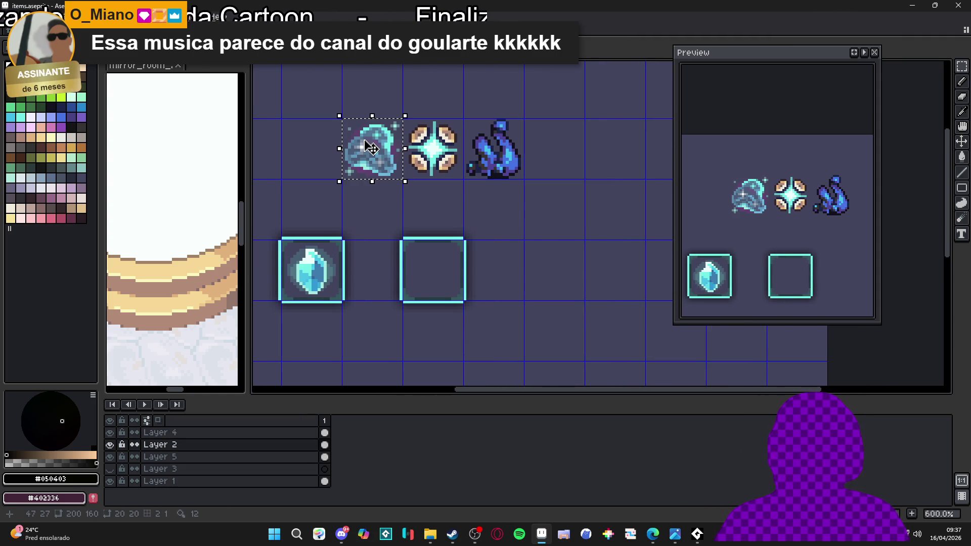
{"action": "mouse_move", "coordinate": [370, 147]}
{"action": "left_mouse_down"}
{"action": "mouse_move", "coordinate": [372, 205]}
{"action": "mouse_move", "coordinate": [432, 269]}
{"action": "left_mouse_up"}
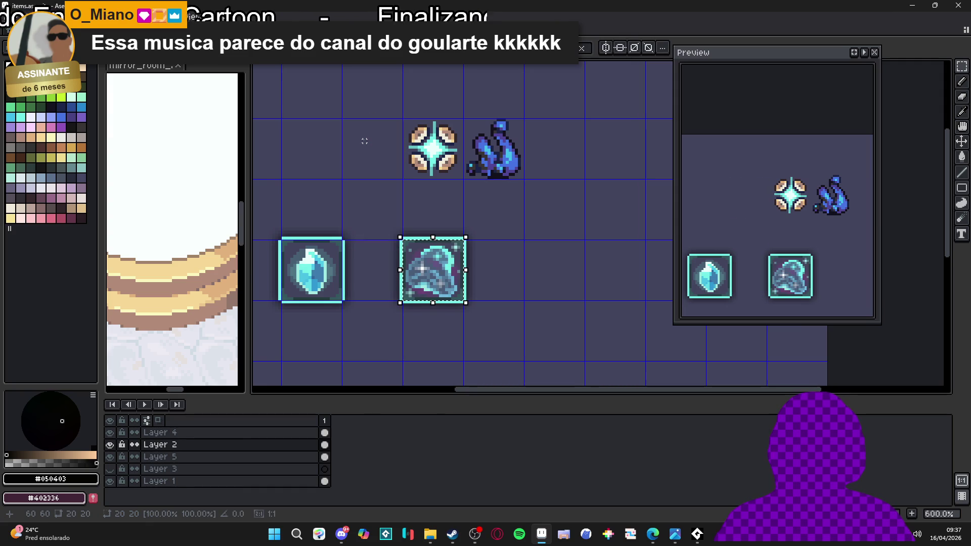
{"action": "key", "text": "ctrl+d"}
- Copy the frame into a third slot and move the petal orb into it
{"action": "scroll", "coordinate": [384, 203], "scroll_direction": "right", "scroll_amount": 2}
{"action": "scroll", "coordinate": [420, 261], "scroll_direction": "down", "scroll_amount": 1}
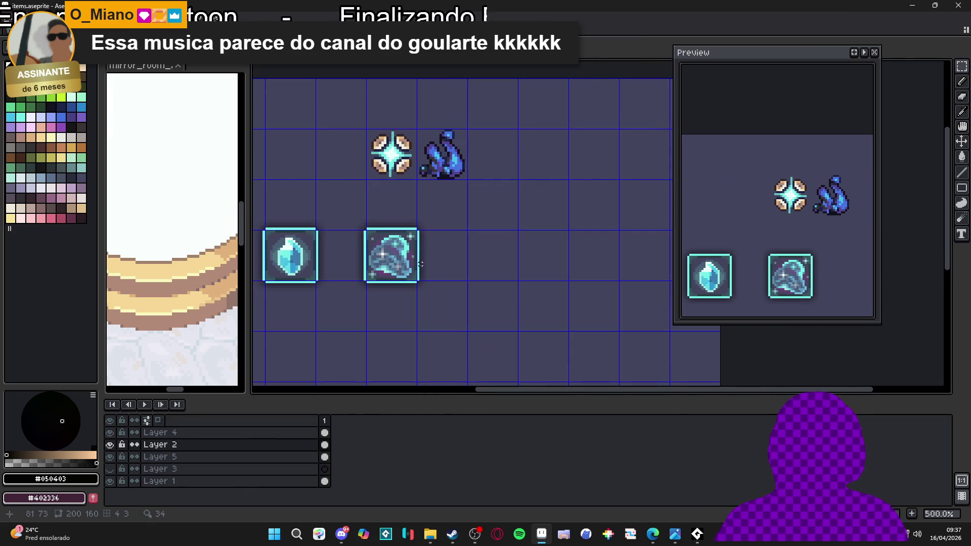
{"action": "left_click", "coordinate": [109, 444]}
{"action": "left_click", "coordinate": [110, 445]}
{"action": "left_click", "coordinate": [174, 432]}
{"action": "left_click_drag", "start_coordinate": [440, 203], "coordinate": [348, 315]}
{"action": "key", "text": "ctrl+c"}
{"action": "key", "text": "ctrl+v"}
{"action": "key", "text": "shift+Right"}
{"action": "key", "text": "shift+Right"}
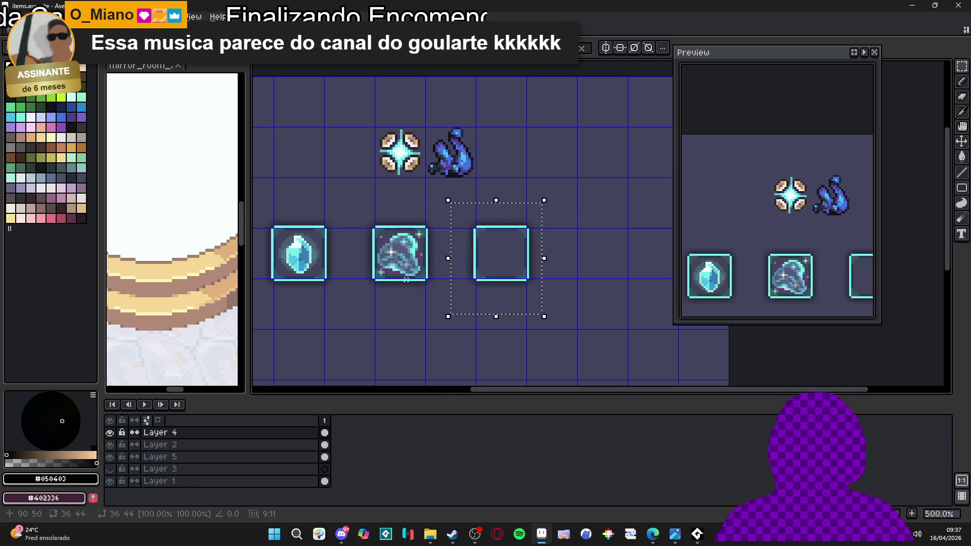
{"action": "key", "text": "Return"}
{"action": "left_click", "coordinate": [402, 138], "text": "ctrl"}
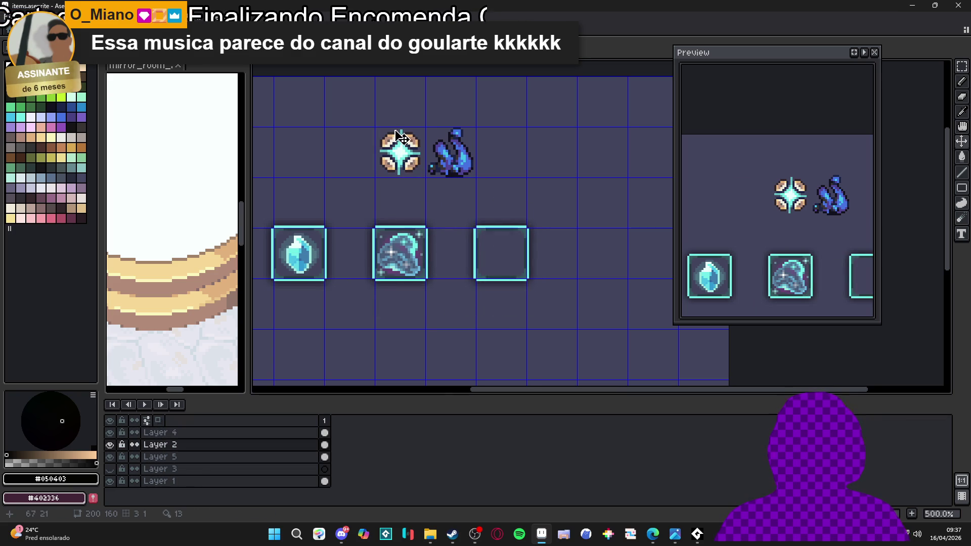
{"action": "left_click", "coordinate": [403, 151]}
{"action": "mouse_move", "coordinate": [404, 152]}
{"action": "left_mouse_down"}
{"action": "mouse_move", "coordinate": [452, 253]}
{"action": "mouse_move", "coordinate": [504, 252]}
{"action": "mouse_move", "coordinate": [457, 249]}
{"action": "left_mouse_up"}
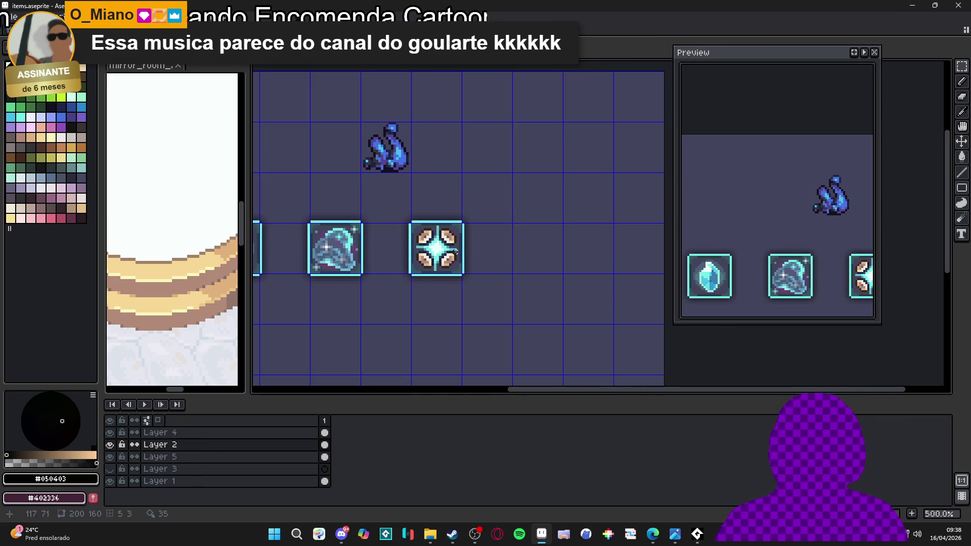
- Add a fourth empty frame and nudge the blue creature down into it
{"action": "left_click", "coordinate": [469, 261], "text": "ctrl"}
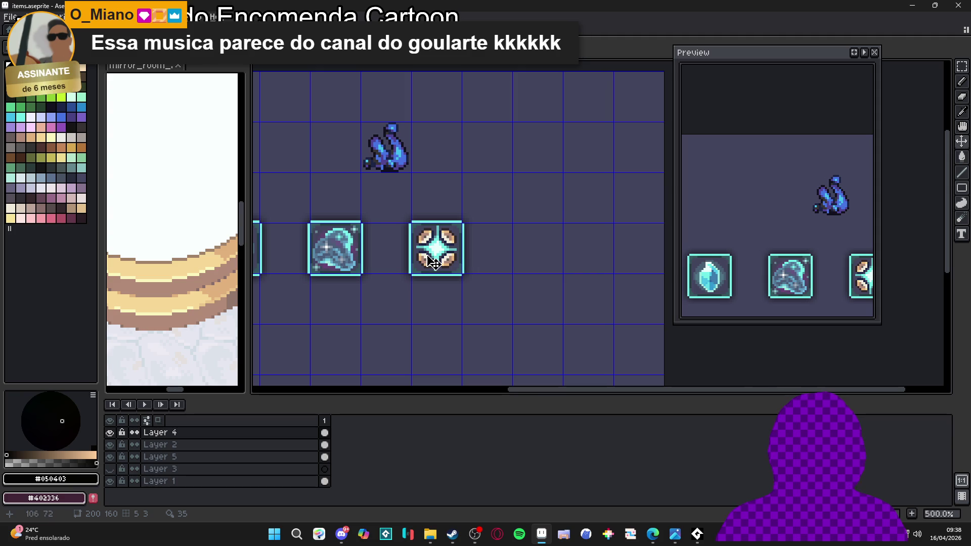
{"action": "mouse_move", "coordinate": [498, 199]}
{"action": "left_mouse_down"}
{"action": "mouse_move", "coordinate": [381, 307]}
{"action": "mouse_move", "coordinate": [496, 307]}
{"action": "left_mouse_up"}
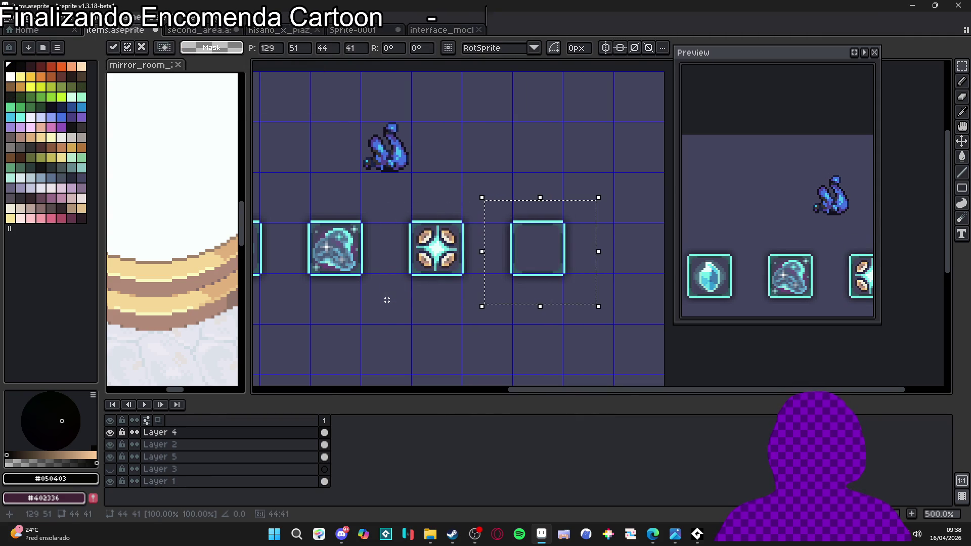
{"action": "key", "text": "ctrl+d"}
{"action": "key", "text": "v"}
{"action": "left_click", "coordinate": [406, 161]}
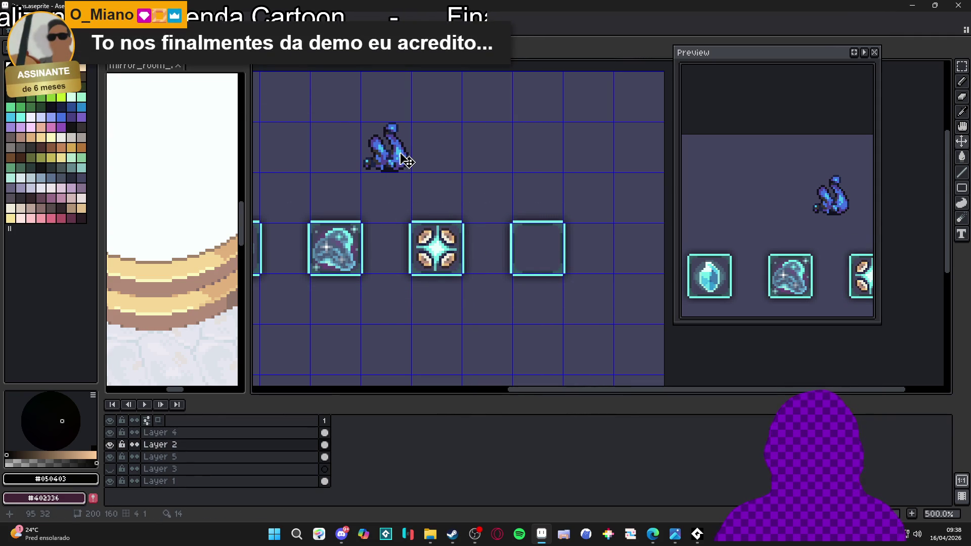
{"action": "left_click", "coordinate": [406, 161]}
{"action": "key", "text": "shift+Right"}
{"action": "key", "text": "shift+Right"}
{"action": "key", "text": "shift+Right"}
{"action": "key", "text": "shift+Down"}
{"action": "key", "text": "shift+Down"}
{"action": "key", "text": "ctrl+d"}
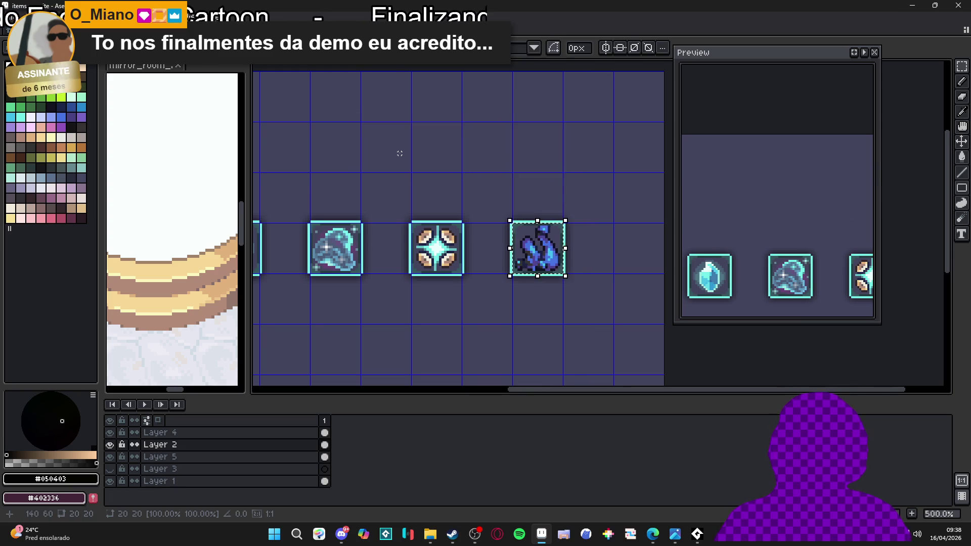
{"action": "scroll", "coordinate": [400, 154], "scroll_direction": "down", "scroll_amount": 2}
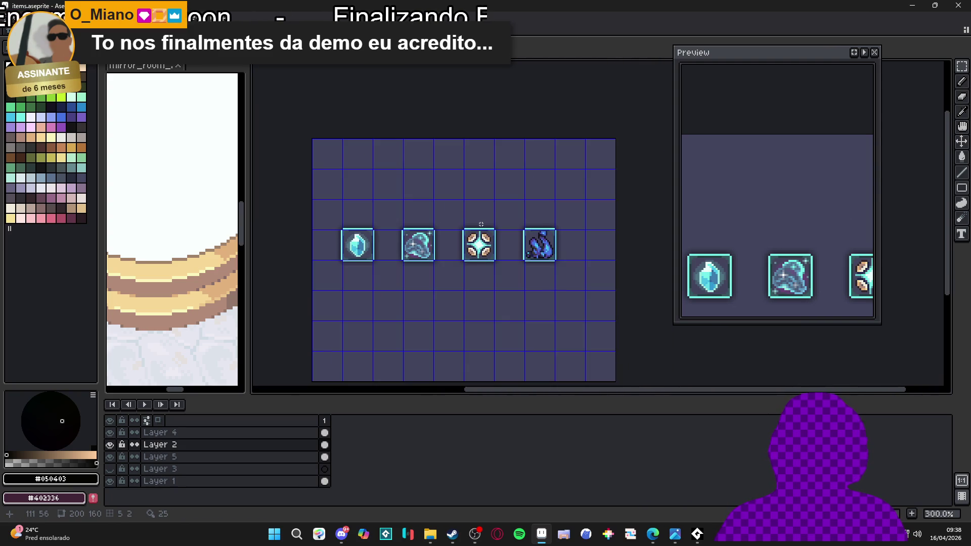
- Undo the last eraser stroke on the frame layer near the blue creature
{"action": "scroll", "coordinate": [597, 277], "scroll_direction": "up", "scroll_amount": 8}
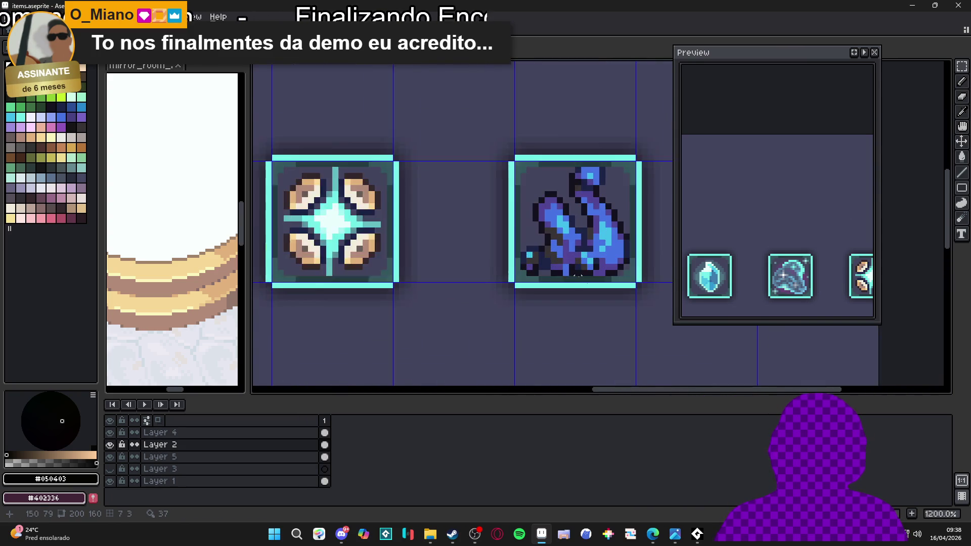
{"action": "scroll", "coordinate": [597, 277], "scroll_direction": "down", "scroll_amount": 2}
{"action": "scroll", "coordinate": [597, 277], "scroll_direction": "up", "scroll_amount": 2}
{"action": "left_click", "coordinate": [609, 286], "text": "ctrl"}
{"action": "key", "text": "ctrl+z"}
{"action": "scroll", "coordinate": [592, 340], "scroll_direction": "down", "scroll_amount": 6}
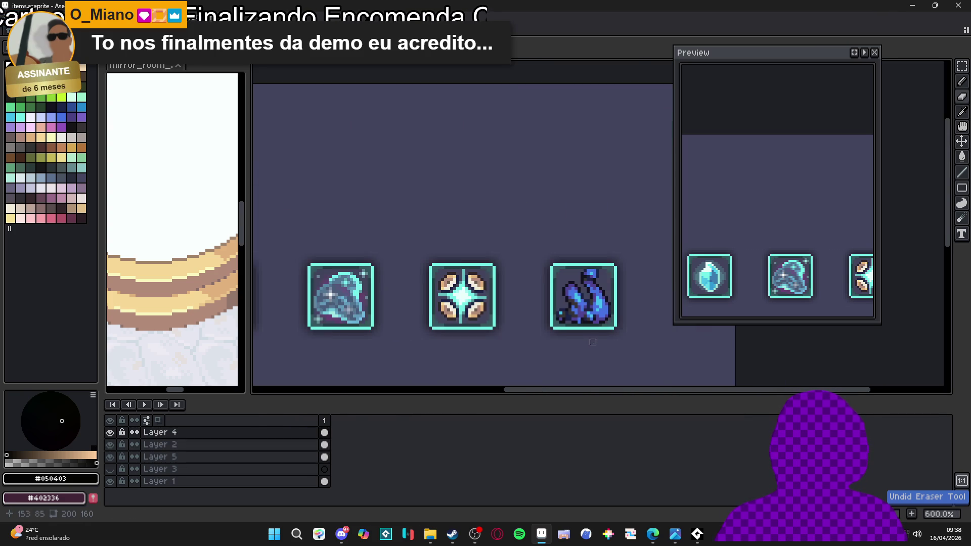
{"action": "scroll", "coordinate": [590, 339], "scroll_direction": "down", "scroll_amount": 2}
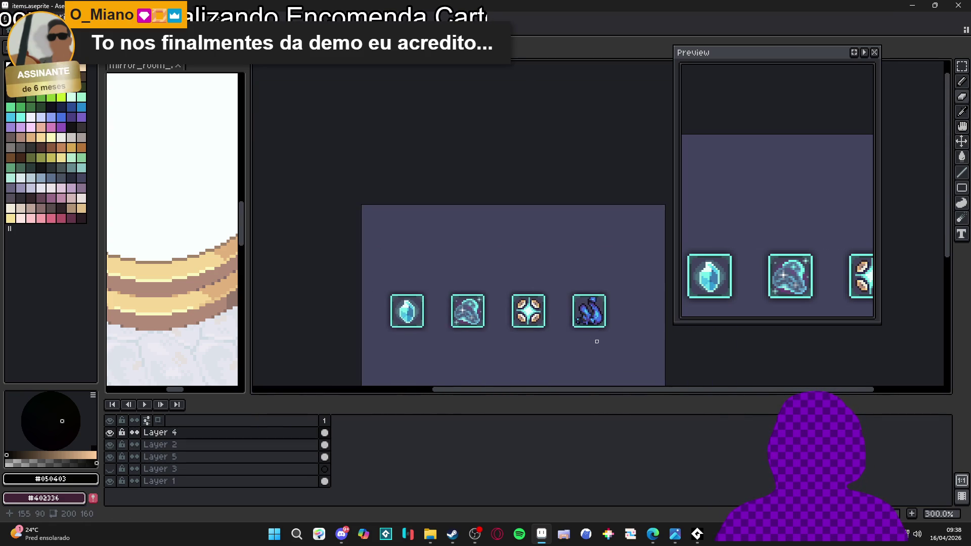
{"action": "scroll", "coordinate": [557, 295], "scroll_direction": "up", "scroll_amount": 1}
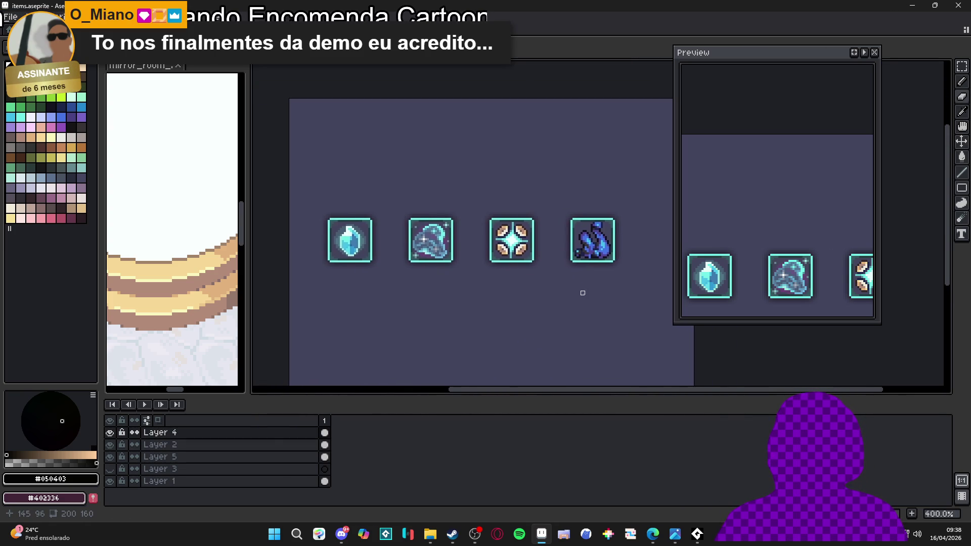
{"action": "left_click_drag", "start_coordinate": [580, 303], "coordinate": [572, 292]}
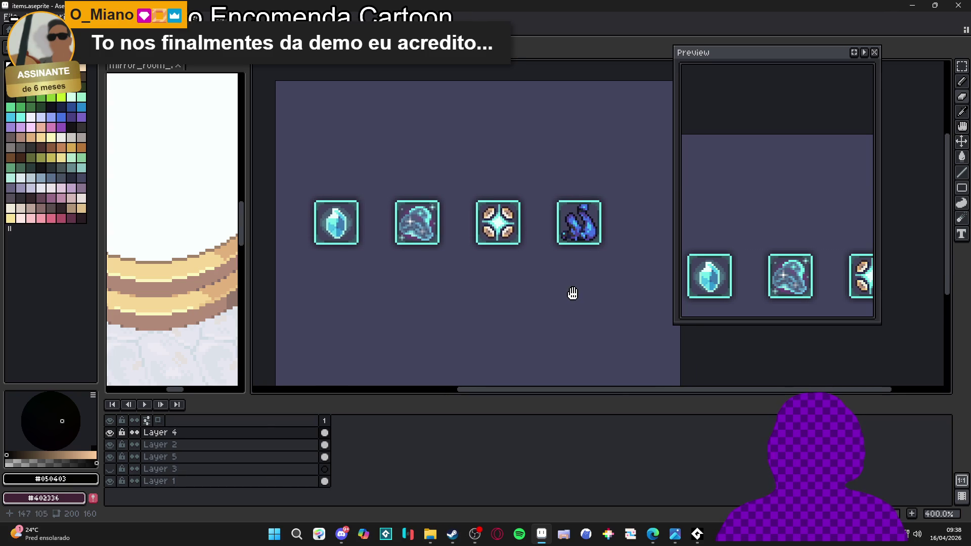
{"action": "scroll", "coordinate": [455, 135], "scroll_direction": "down", "scroll_amount": 1}
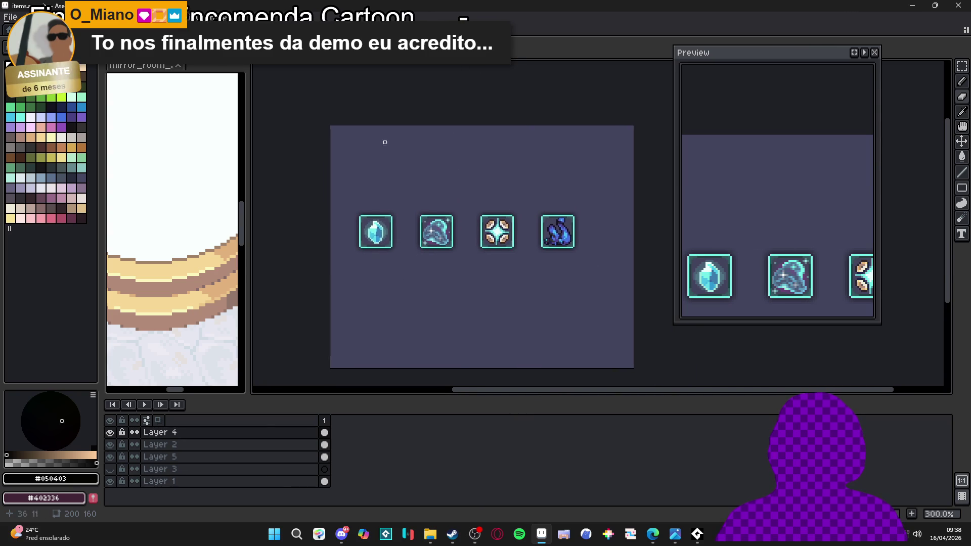
- Start a screen capture of the canvas area with Win+Shift+S
{"action": "key", "text": "m"}
{"action": "mouse_move", "coordinate": [327, 124]}
{"action": "left_mouse_down"}
{"action": "mouse_move", "coordinate": [386, 200]}
{"action": "mouse_move", "coordinate": [639, 370]}
{"action": "mouse_move", "coordinate": [621, 342]}
{"action": "left_mouse_up"}
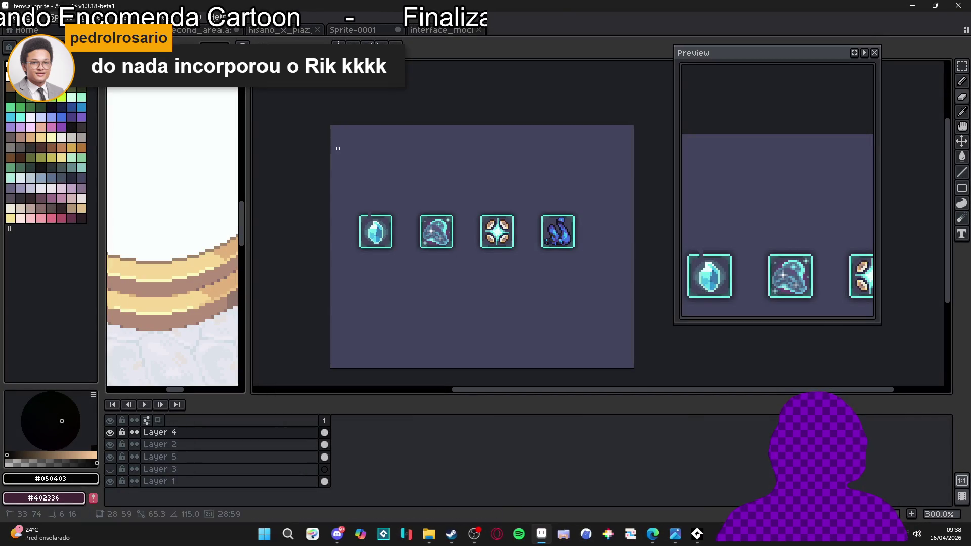
{"action": "key", "text": "super+shift+s"}
- Snip the row of four framed items, glance at Discord, then show Aseprite's grid again
{"action": "left_click_drag", "start_coordinate": [339, 147], "coordinate": [618, 322]}
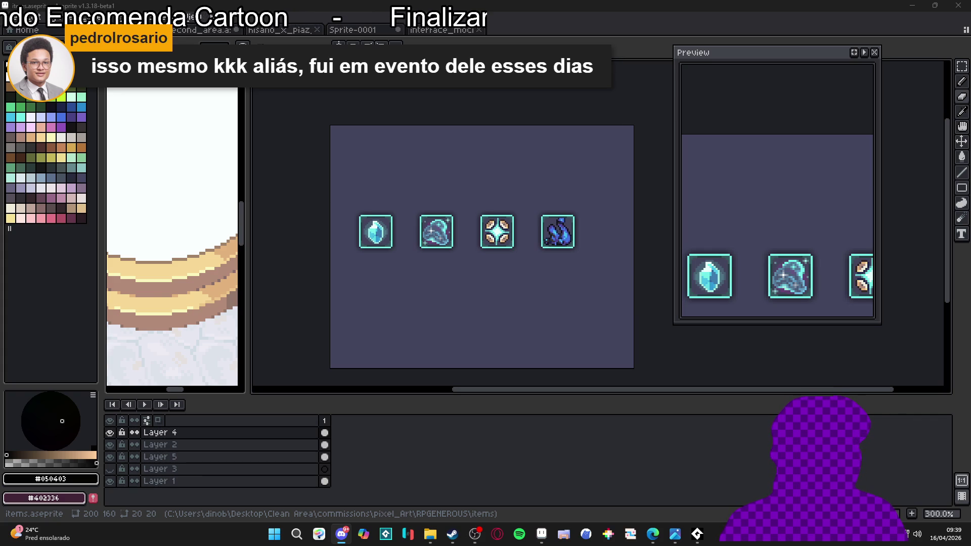
{"action": "left_click", "coordinate": [542, 534]}
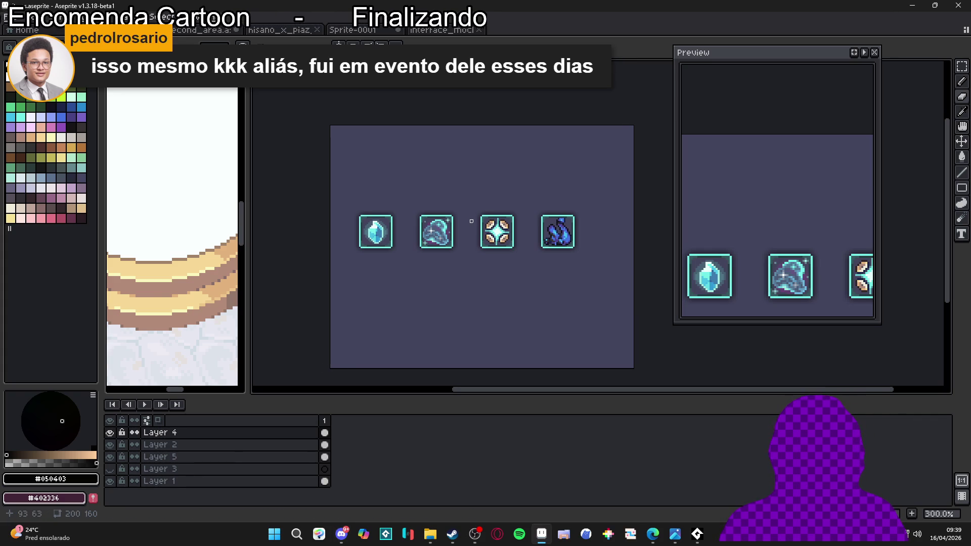
{"action": "mouse_move", "coordinate": [347, 531]}
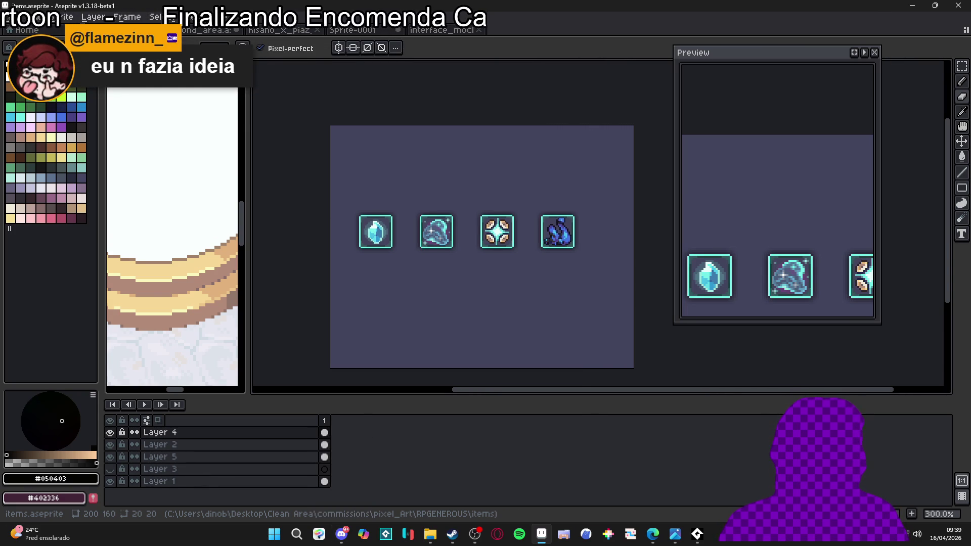
{"action": "left_click", "coordinate": [342, 534]}
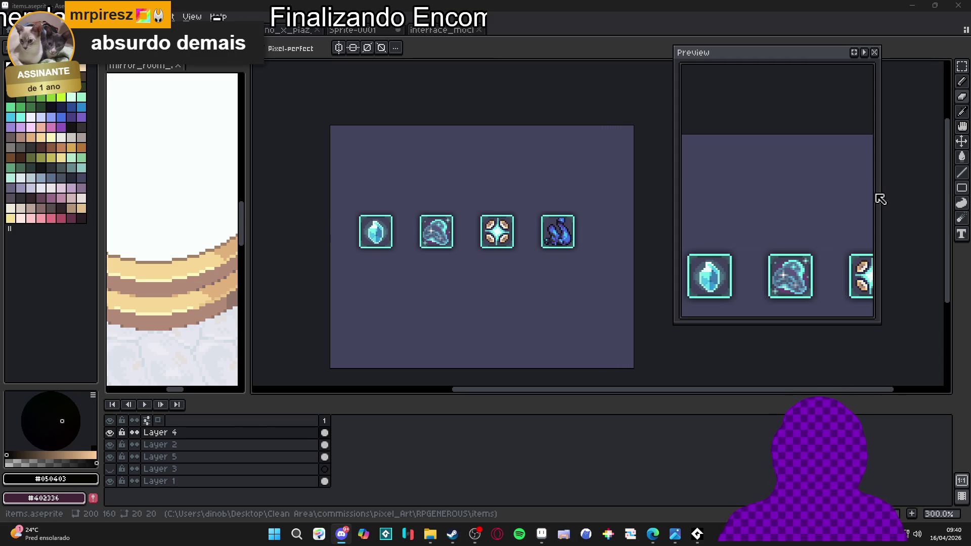
{"action": "key", "text": "ctrl+apostrophe"}
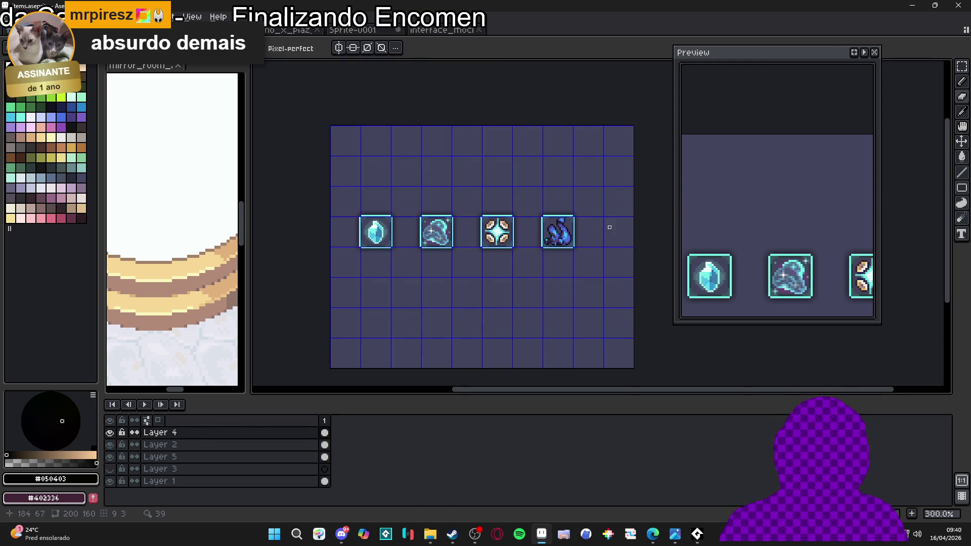
- In Canvas Size, apply Right -20 px, then Bottom -20 px, giving 180×140
{"action": "key", "text": "ctrl+alt+c"}
{"action": "left_click_drag", "start_coordinate": [635, 229], "coordinate": [605, 246]}
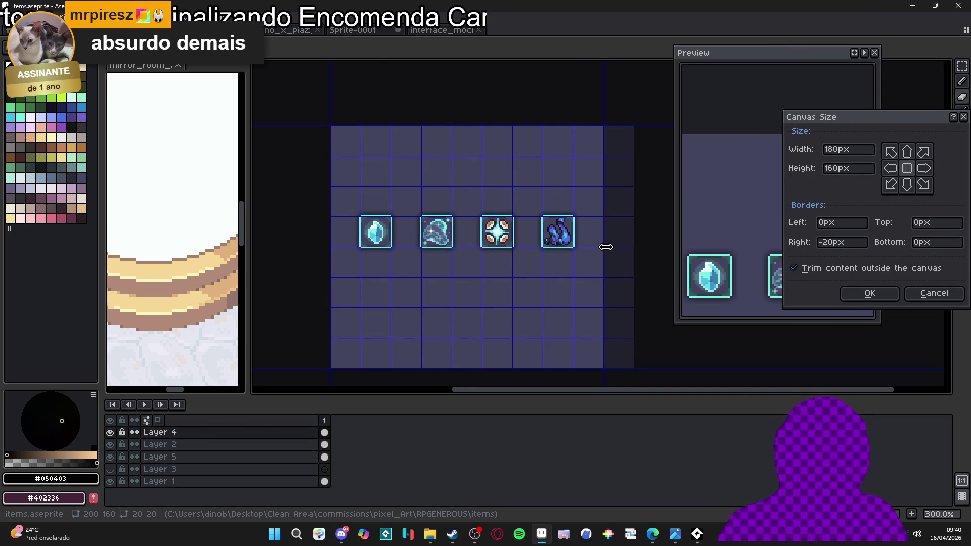
{"action": "left_click", "coordinate": [864, 295]}
{"action": "key", "text": "ctrl+alt+c"}
{"action": "left_click_drag", "start_coordinate": [546, 364], "coordinate": [581, 336]}
{"action": "left_click", "coordinate": [861, 292]}
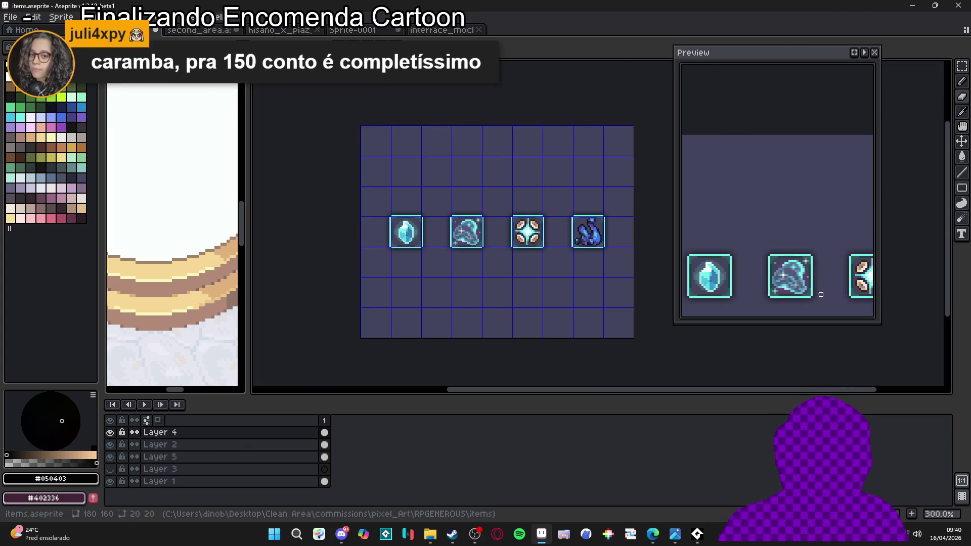